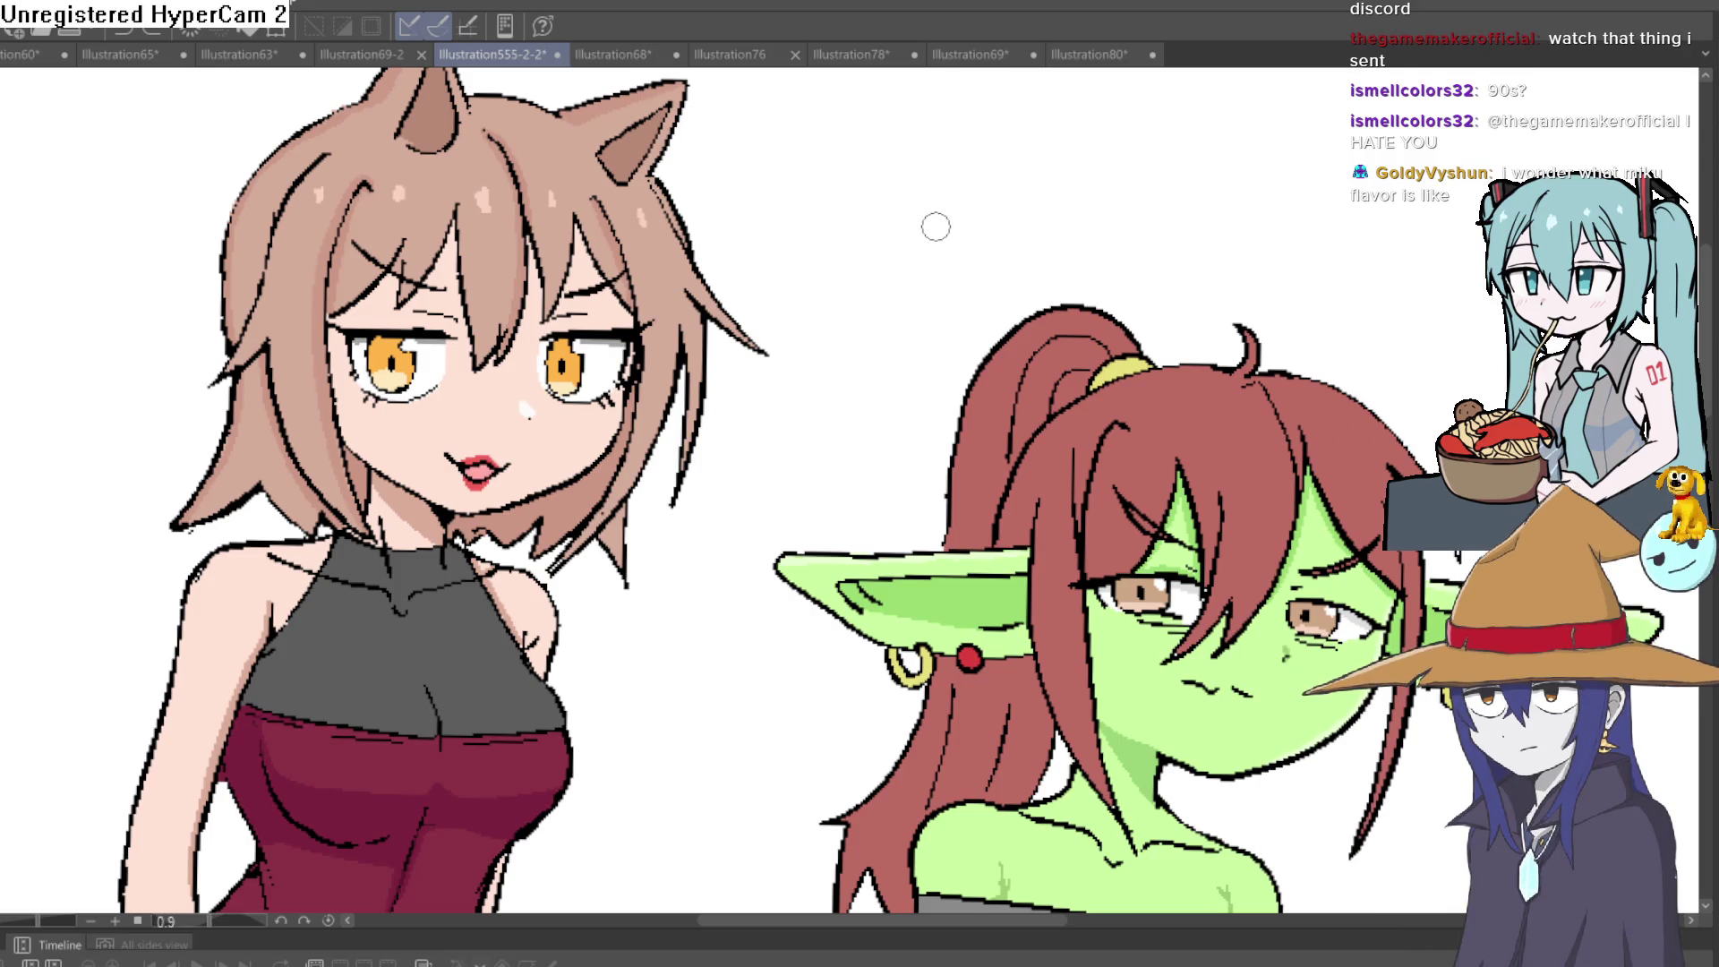
Zoom out to the whole page, then zoom in on the white-haired girl and the elf
{"action": "mouse_move", "coordinate": [1109, 227]}
{"action": "left_mouse_down"}
{"action": "mouse_move", "coordinate": [944, 245]}
{"action": "mouse_move", "coordinate": [867, 298]}
{"action": "mouse_move", "coordinate": [1029, 296]}
{"action": "left_mouse_up"}
{"action": "left_click_drag", "start_coordinate": [1253, 341], "coordinate": [806, 358]}
{"action": "mouse_move", "coordinate": [1406, 376]}
{"action": "left_mouse_down"}
{"action": "mouse_move", "coordinate": [1191, 349]}
{"action": "mouse_move", "coordinate": [975, 365]}
{"action": "mouse_move", "coordinate": [938, 437]}
{"action": "left_mouse_up"}
{"action": "scroll", "coordinate": [937, 438], "scroll_direction": "up", "scroll_amount": 3}
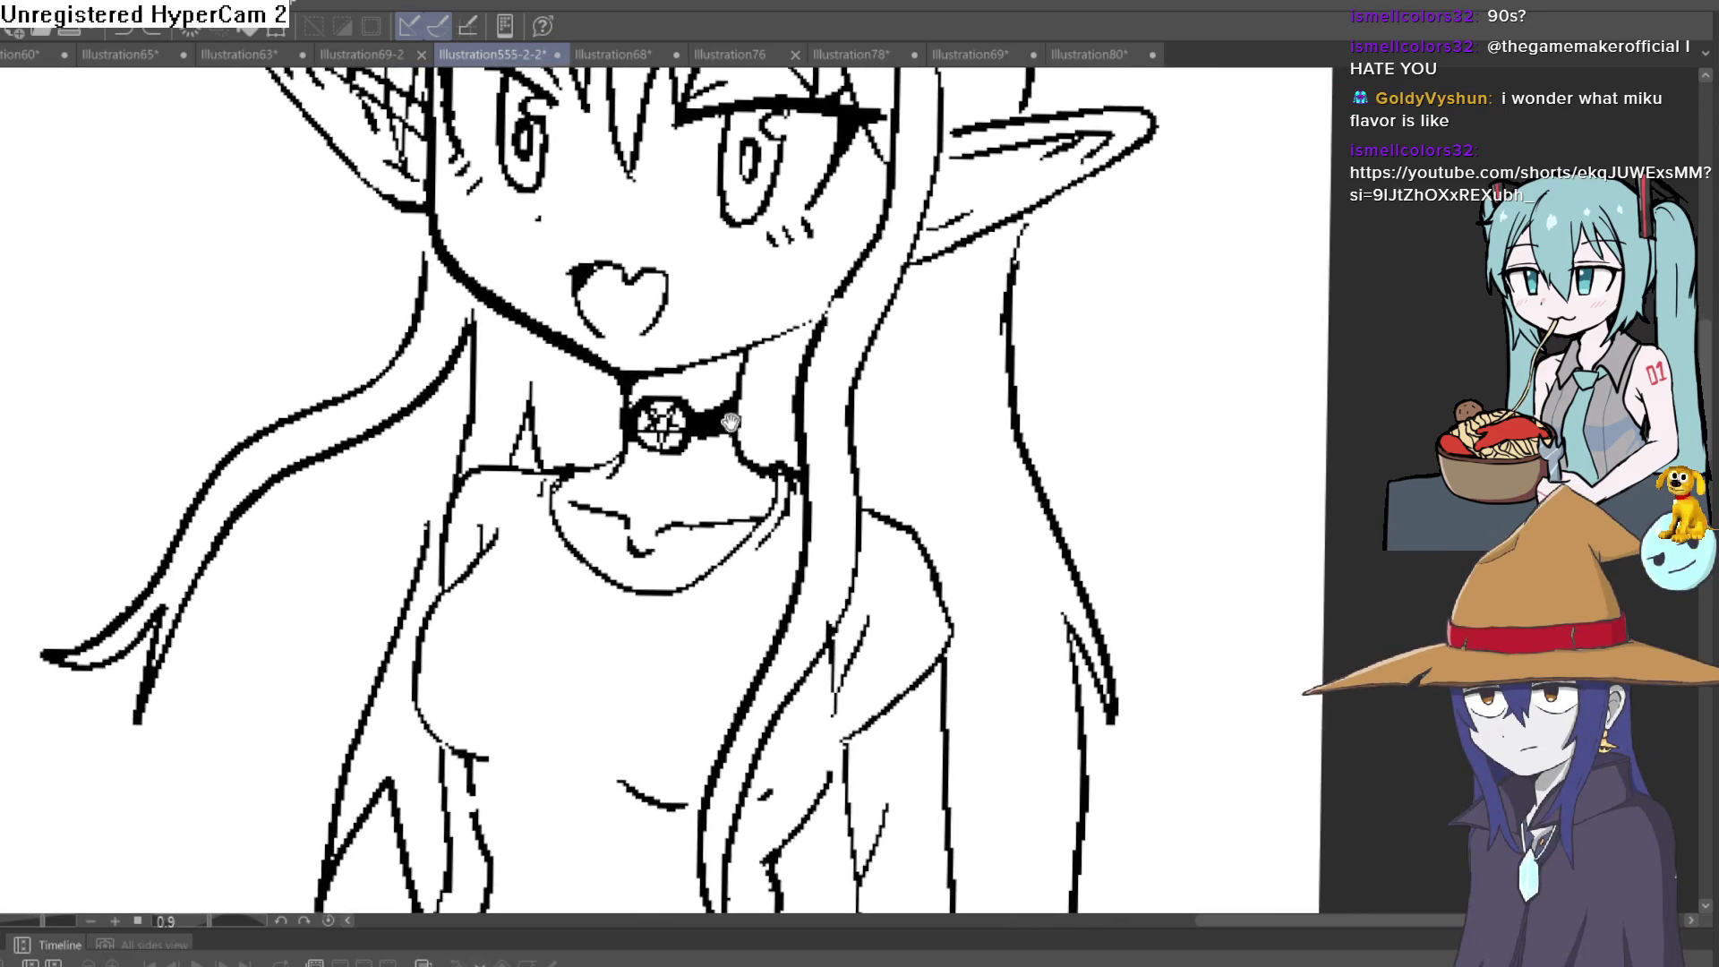
{"action": "scroll", "coordinate": [570, 529], "scroll_direction": "up", "scroll_amount": 2}
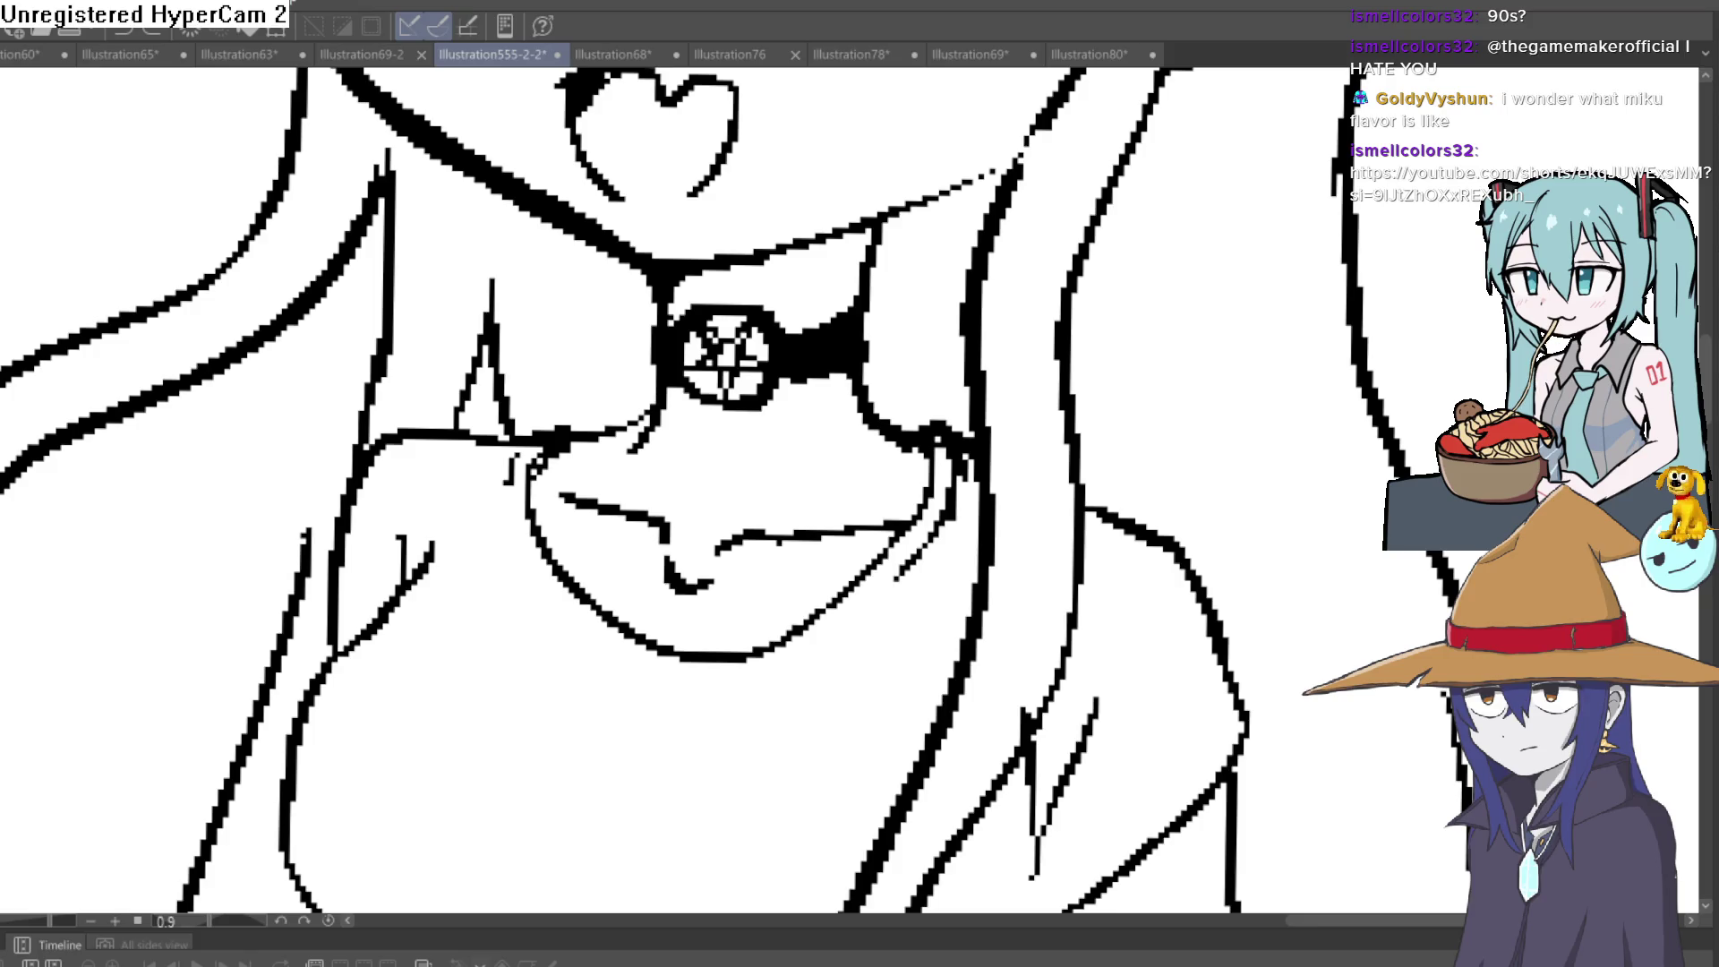
{"action": "scroll", "coordinate": [716, 358], "scroll_direction": "down", "scroll_amount": 3}
Ink a correcting collar line beside the pentagram choker pendant, then pull back to see both characters
{"action": "mouse_move", "coordinate": [734, 318]}
{"action": "left_mouse_down"}
{"action": "mouse_move", "coordinate": [878, 407]}
{"action": "mouse_move", "coordinate": [788, 429]}
{"action": "left_mouse_up"}
{"action": "scroll", "coordinate": [877, 407], "scroll_direction": "up", "scroll_amount": 3}
{"action": "left_click_drag", "start_coordinate": [806, 344], "coordinate": [789, 398]}
{"action": "scroll", "coordinate": [790, 396], "scroll_direction": "down", "scroll_amount": 5}
{"action": "left_click_drag", "start_coordinate": [1003, 394], "coordinate": [1086, 503]}
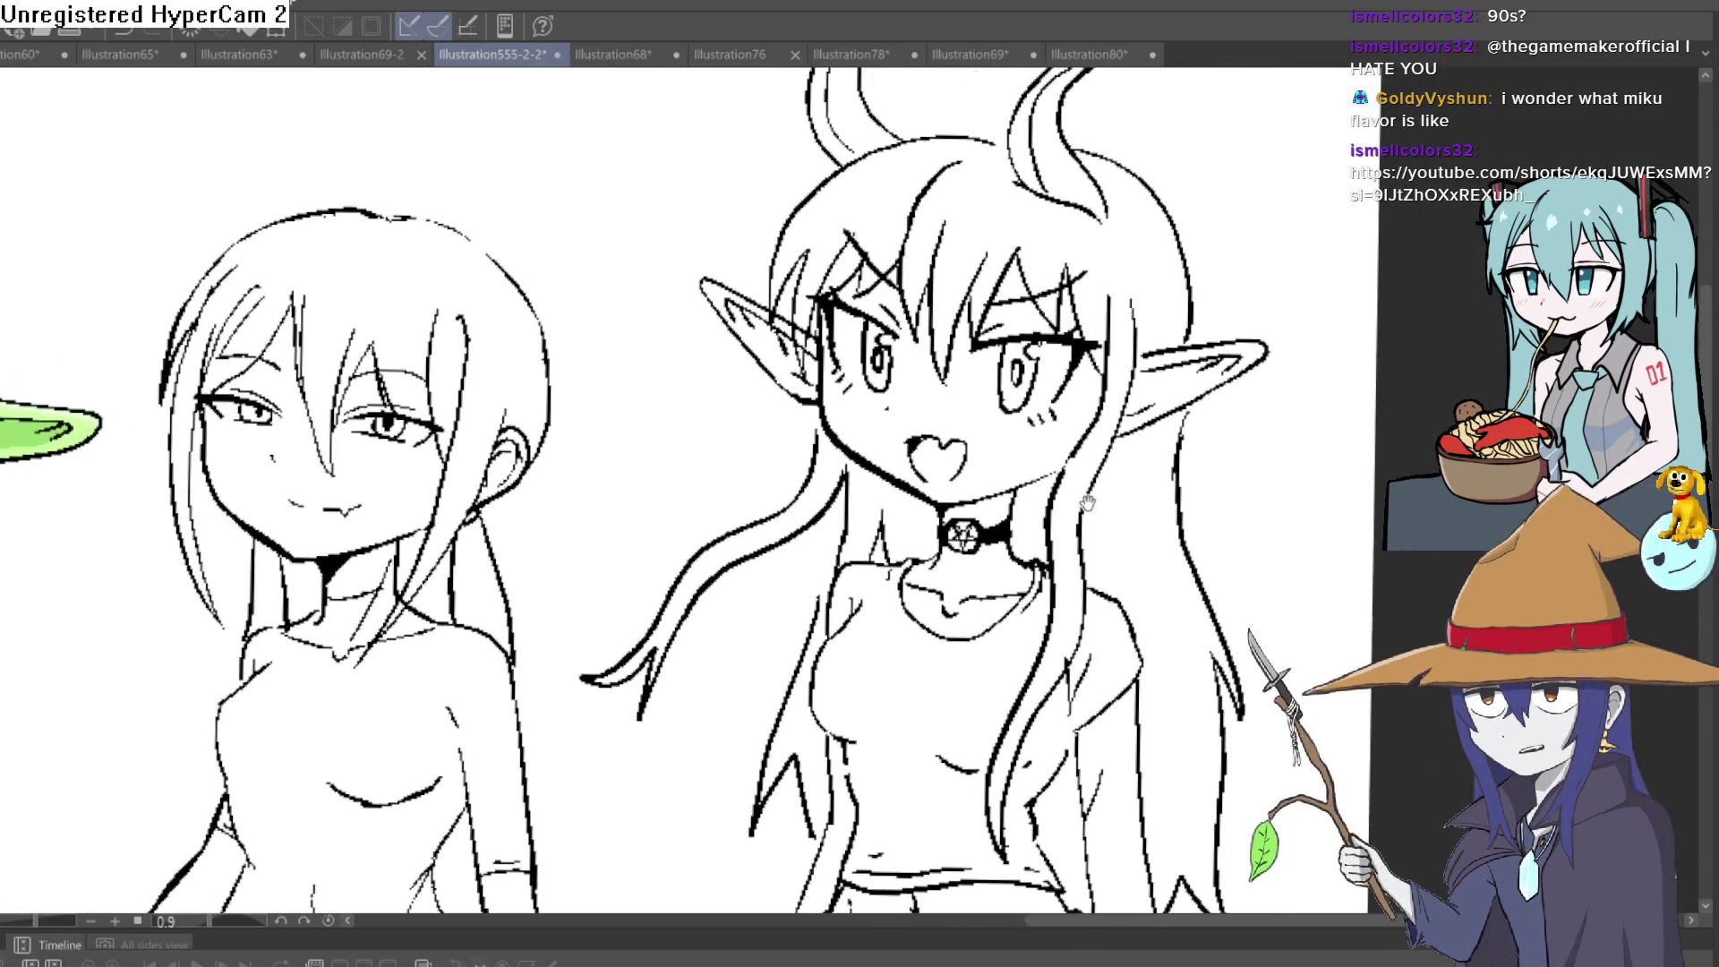
Undo the last strokes, ink a thick jawline from ear to cheek, and thin the left face outline
{"action": "scroll", "coordinate": [1086, 504], "scroll_direction": "down", "scroll_amount": 5}
{"action": "scroll", "coordinate": [1008, 453], "scroll_direction": "up", "scroll_amount": 6}
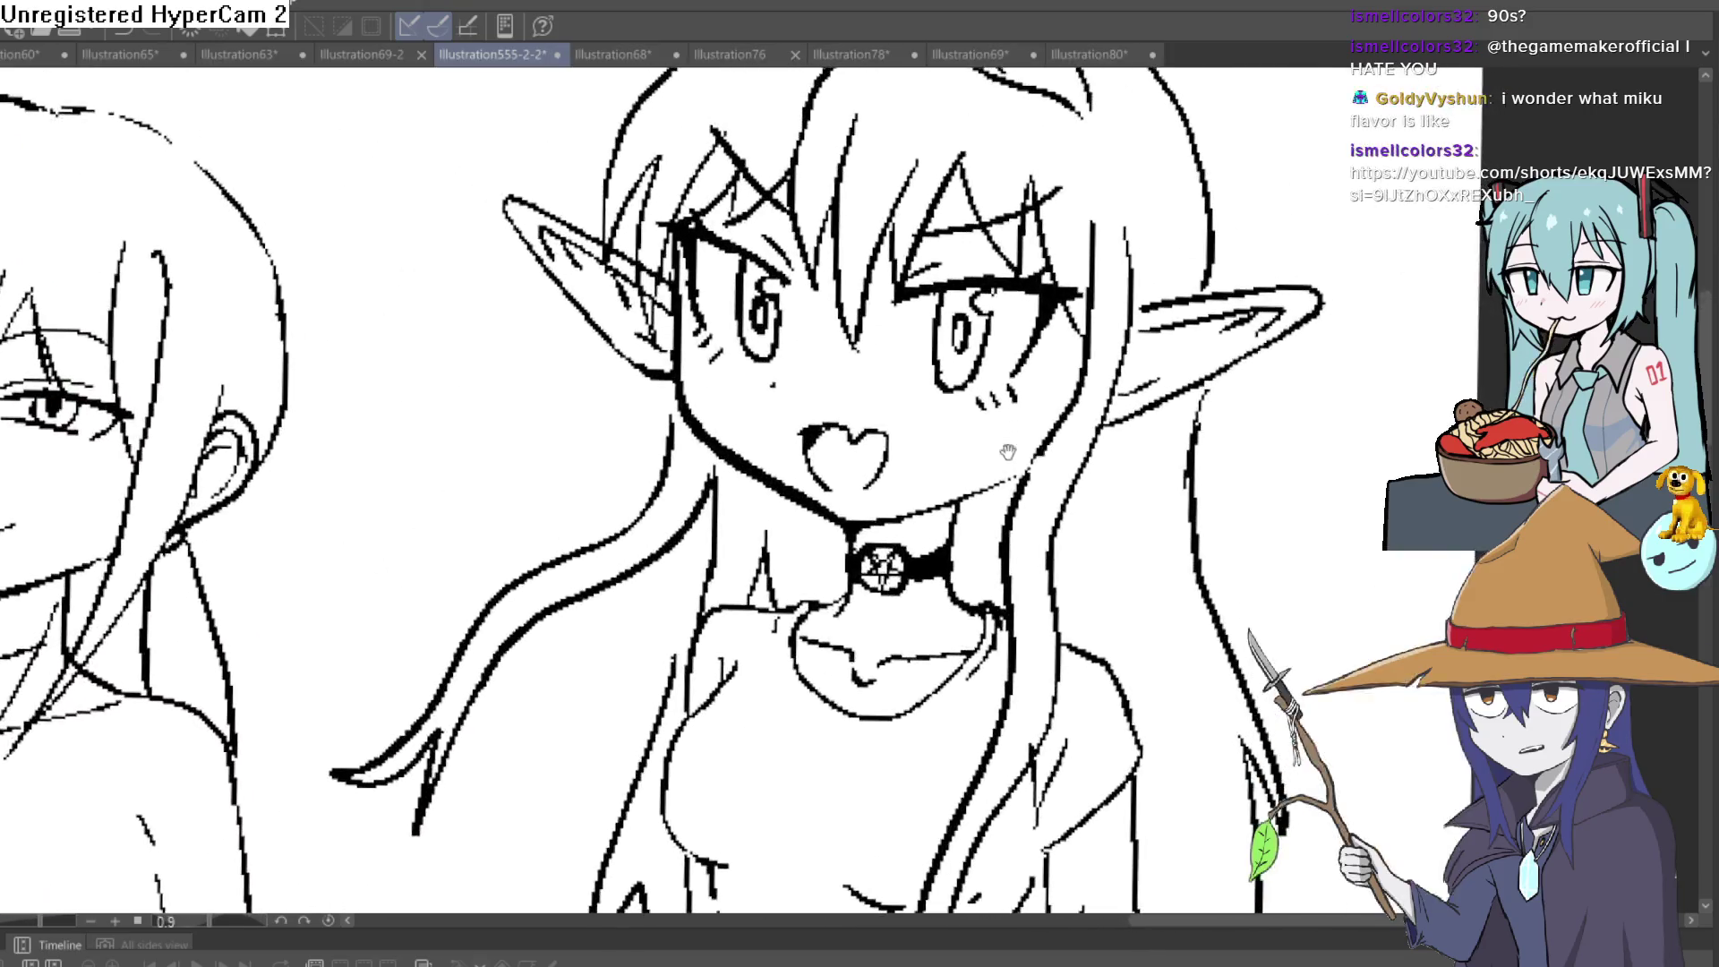
{"action": "key", "text": "ctrl+z"}
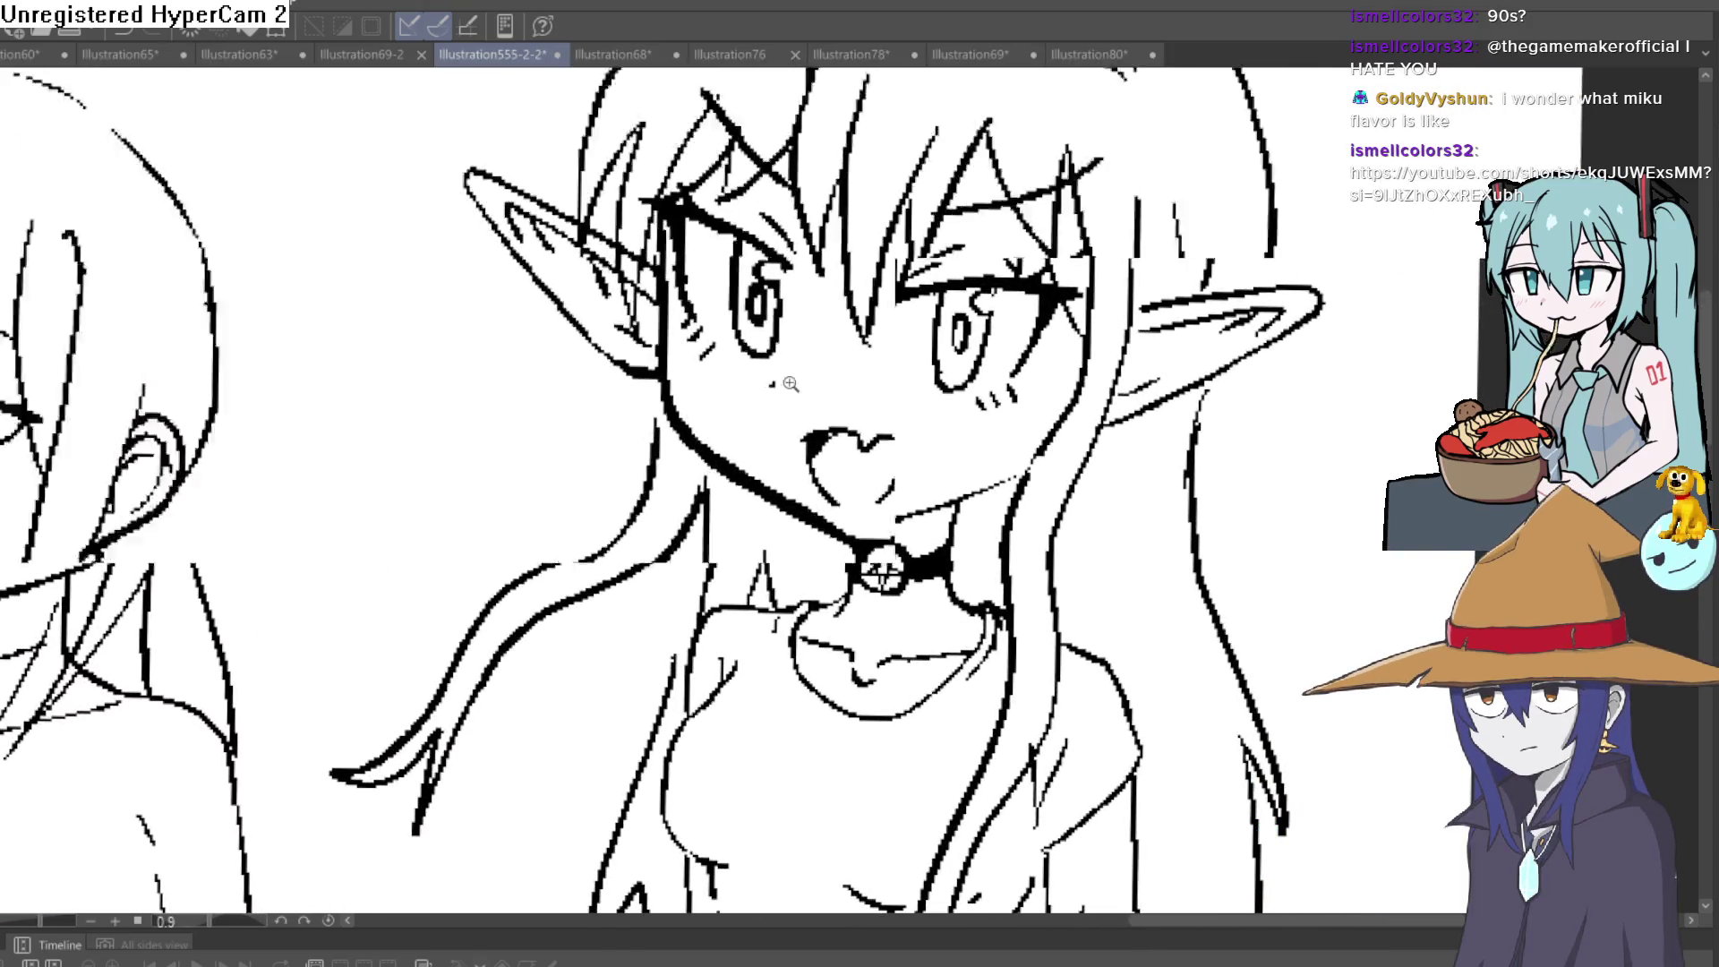
{"action": "scroll", "coordinate": [790, 383], "scroll_direction": "up", "scroll_amount": 2}
{"action": "mouse_move", "coordinate": [616, 424]}
{"action": "left_mouse_down"}
{"action": "mouse_move", "coordinate": [708, 564]}
{"action": "mouse_move", "coordinate": [940, 667]}
{"action": "mouse_move", "coordinate": [1021, 658]}
{"action": "mouse_move", "coordinate": [1207, 581]}
{"action": "left_mouse_up"}
{"action": "mouse_move", "coordinate": [595, 228]}
{"action": "left_mouse_down"}
{"action": "mouse_move", "coordinate": [613, 495]}
{"action": "mouse_move", "coordinate": [767, 633]}
{"action": "mouse_move", "coordinate": [678, 548]}
{"action": "mouse_move", "coordinate": [841, 667]}
{"action": "mouse_move", "coordinate": [755, 621]}
{"action": "left_mouse_up"}
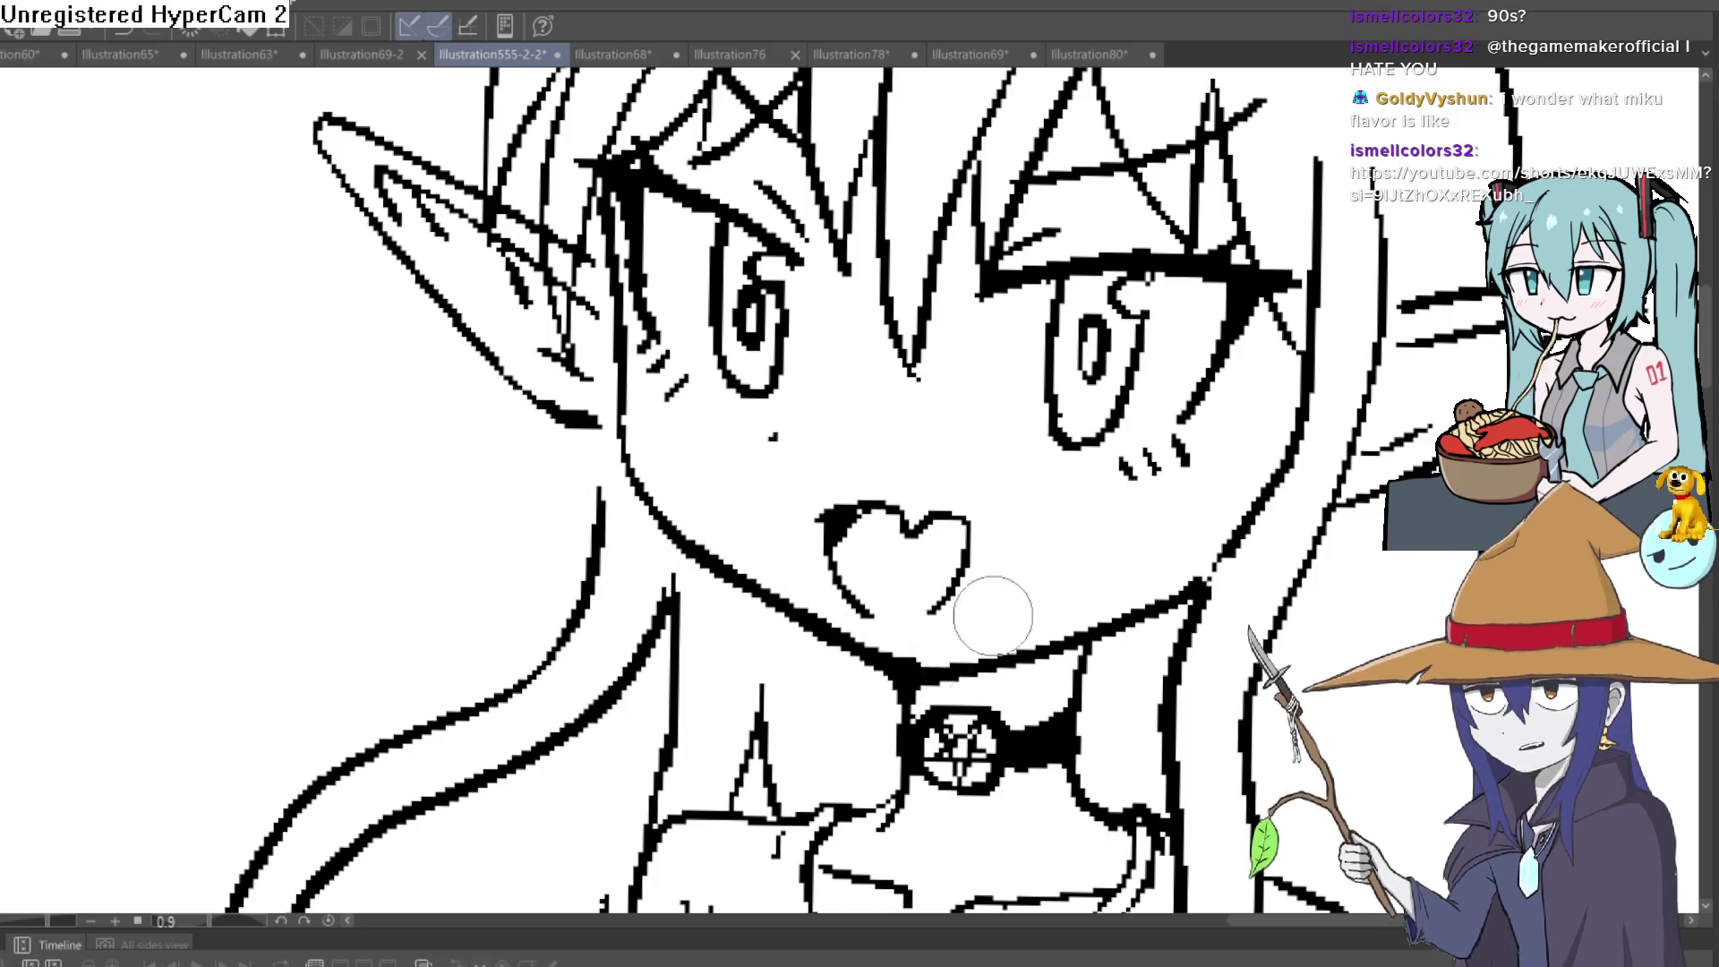
Tilt the canvas to work along the jaw, zoom closer on the face, then level it upright
{"action": "left_click_drag", "start_coordinate": [1357, 459], "coordinate": [1018, 480]}
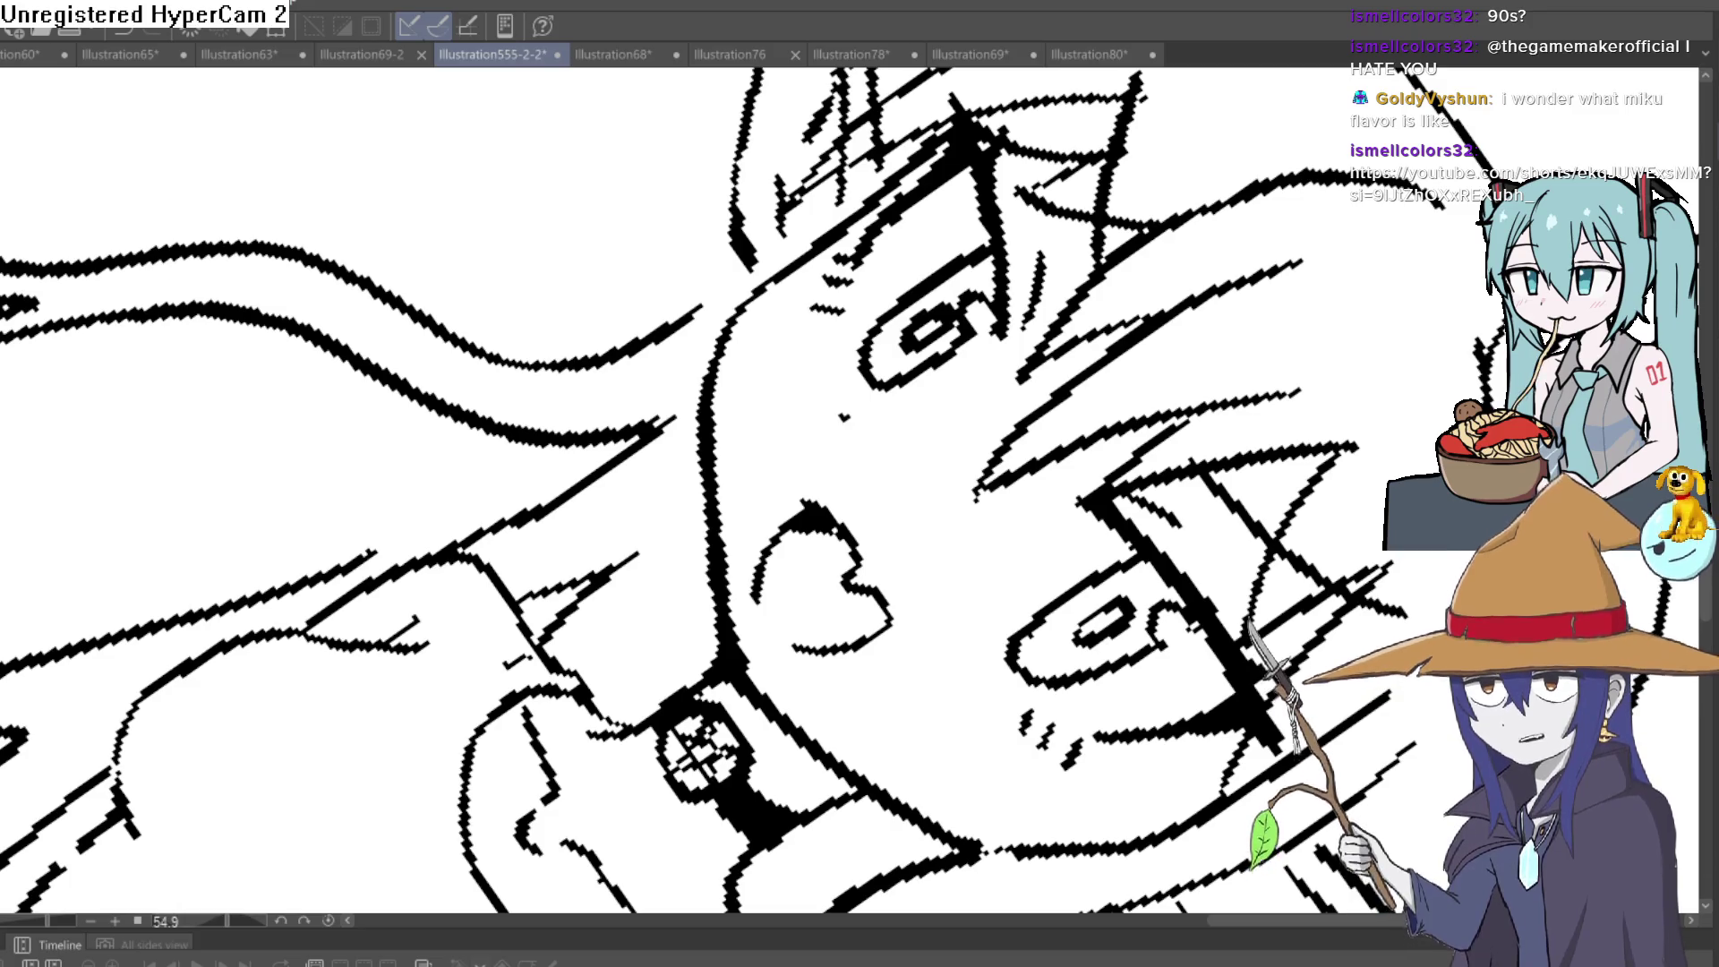
{"action": "left_click", "coordinate": [748, 608]}
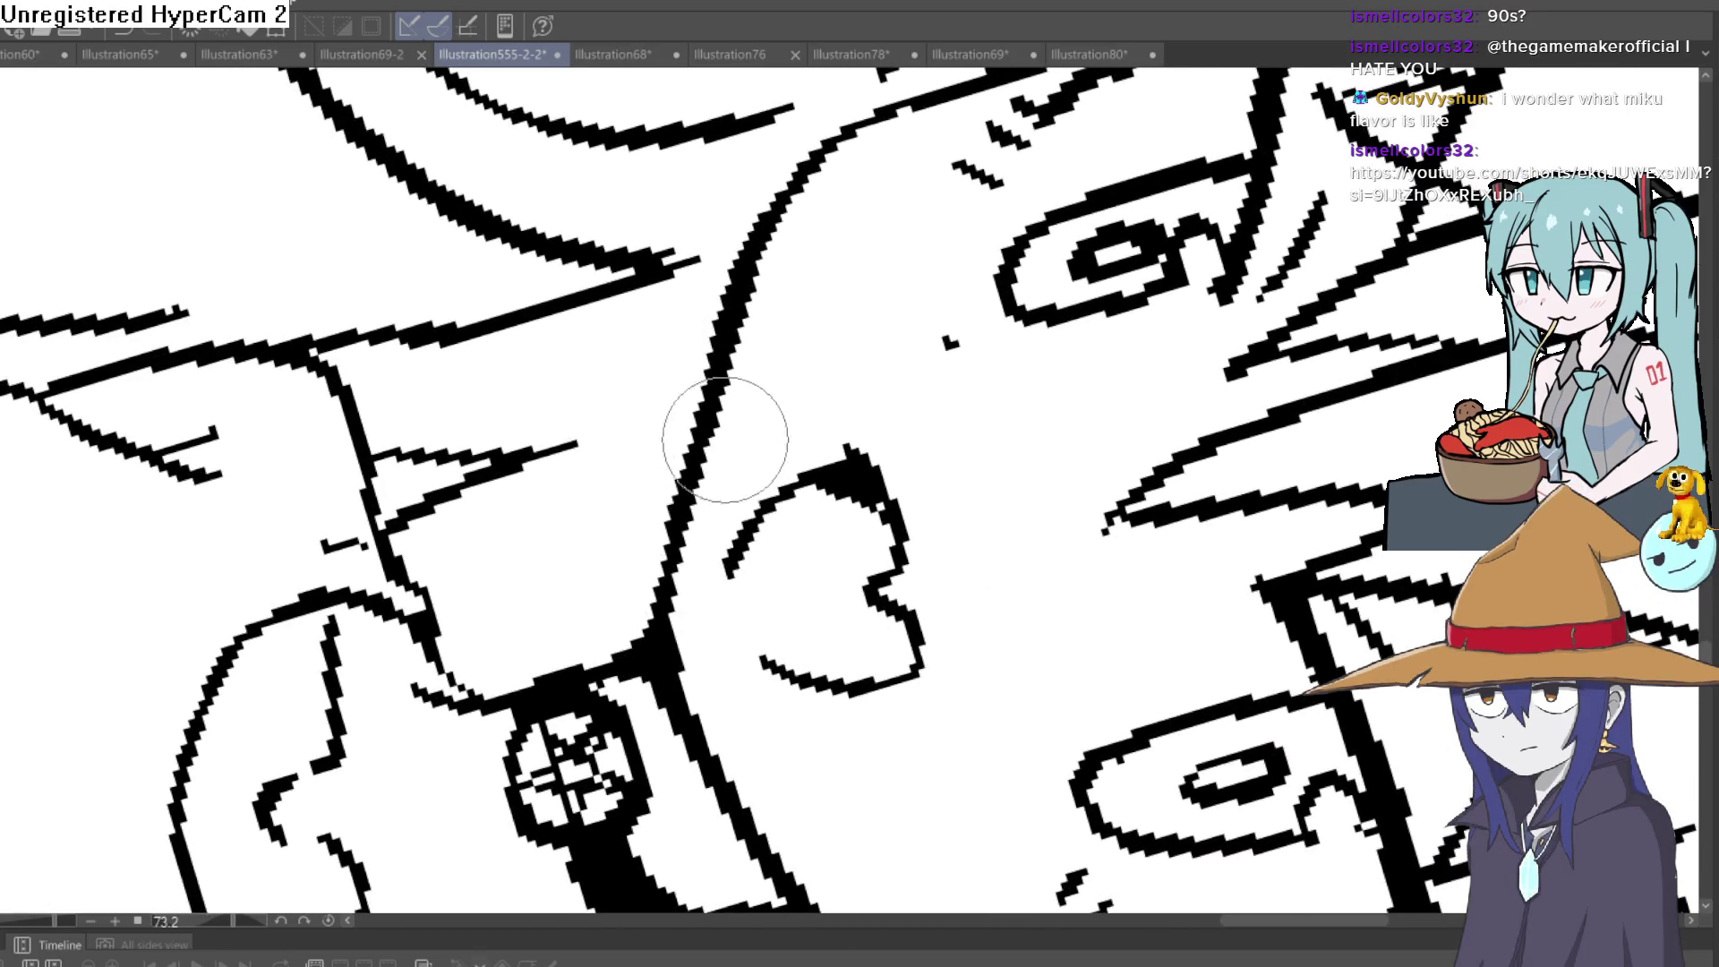
{"action": "mouse_move", "coordinate": [959, 153]}
{"action": "left_mouse_down"}
{"action": "mouse_move", "coordinate": [802, 266]}
{"action": "mouse_move", "coordinate": [887, 278]}
{"action": "mouse_move", "coordinate": [806, 269]}
{"action": "left_mouse_up"}
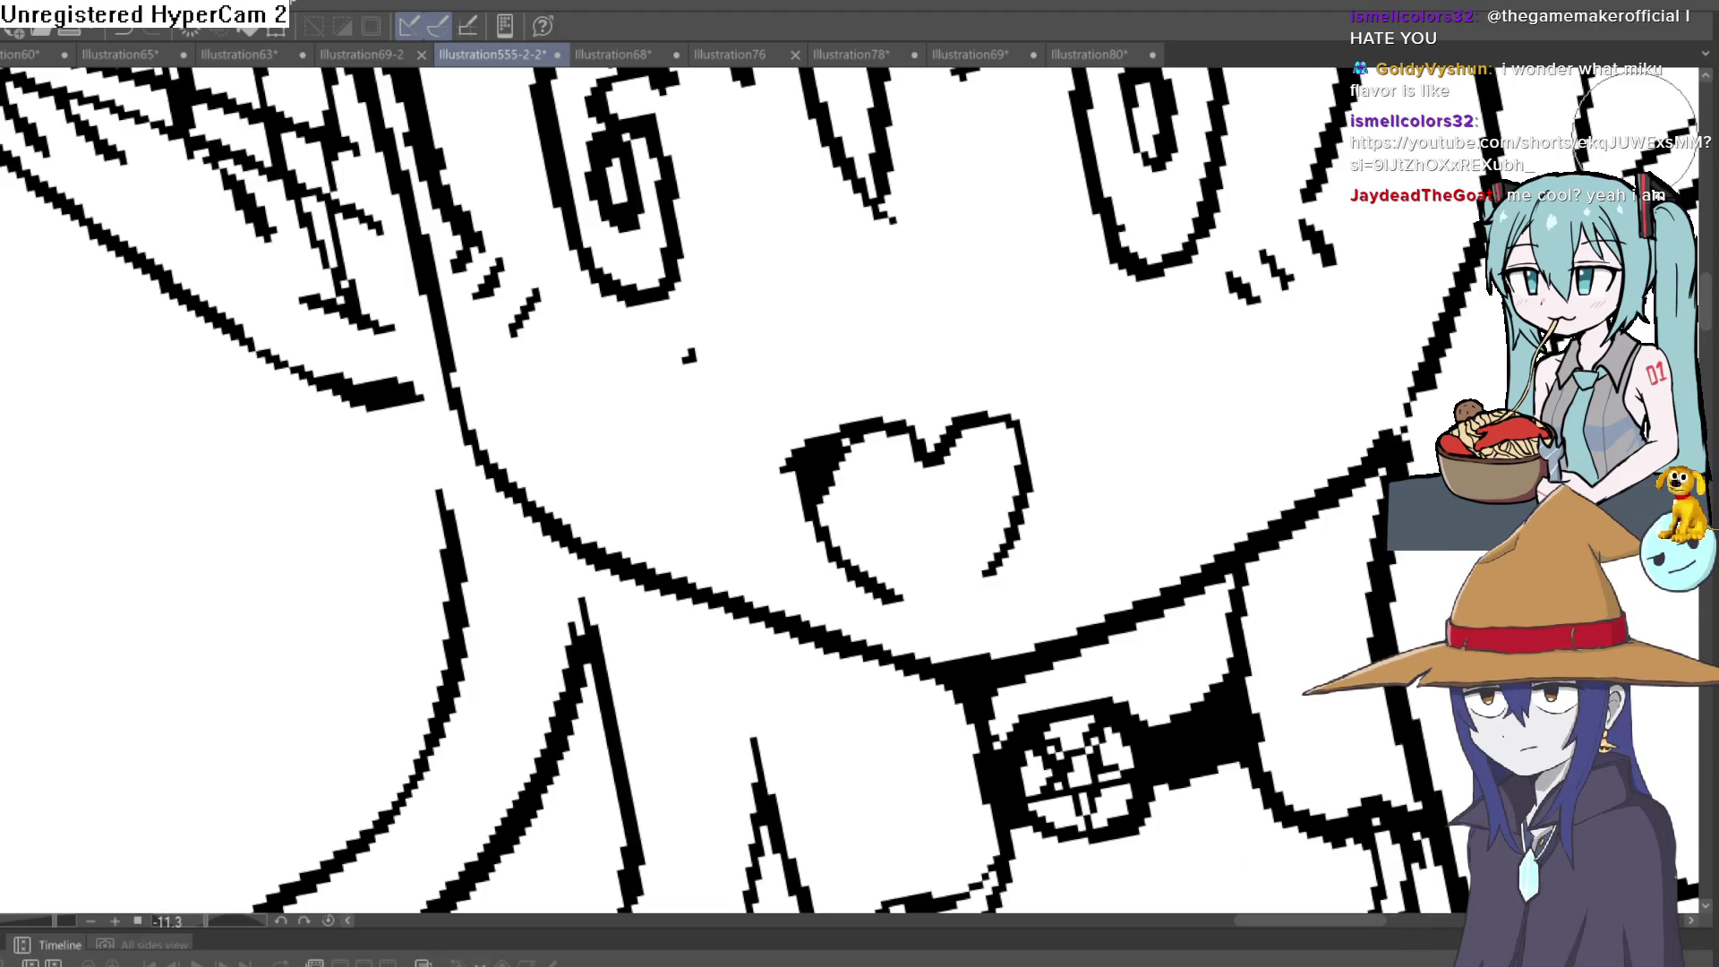
{"action": "left_click_drag", "start_coordinate": [717, 492], "coordinate": [645, 448]}
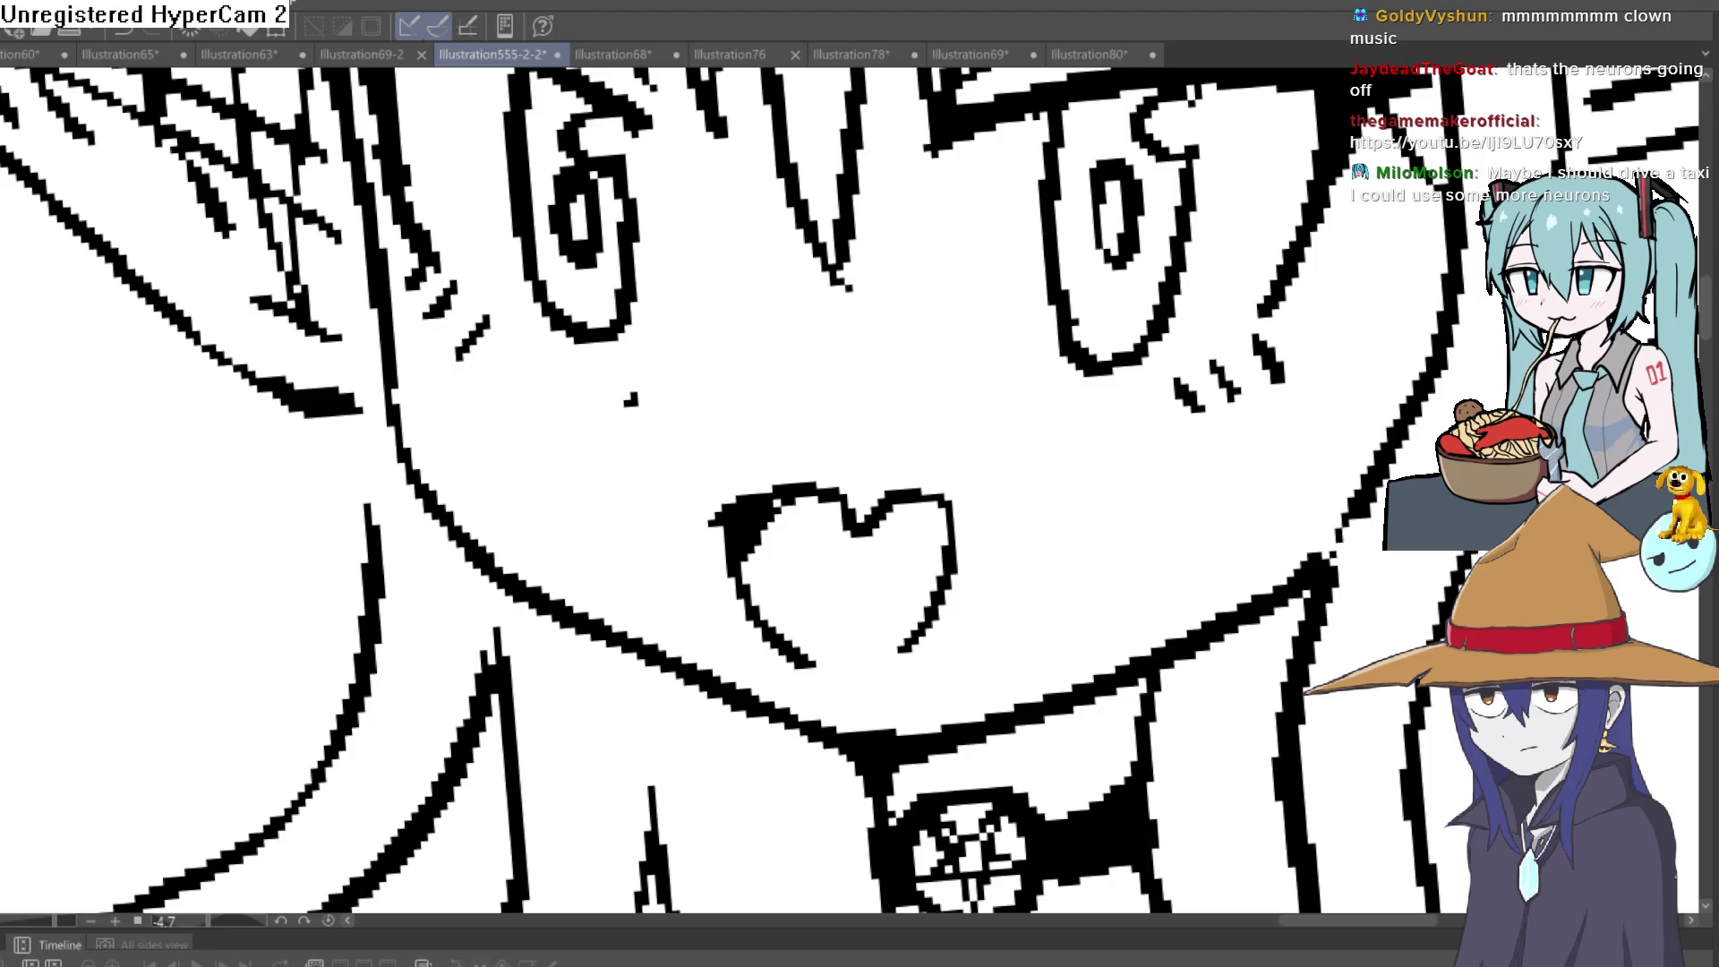
{"action": "scroll", "coordinate": [1201, 499], "scroll_direction": "down", "scroll_amount": 5}
{"action": "scroll", "coordinate": [1201, 499], "scroll_direction": "down", "scroll_amount": 3}
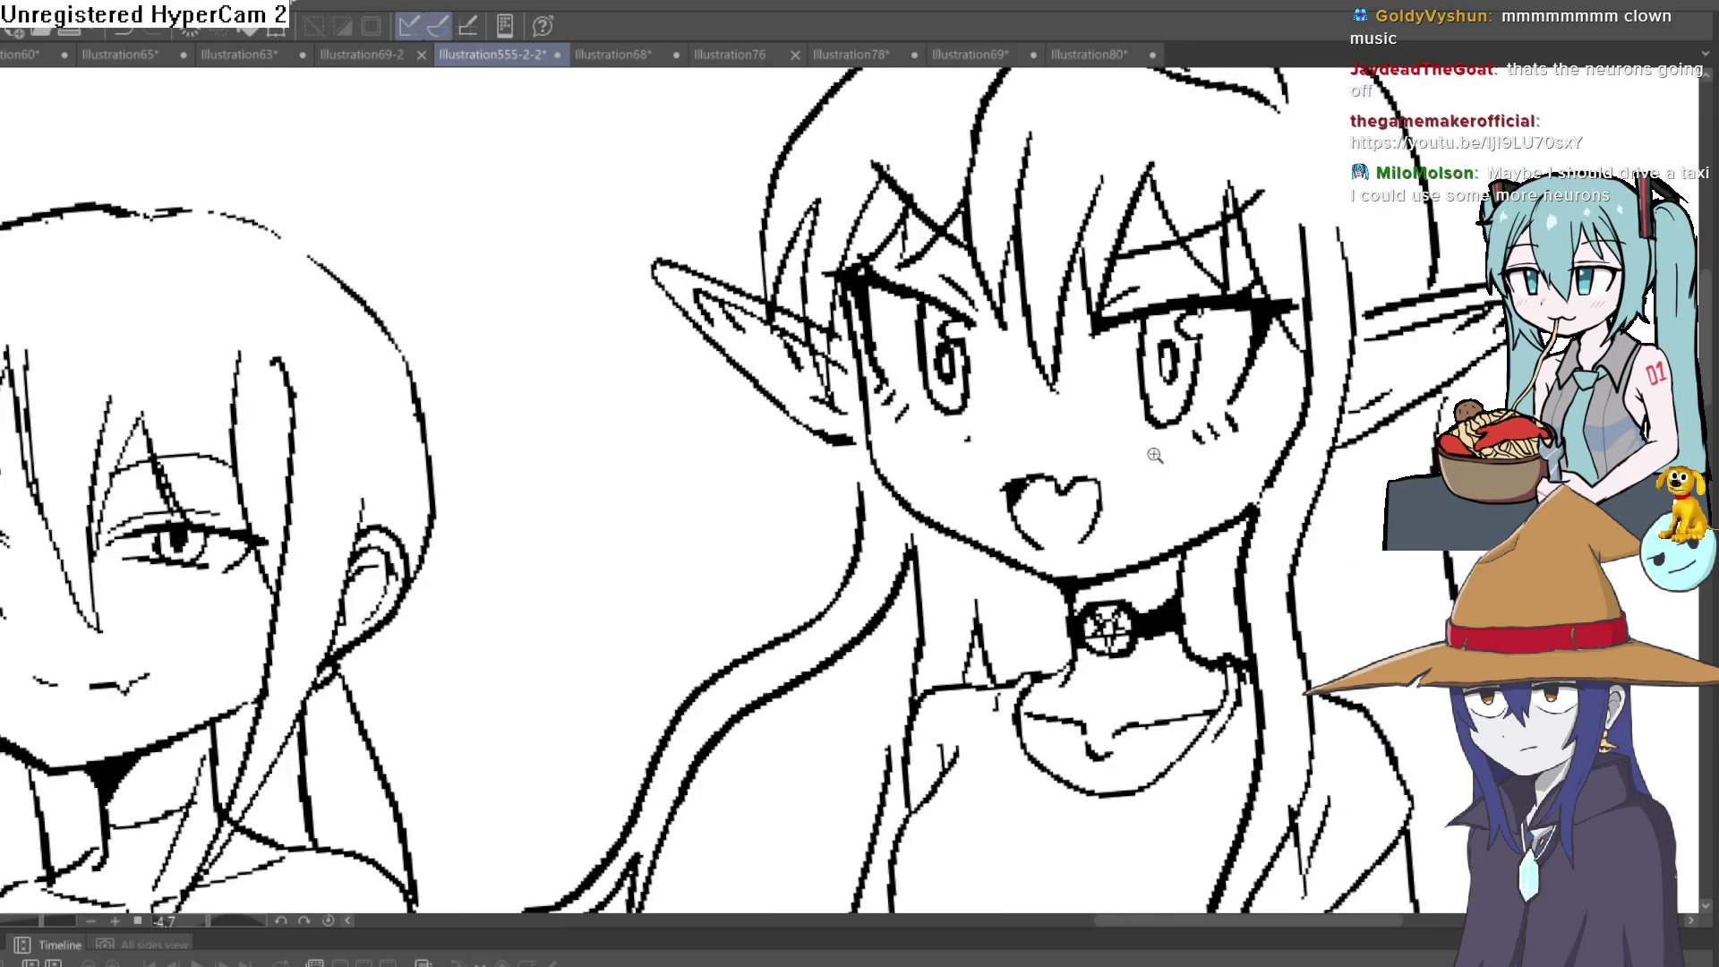
{"action": "key", "text": "minus"}
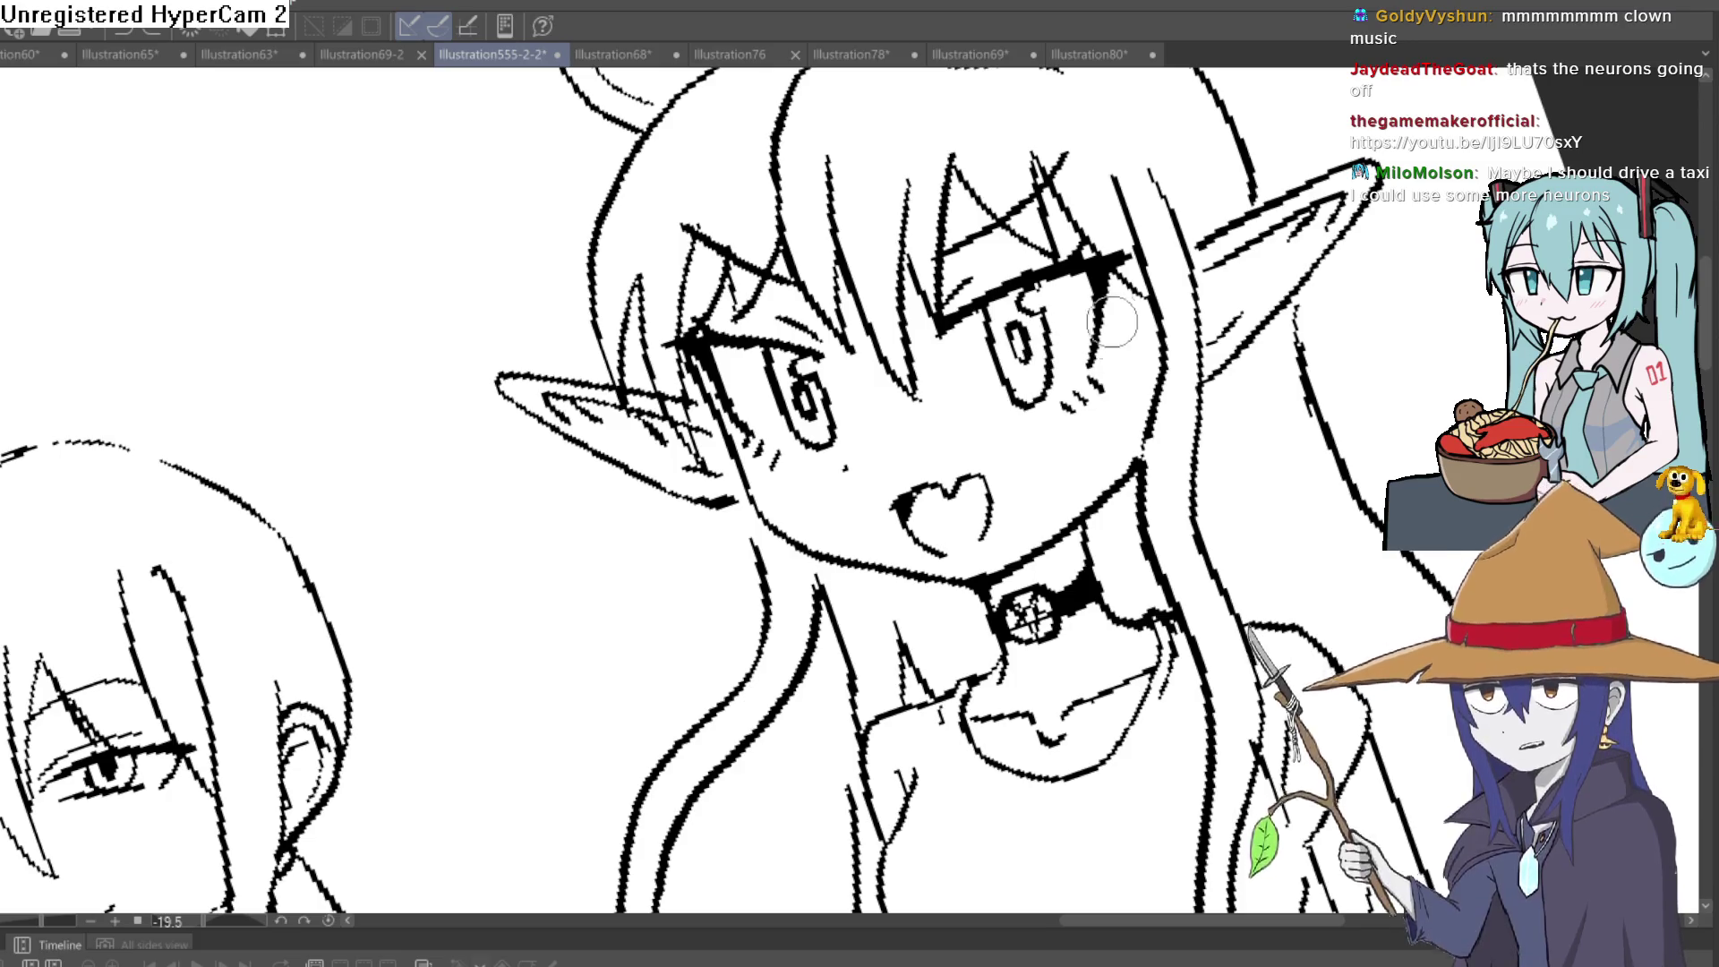
{"action": "key", "text": "asciicircum"}
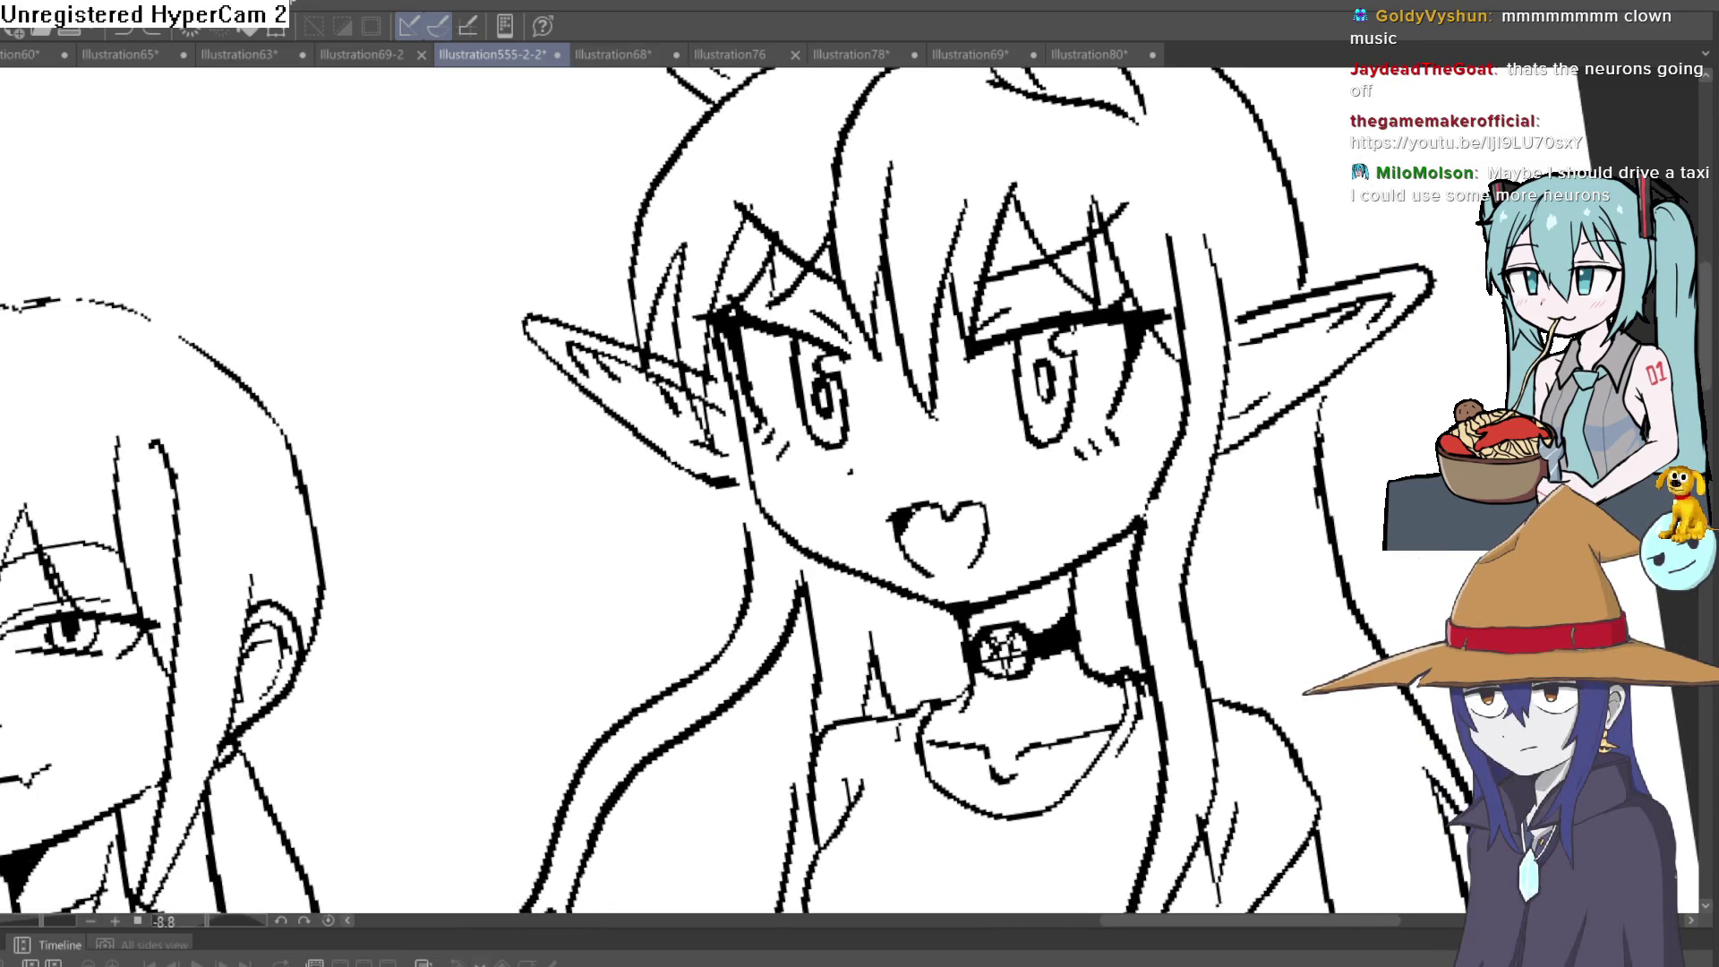
{"action": "left_click_drag", "start_coordinate": [1282, 225], "coordinate": [1147, 302]}
{"action": "mouse_move", "coordinate": [949, 528]}
{"action": "left_mouse_down"}
{"action": "mouse_move", "coordinate": [814, 280]}
{"action": "mouse_move", "coordinate": [632, 374]}
{"action": "mouse_move", "coordinate": [818, 627]}
{"action": "mouse_move", "coordinate": [947, 492]}
{"action": "left_mouse_up"}
Test-delete the lassoed eye lines, restoring them with undo and clearing the selection each time
{"action": "key", "text": "Delete"}
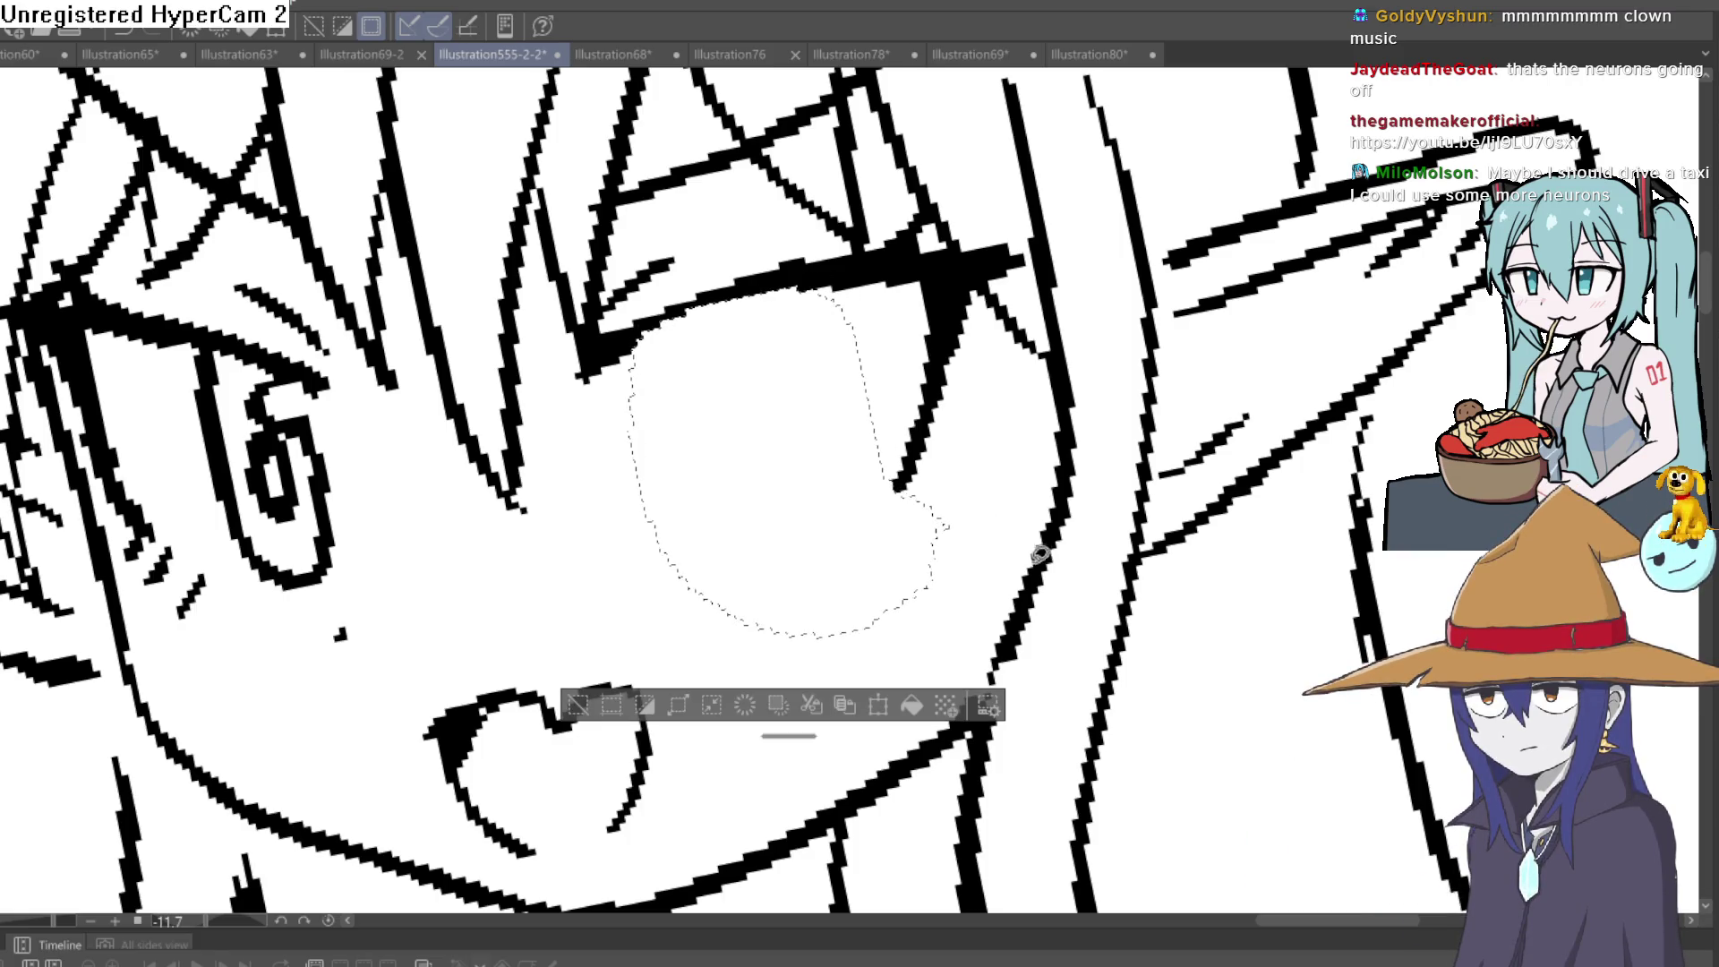
{"action": "key", "text": "ctrl+z"}
{"action": "left_click", "coordinate": [577, 705]}
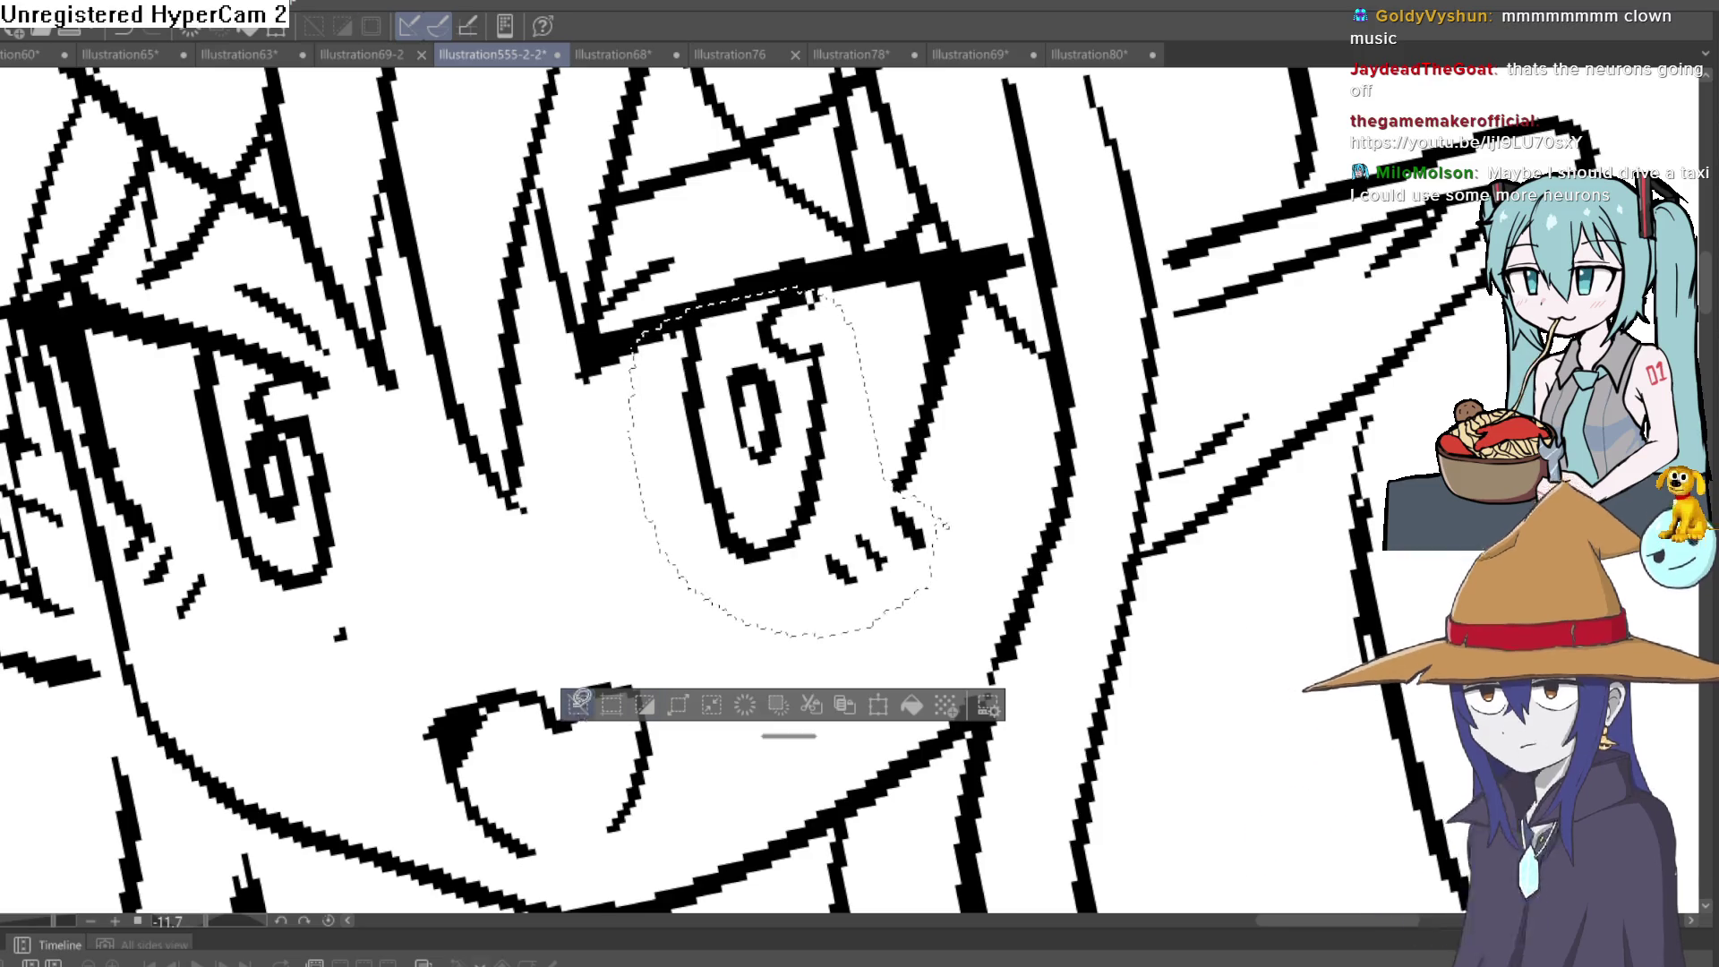
{"action": "mouse_move", "coordinate": [331, 391]}
{"action": "left_mouse_down"}
{"action": "mouse_move", "coordinate": [276, 360]}
{"action": "mouse_move", "coordinate": [179, 387]}
{"action": "mouse_move", "coordinate": [300, 616]}
{"action": "left_mouse_up"}
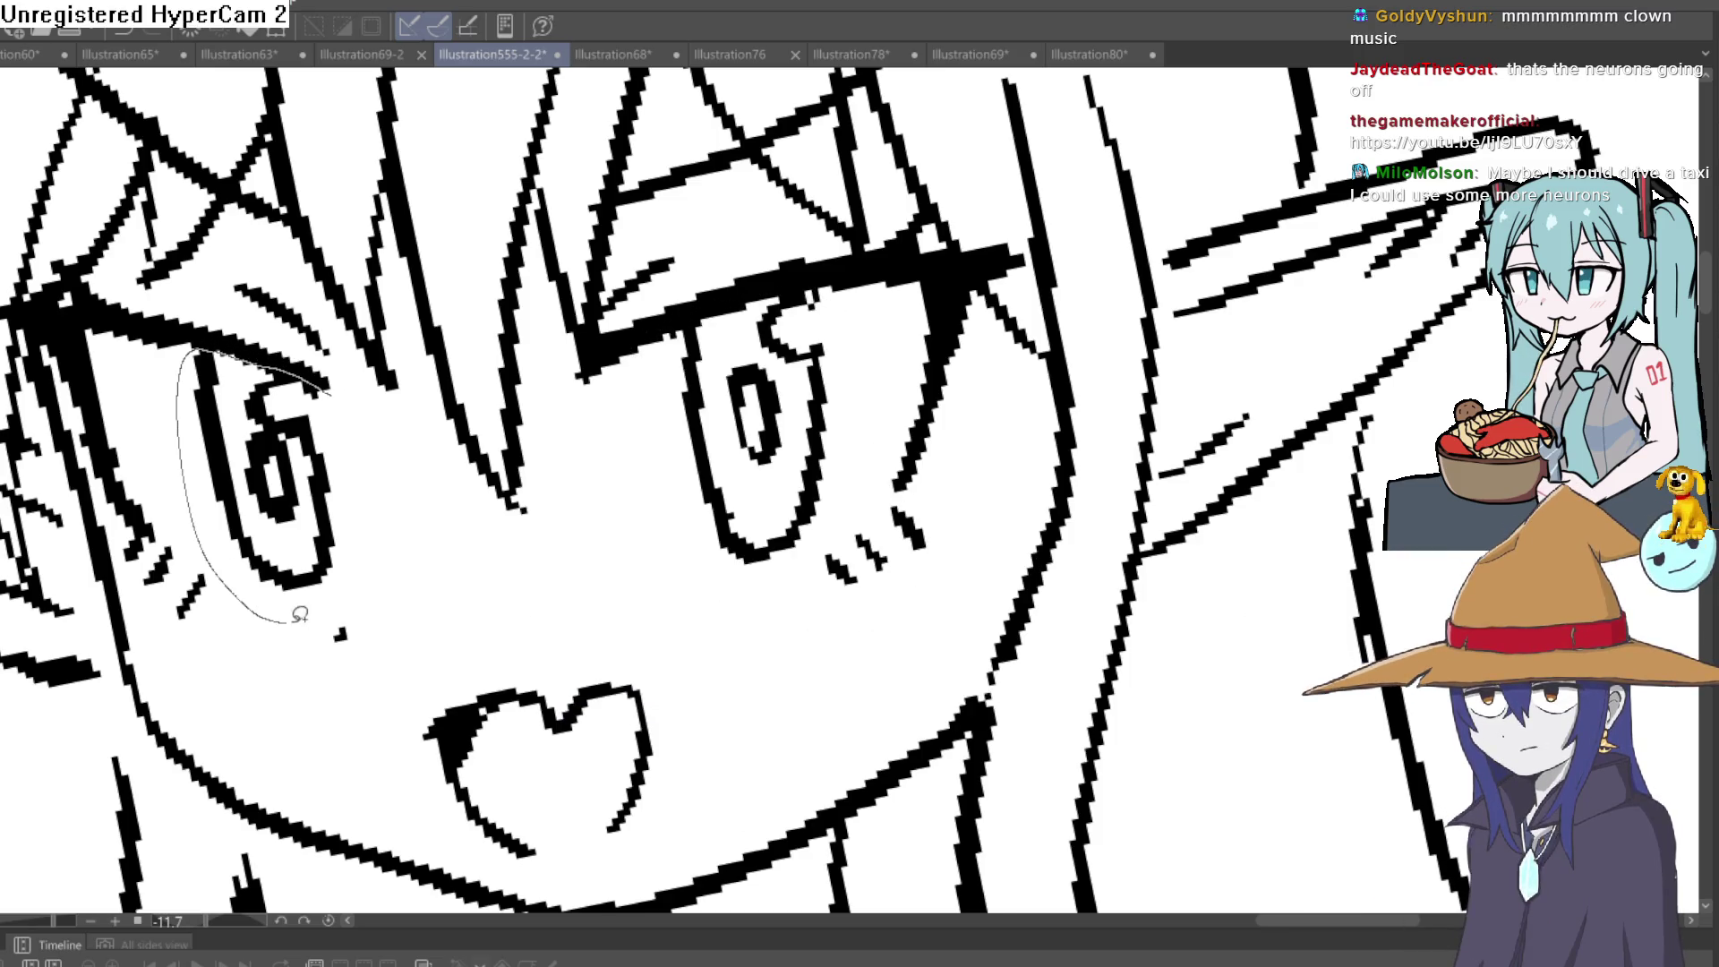
{"action": "left_click_drag", "start_coordinate": [369, 443], "coordinate": [333, 394]}
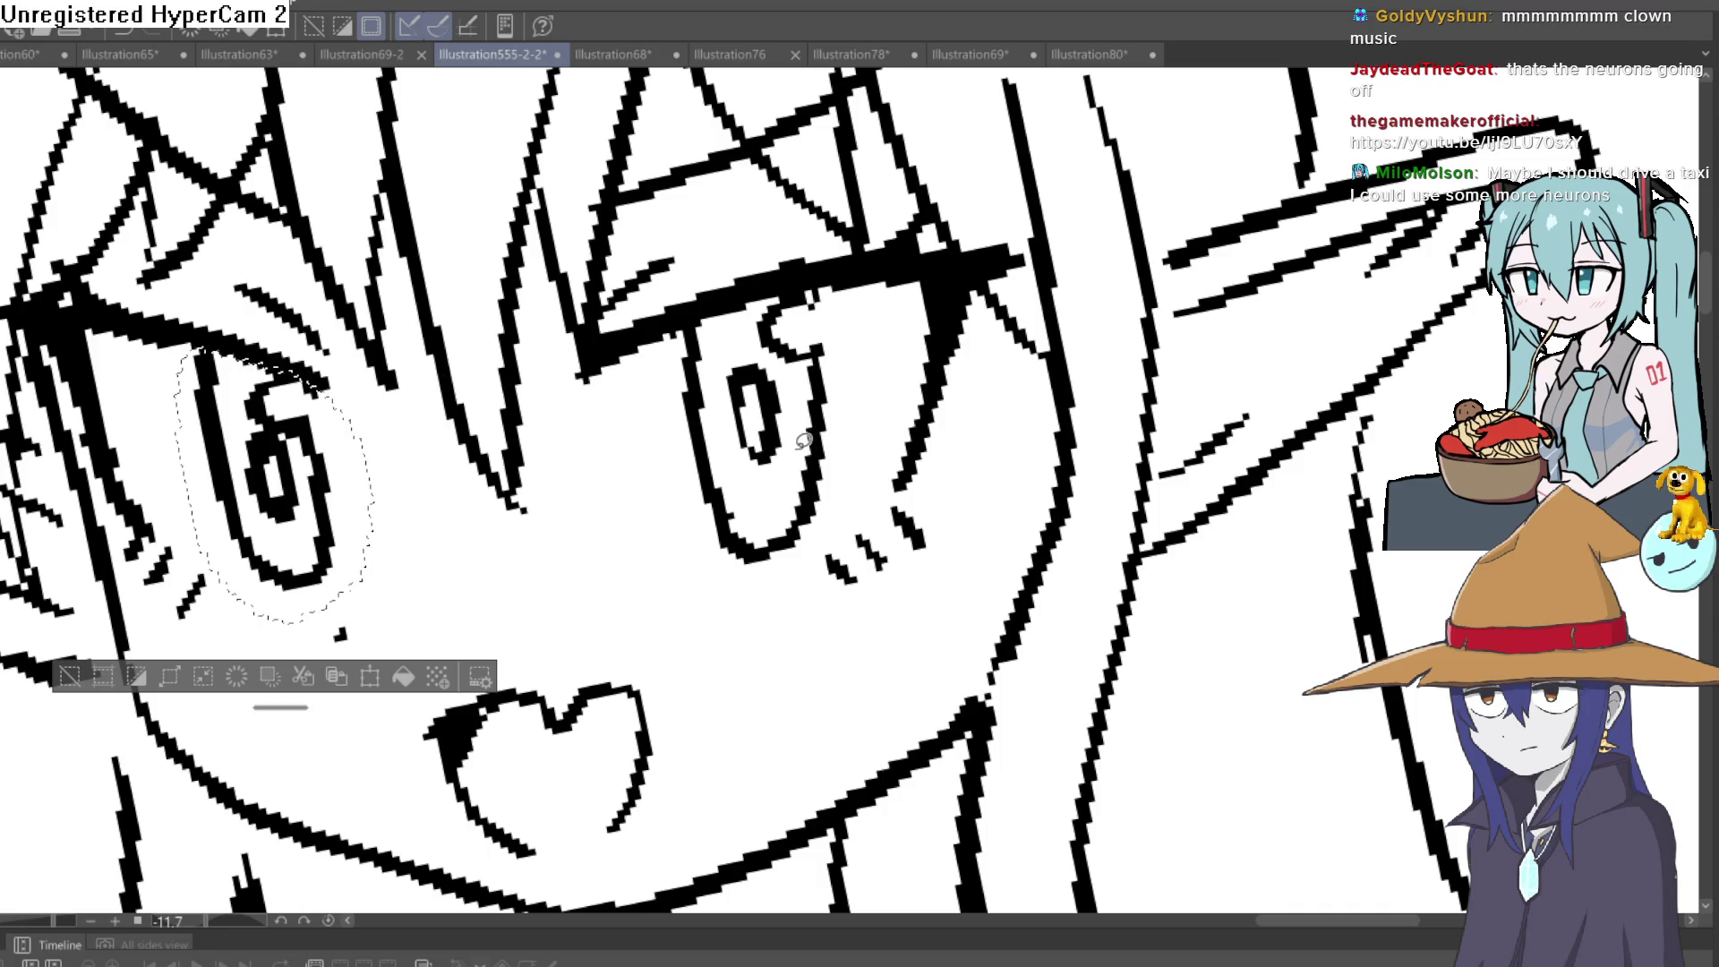
{"action": "key", "text": "Delete"}
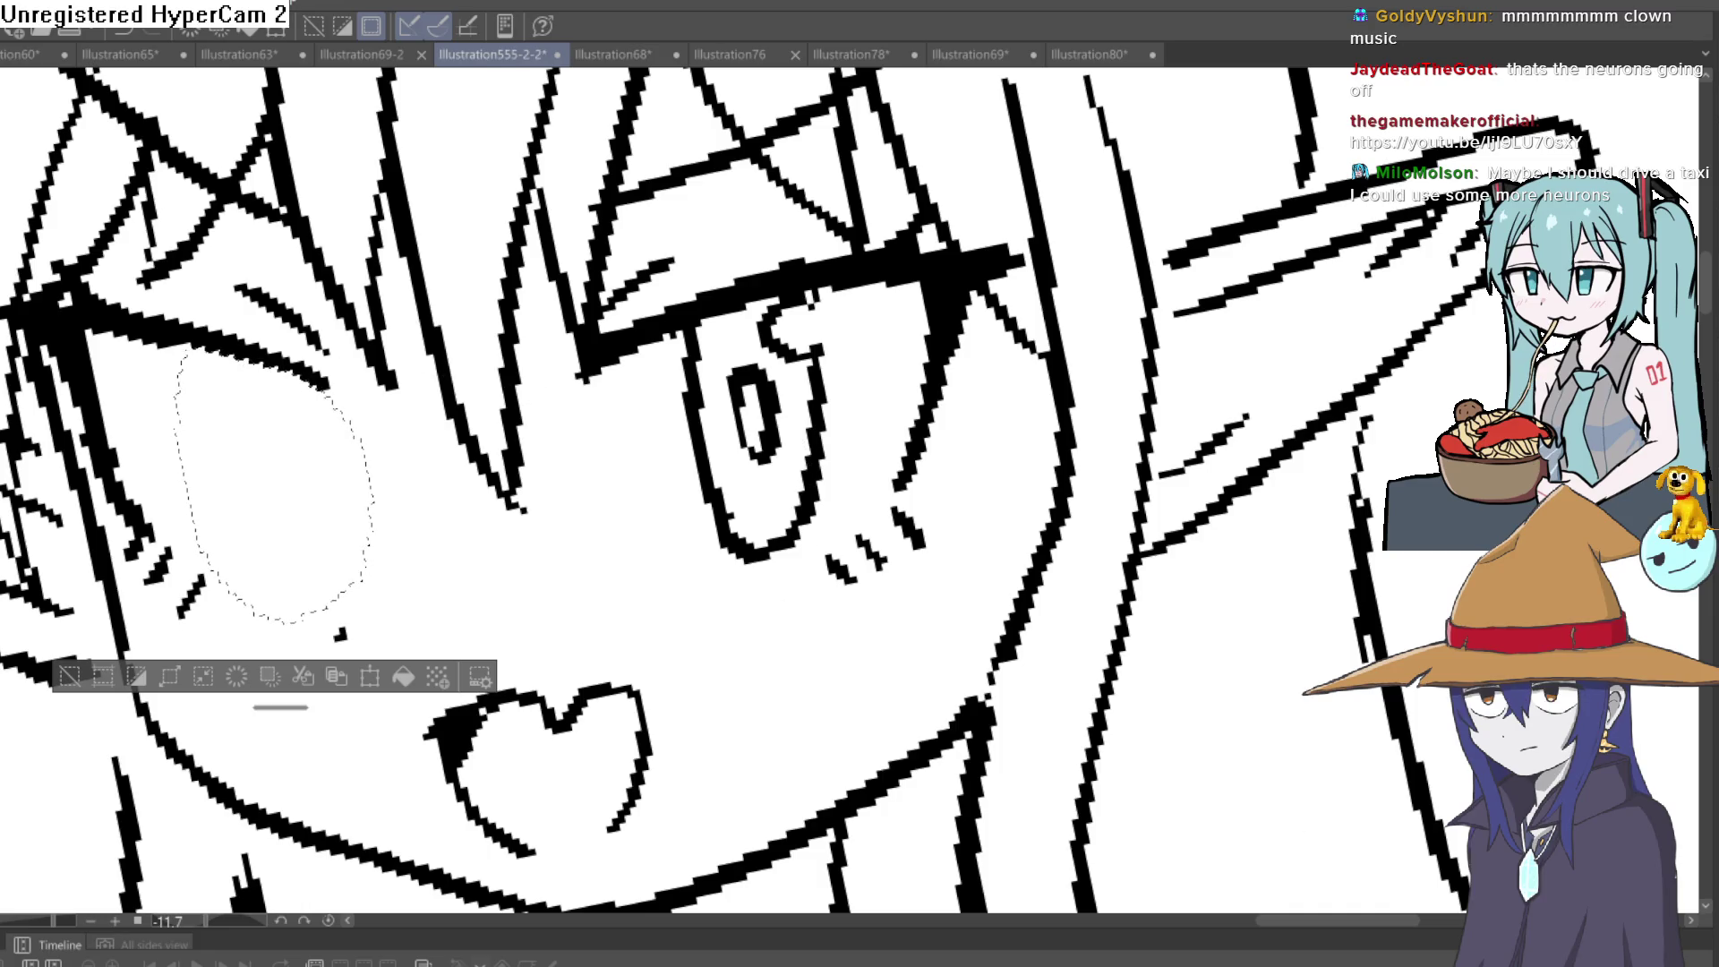
{"action": "key", "text": "ctrl+z"}
{"action": "left_click", "coordinate": [70, 676]}
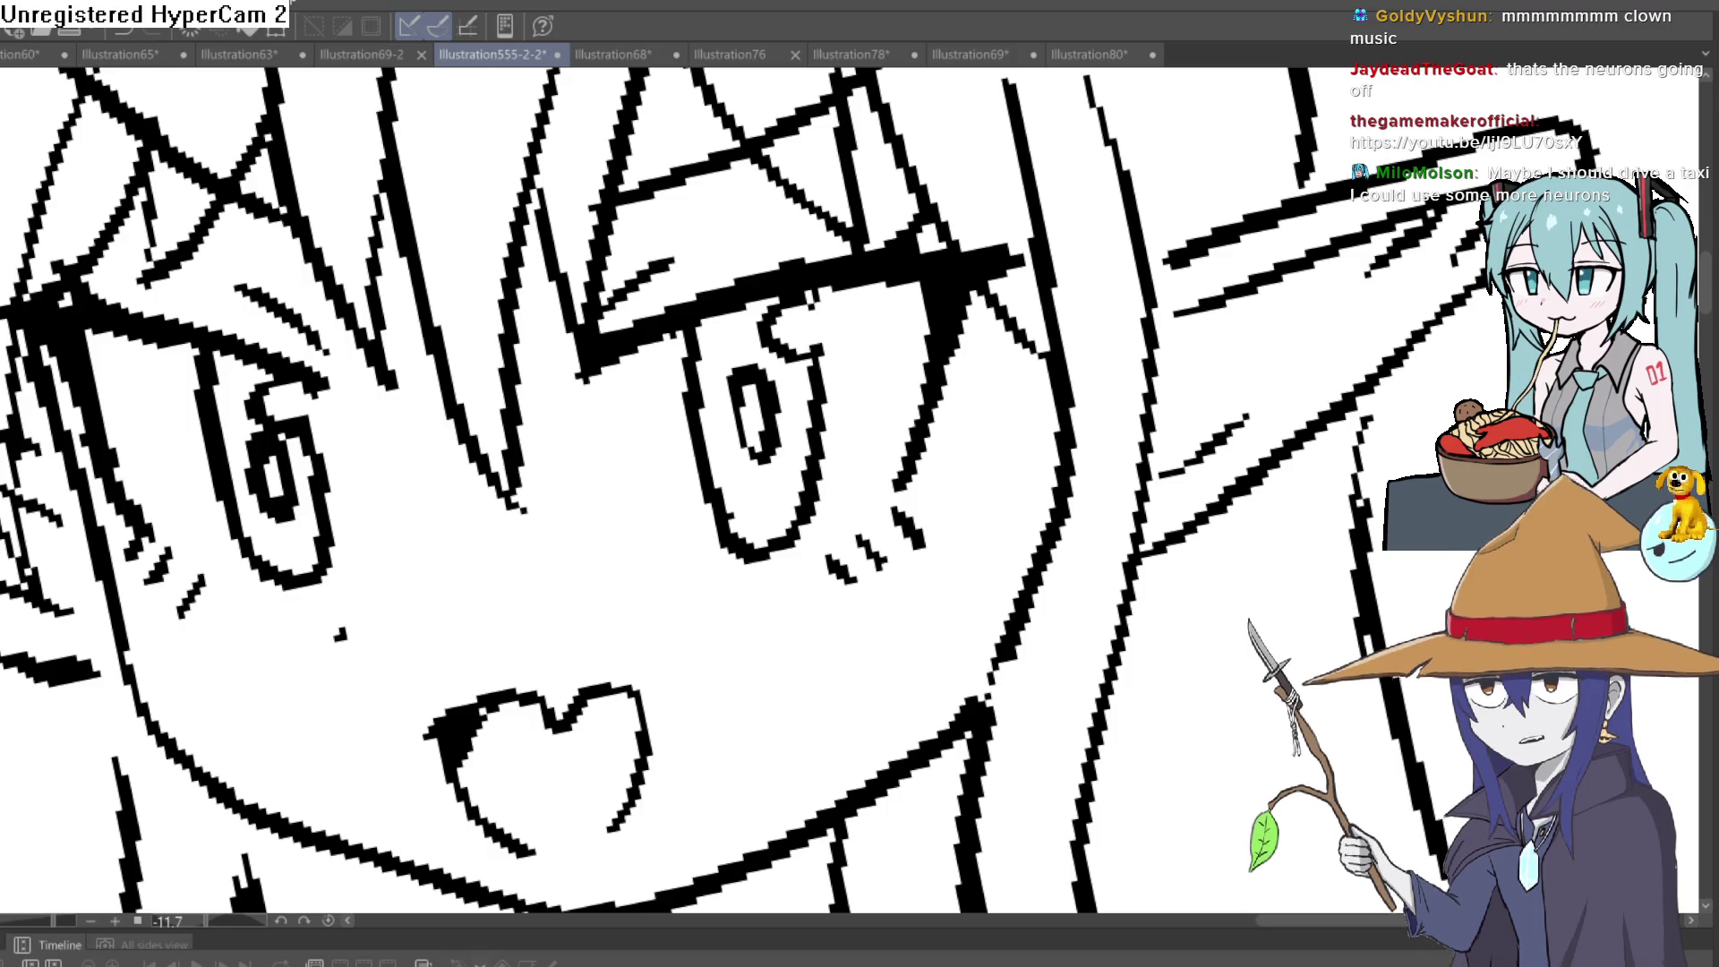
Remove the irises and lower lids from both eyes, keeping only the upper lash lines
{"action": "key", "text": "ctrl+z"}
{"action": "key", "text": "ctrl+y"}
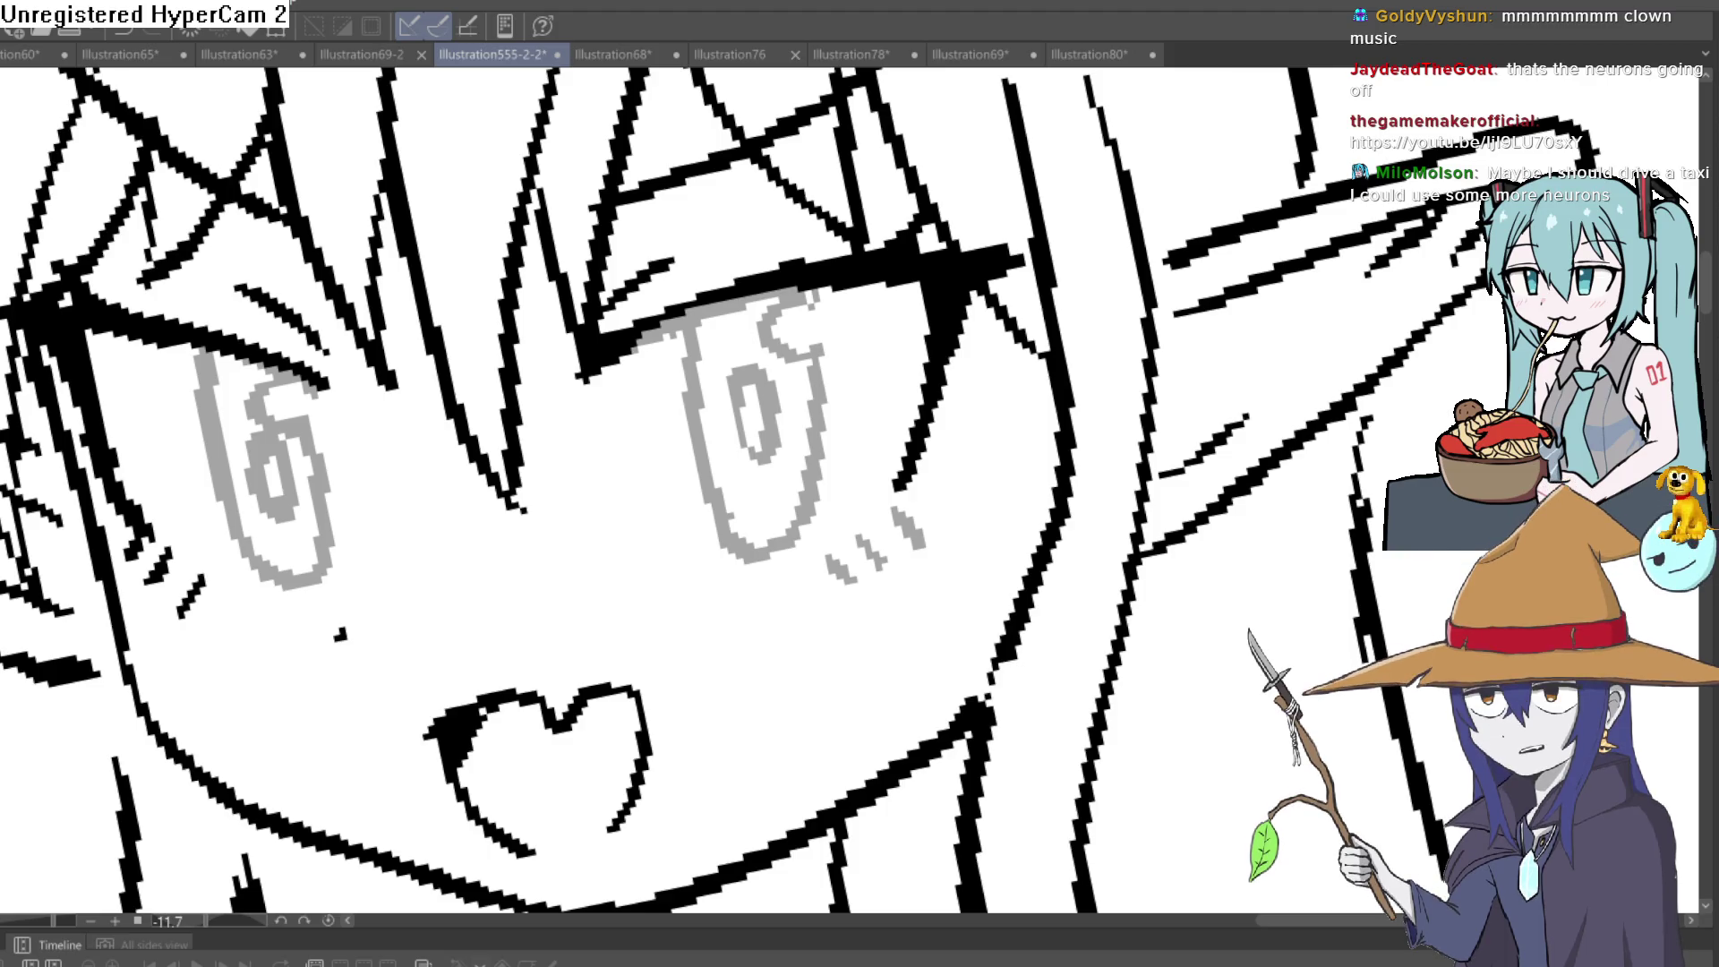
{"action": "key", "text": "ctrl+z"}
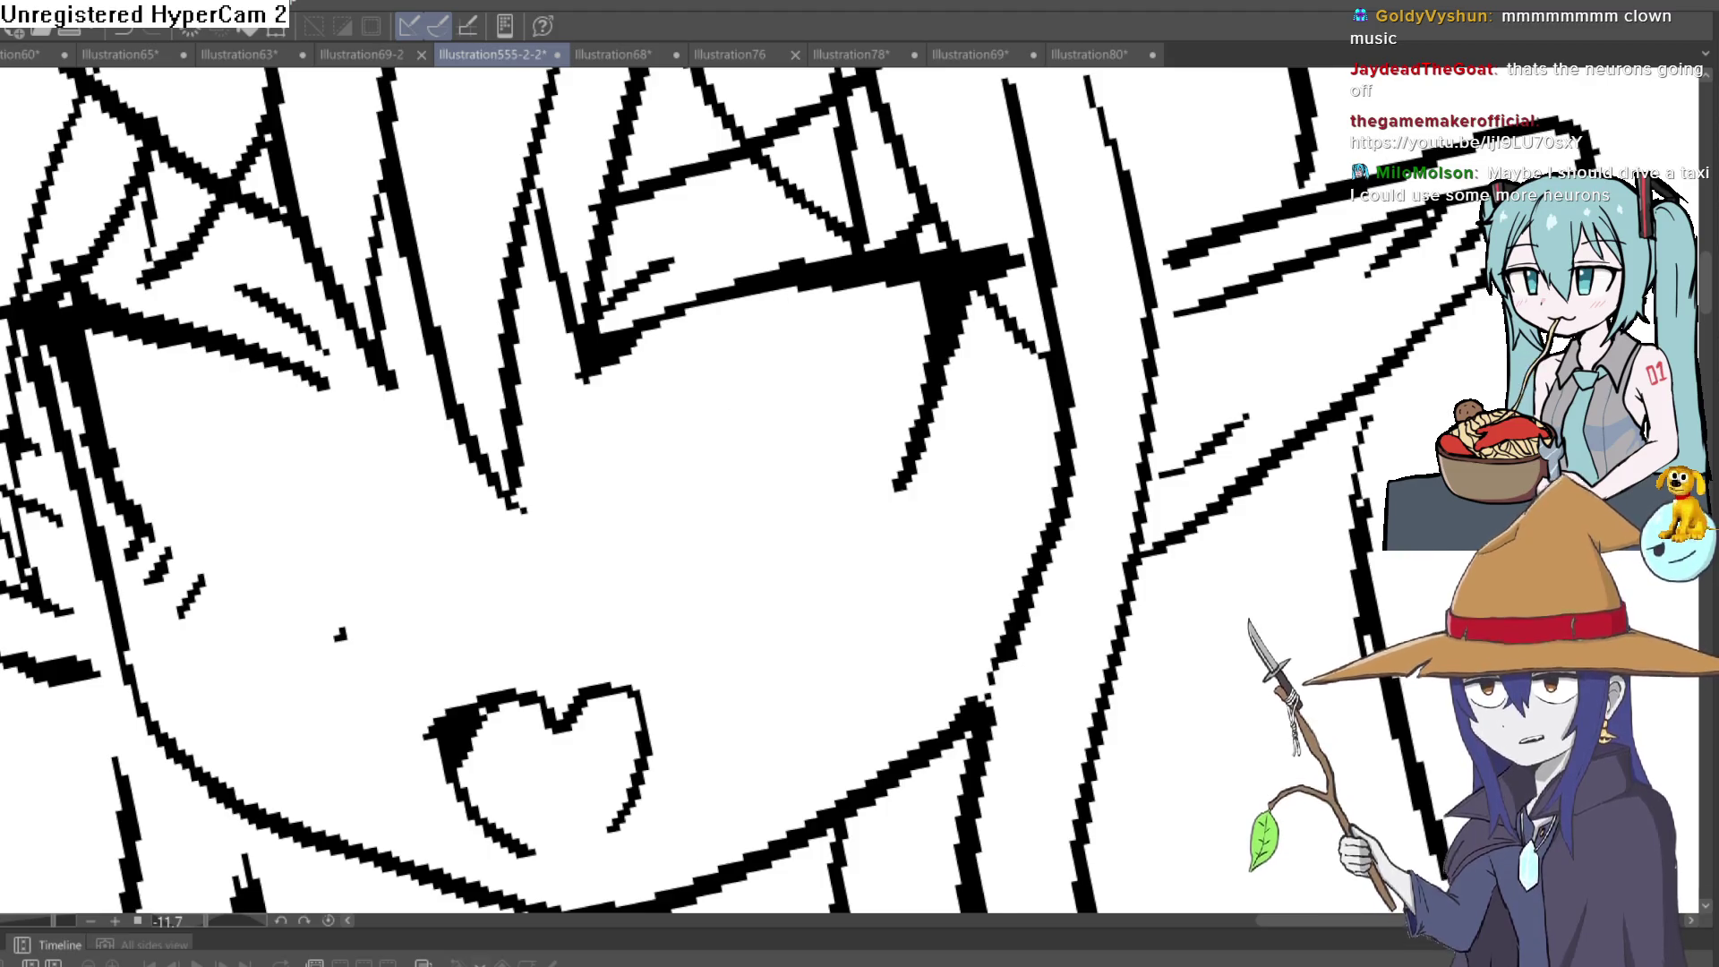
Tilt the canvas, draw curved lower lids under the right eye, and close its outline
{"action": "mouse_move", "coordinate": [959, 433]}
{"action": "left_mouse_down"}
{"action": "mouse_move", "coordinate": [733, 403]}
{"action": "mouse_move", "coordinate": [1164, 336]}
{"action": "mouse_move", "coordinate": [1155, 501]}
{"action": "left_mouse_up"}
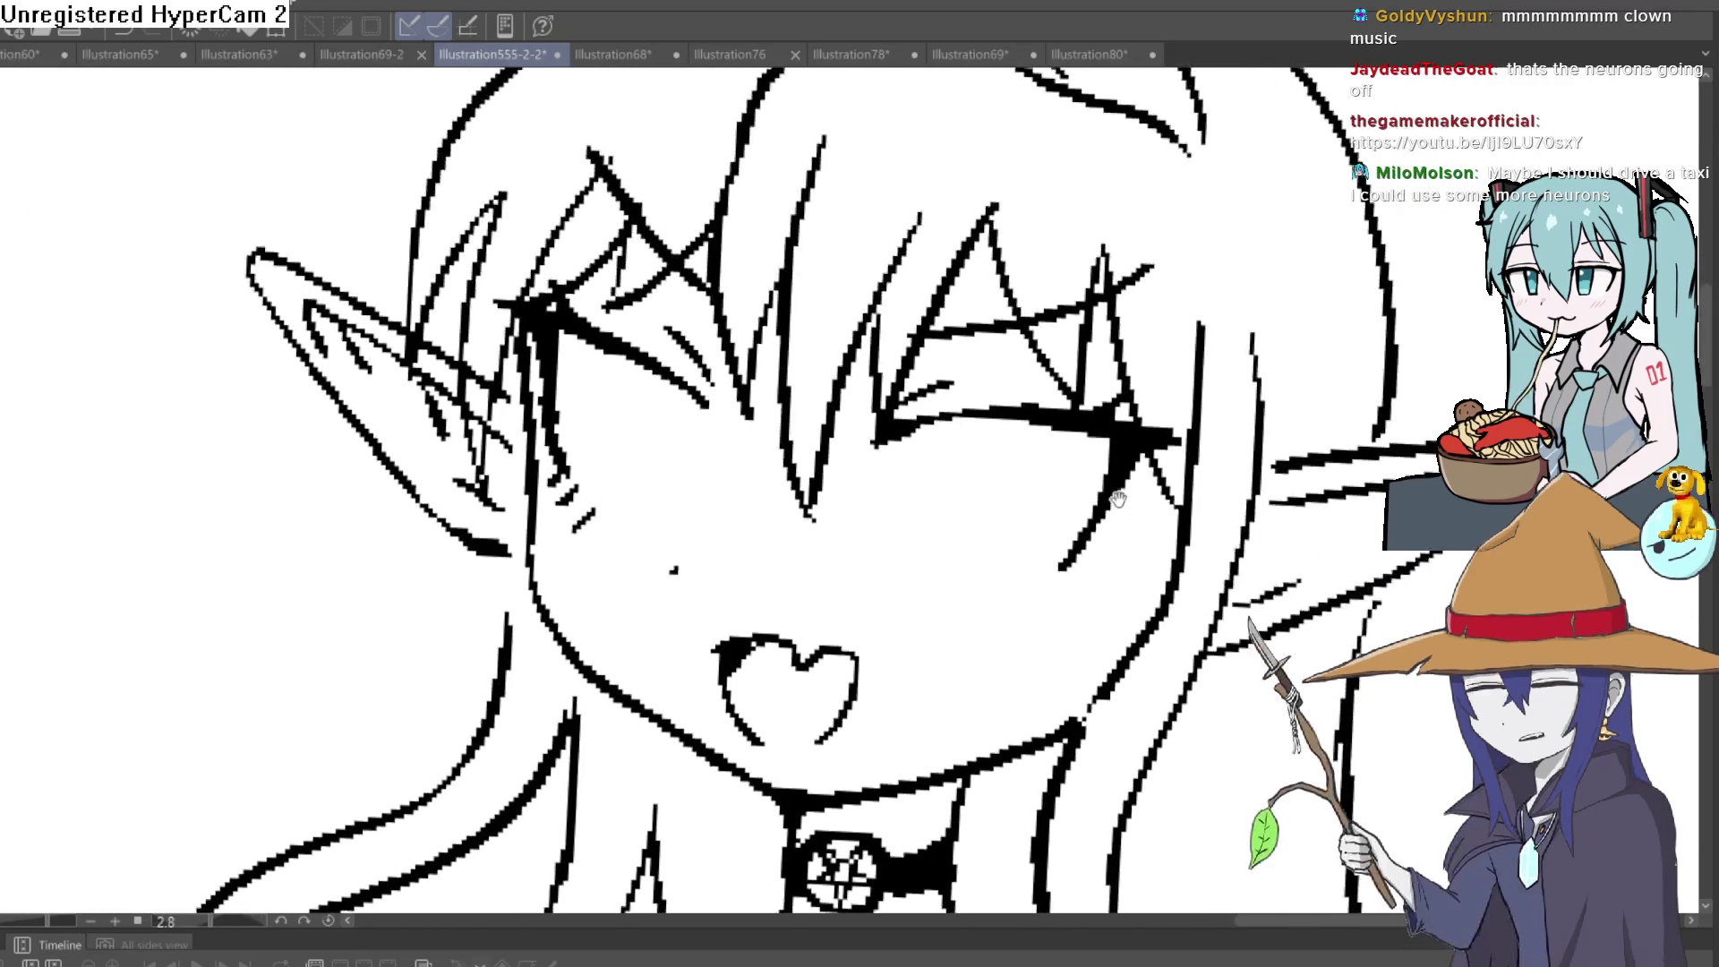
{"action": "scroll", "coordinate": [636, 443], "scroll_direction": "up", "scroll_amount": 2}
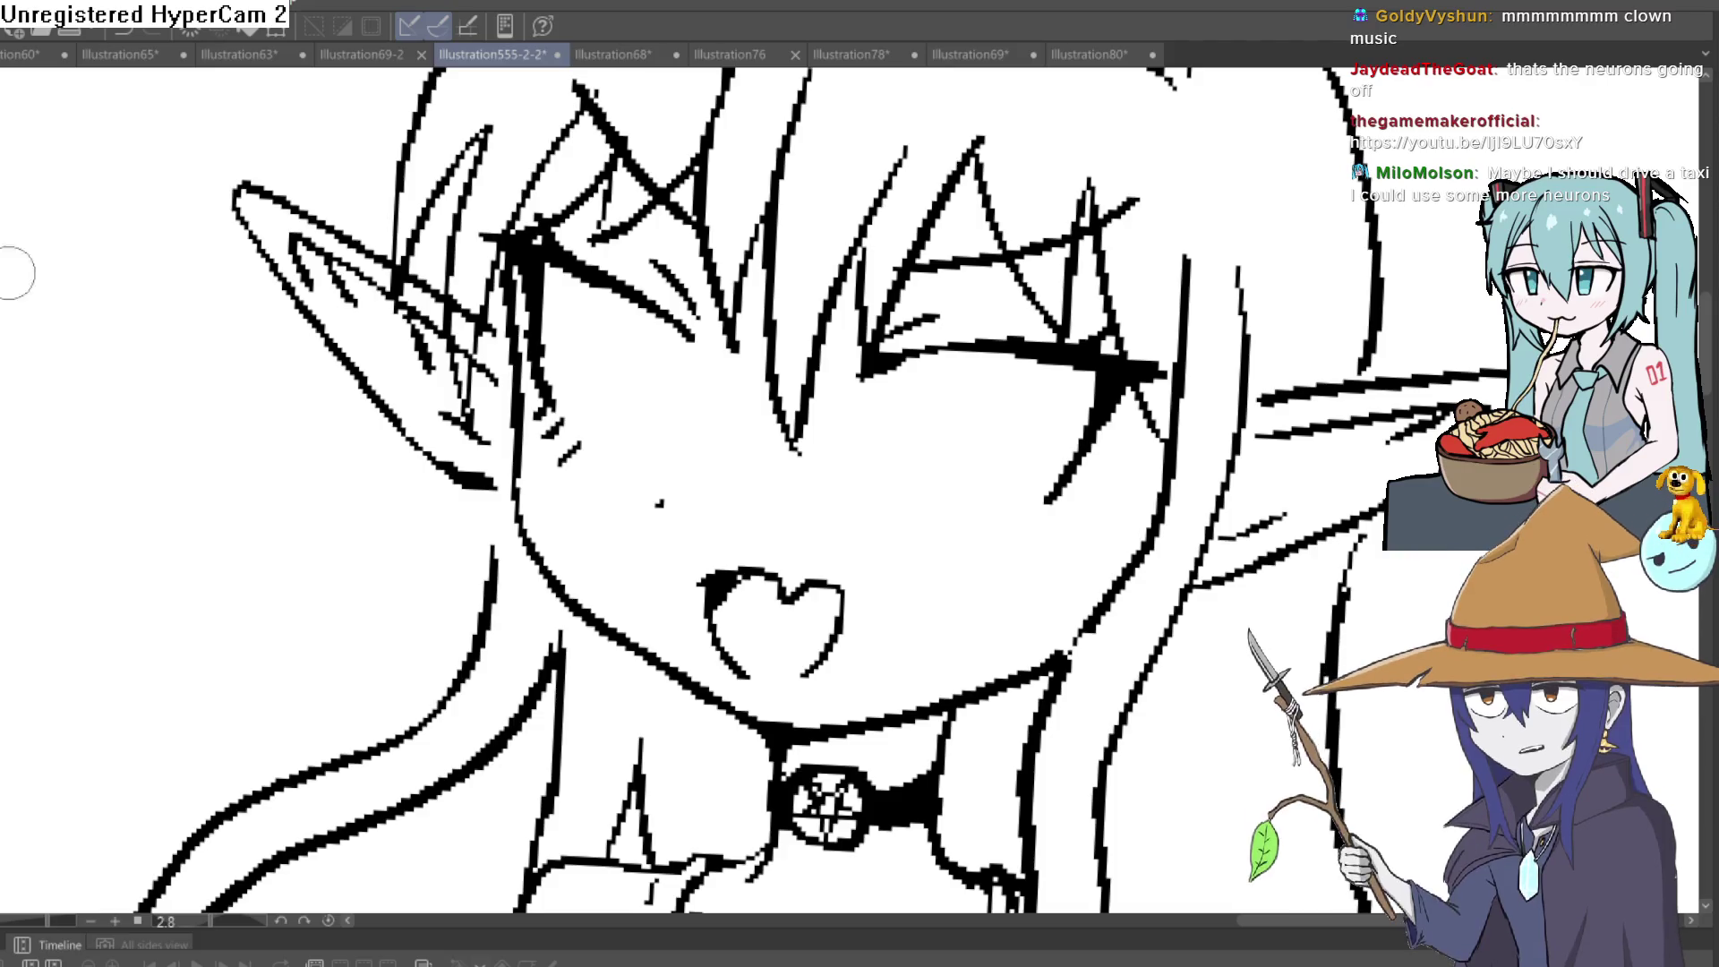
{"action": "mouse_move", "coordinate": [637, 444]}
{"action": "left_mouse_down"}
{"action": "mouse_move", "coordinate": [859, 318]}
{"action": "mouse_move", "coordinate": [932, 304]}
{"action": "mouse_move", "coordinate": [1068, 341]}
{"action": "mouse_move", "coordinate": [763, 325]}
{"action": "left_mouse_up"}
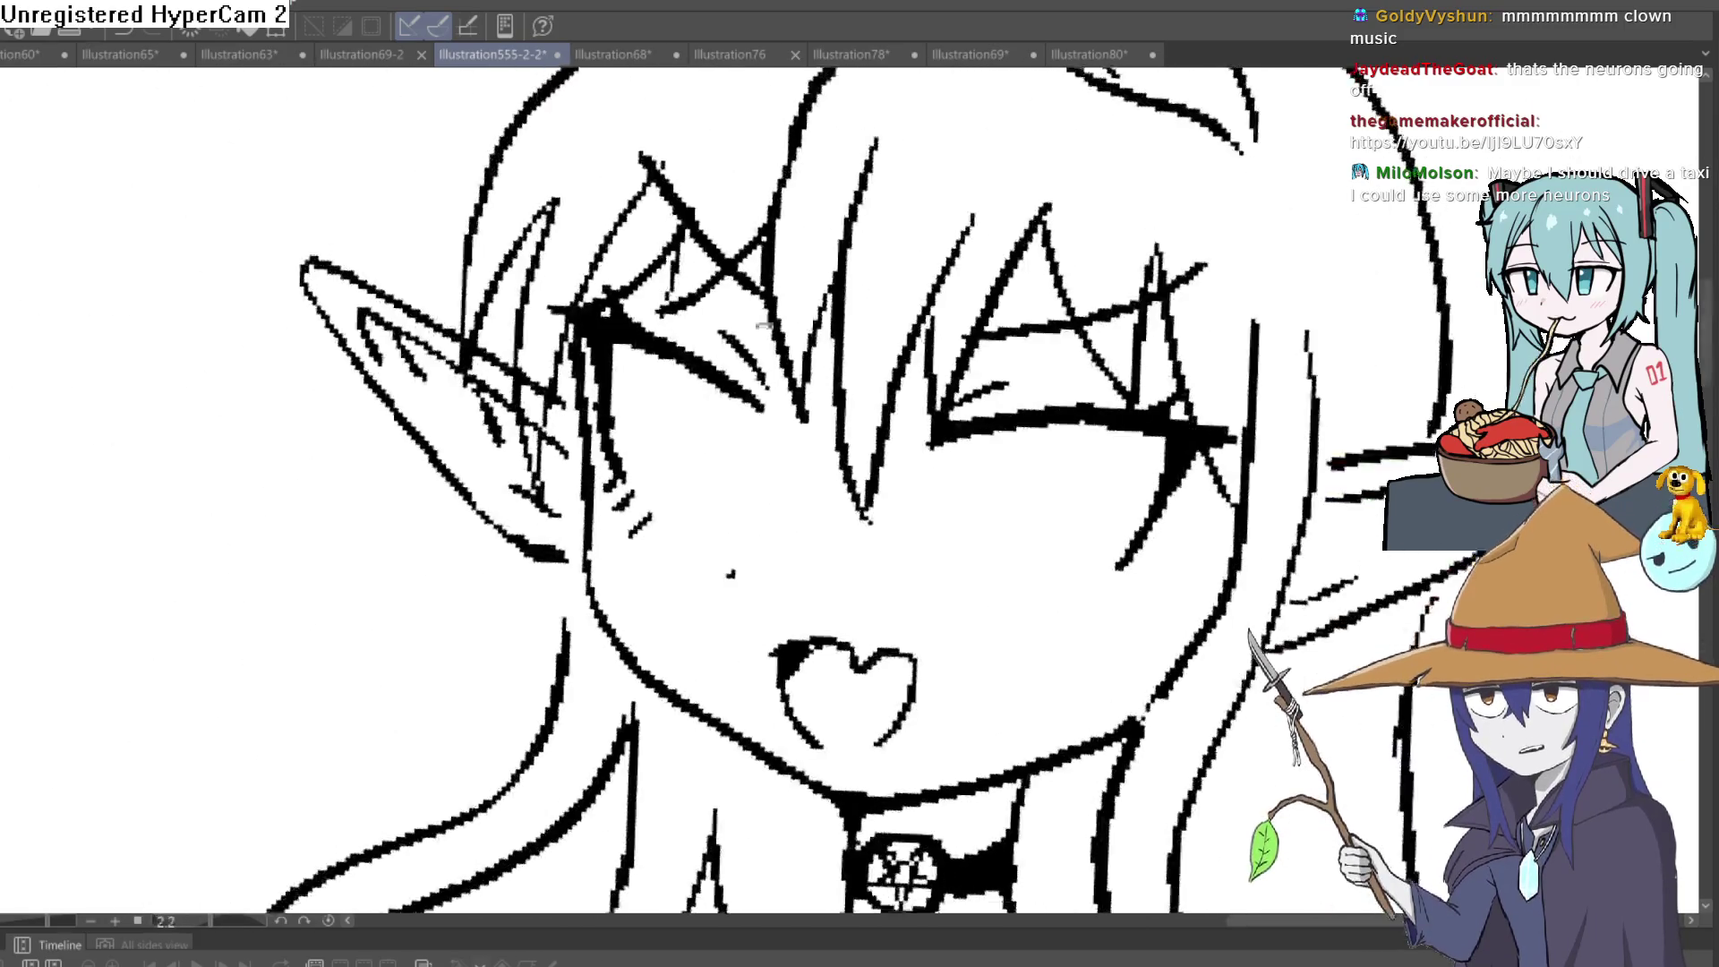
{"action": "left_click_drag", "start_coordinate": [1084, 383], "coordinate": [1012, 334]}
{"action": "mouse_move", "coordinate": [922, 384]}
{"action": "left_mouse_down"}
{"action": "mouse_move", "coordinate": [913, 488]}
{"action": "mouse_move", "coordinate": [974, 512]}
{"action": "mouse_move", "coordinate": [1013, 367]}
{"action": "left_mouse_up"}
{"action": "left_click_drag", "start_coordinate": [628, 327], "coordinate": [627, 428]}
Zoom out and level the view to show the lineup of three characters
{"action": "scroll", "coordinate": [1111, 340], "scroll_direction": "down", "scroll_amount": 5}
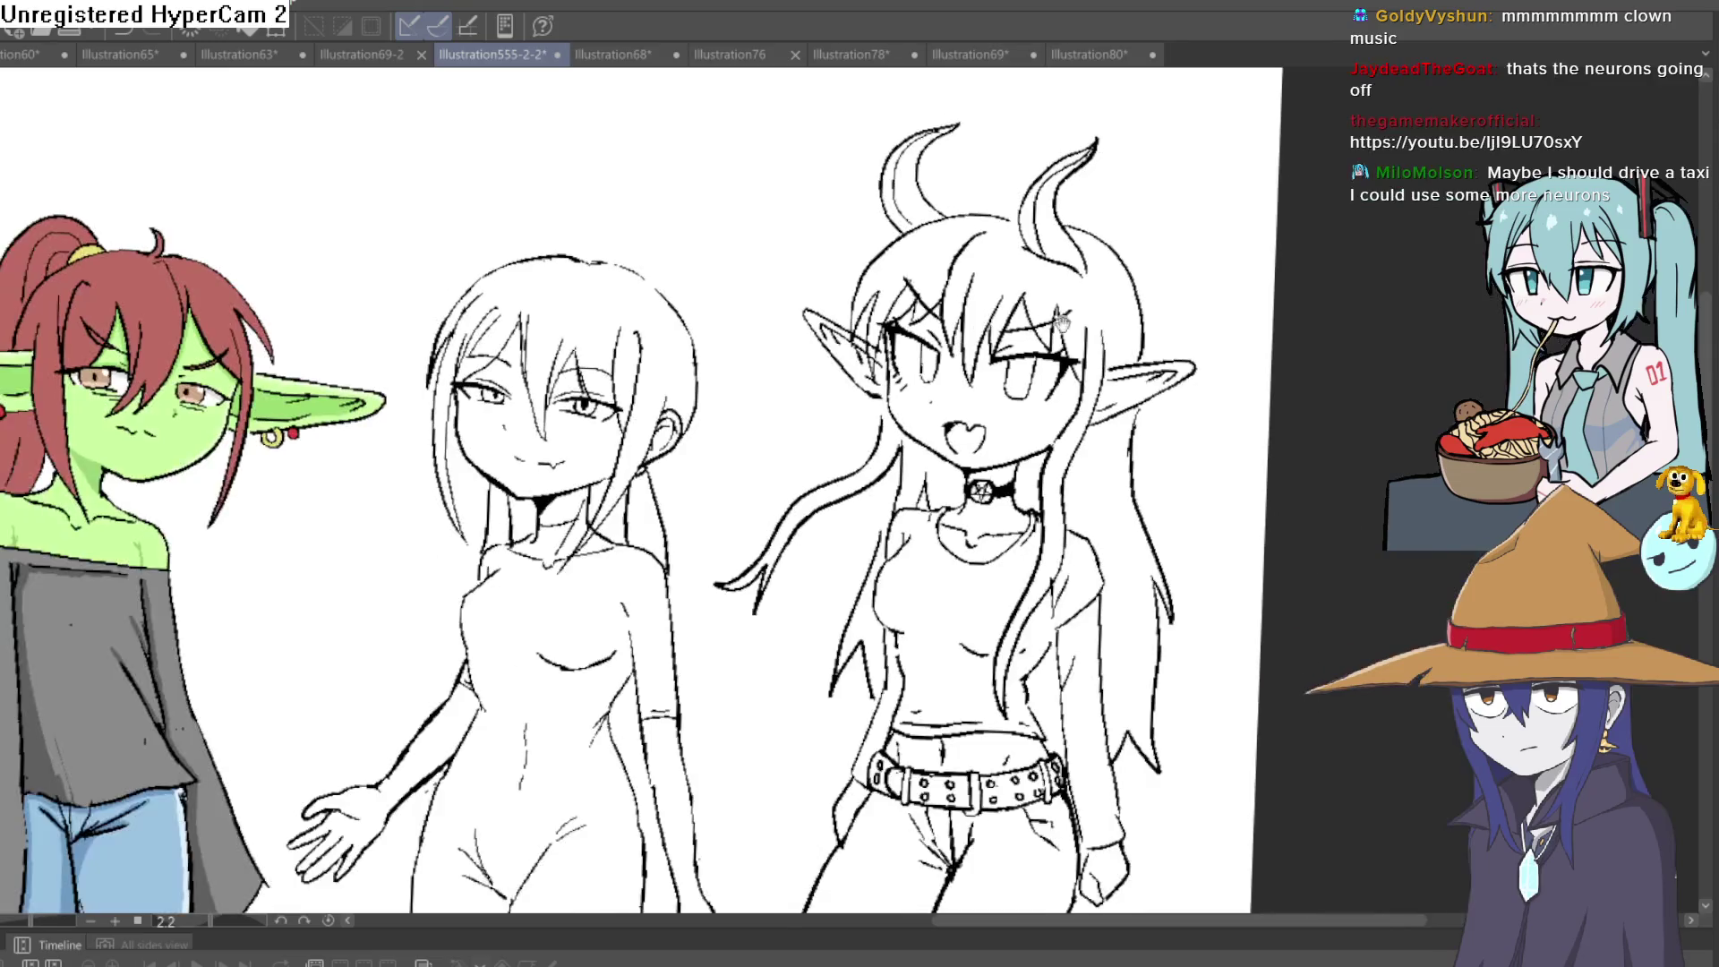
{"action": "left_click_drag", "start_coordinate": [1160, 349], "coordinate": [1113, 336]}
{"action": "scroll", "coordinate": [944, 397], "scroll_direction": "up", "scroll_amount": 8}
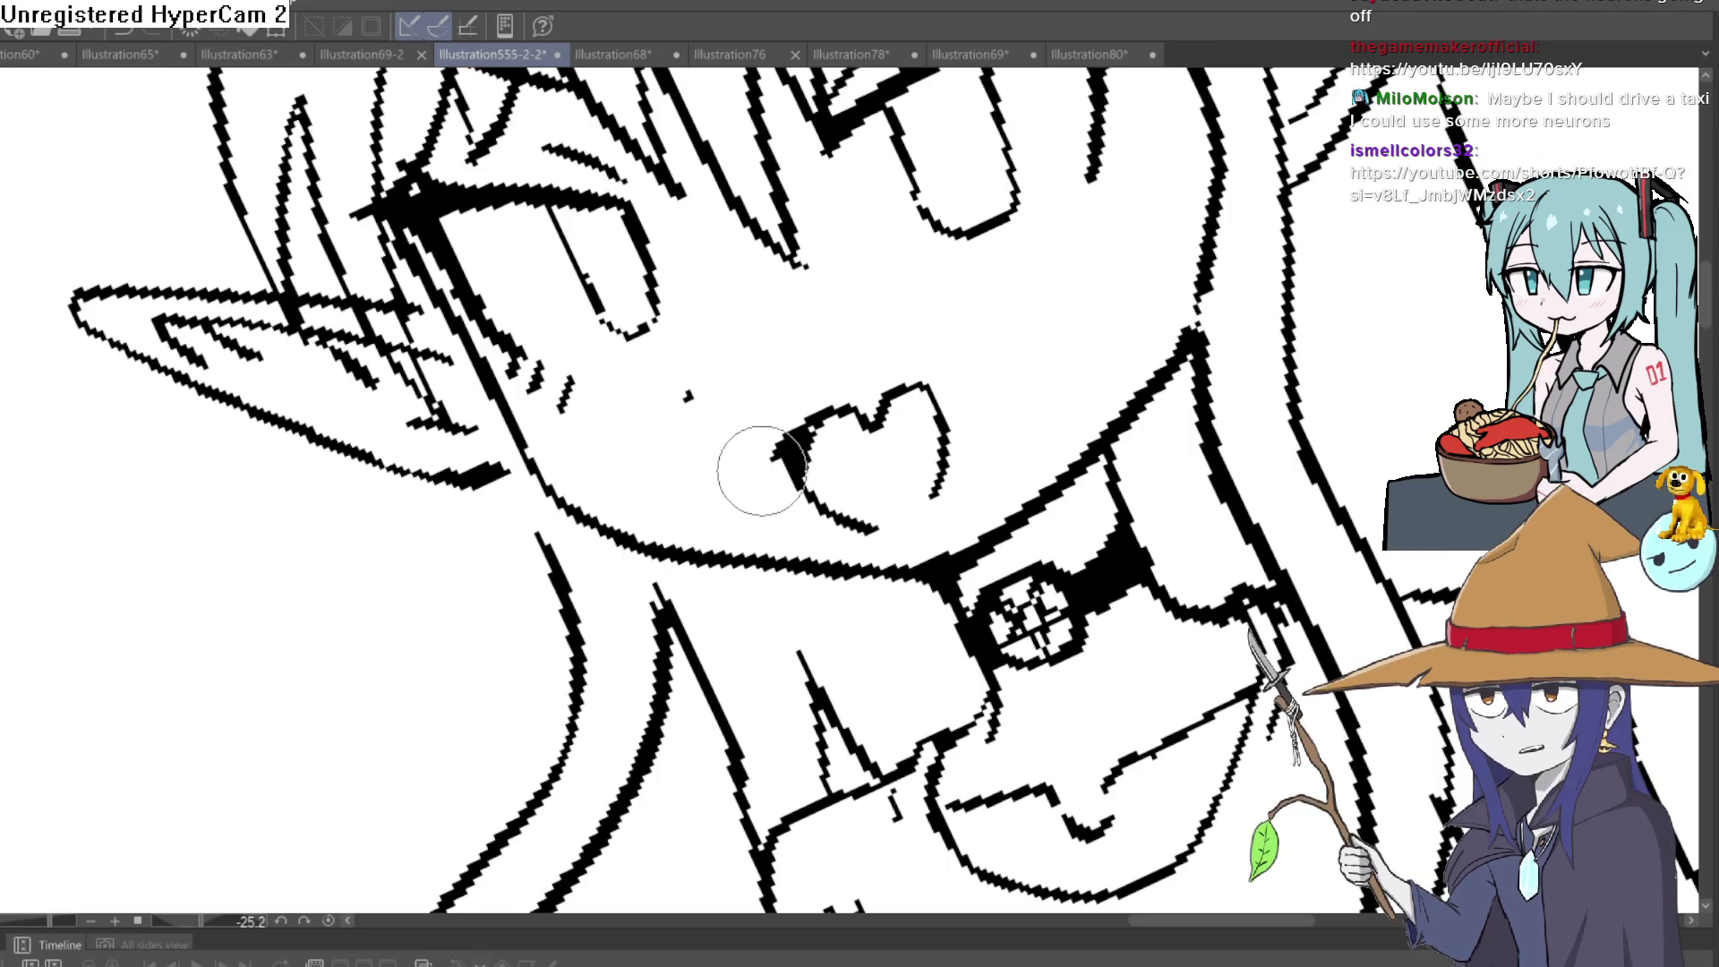
{"action": "scroll", "coordinate": [1012, 321], "scroll_direction": "down", "scroll_amount": 10}
{"action": "left_click_drag", "start_coordinate": [1180, 309], "coordinate": [1203, 432]}
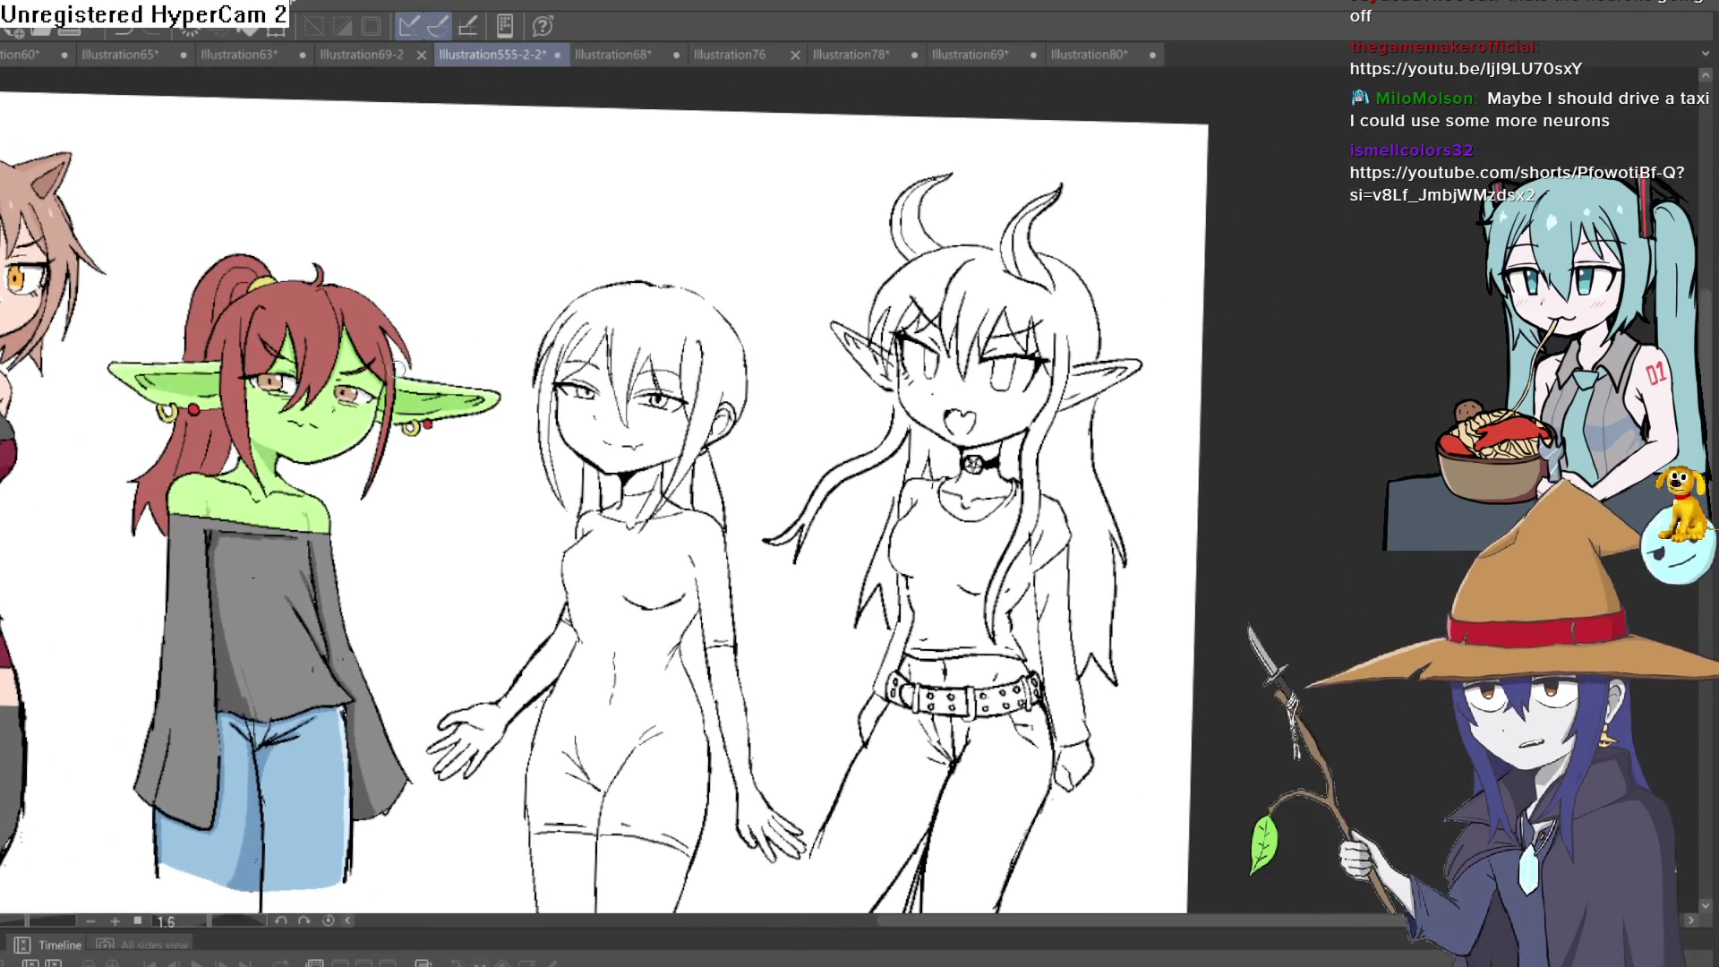
{"action": "scroll", "coordinate": [1094, 401], "scroll_direction": "up", "scroll_amount": 3}
{"action": "scroll", "coordinate": [1094, 401], "scroll_direction": "up", "scroll_amount": 1}
Add a pupil mark to the right eye, then zoom out to show the whole character lineup
{"action": "left_click_drag", "start_coordinate": [936, 273], "coordinate": [940, 268]}
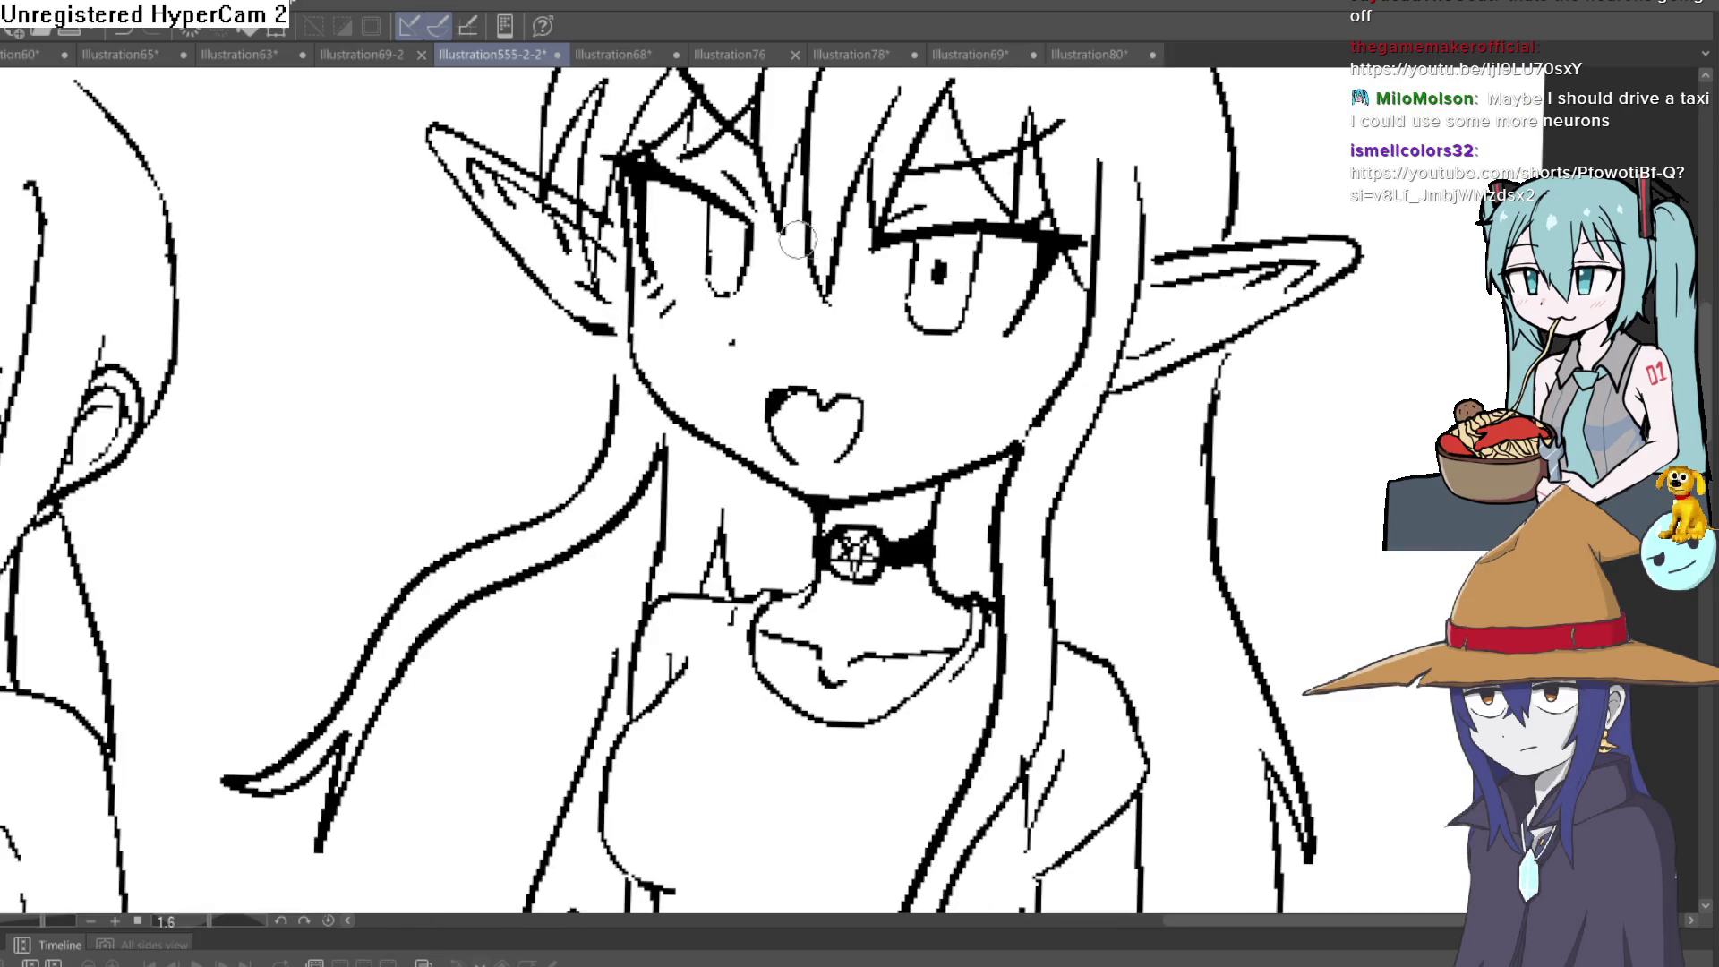
{"action": "scroll", "coordinate": [1113, 260], "scroll_direction": "down", "scroll_amount": 5}
{"action": "mouse_move", "coordinate": [1054, 277]}
{"action": "left_mouse_down"}
{"action": "mouse_move", "coordinate": [1160, 302]}
{"action": "mouse_move", "coordinate": [1112, 334]}
{"action": "left_mouse_up"}
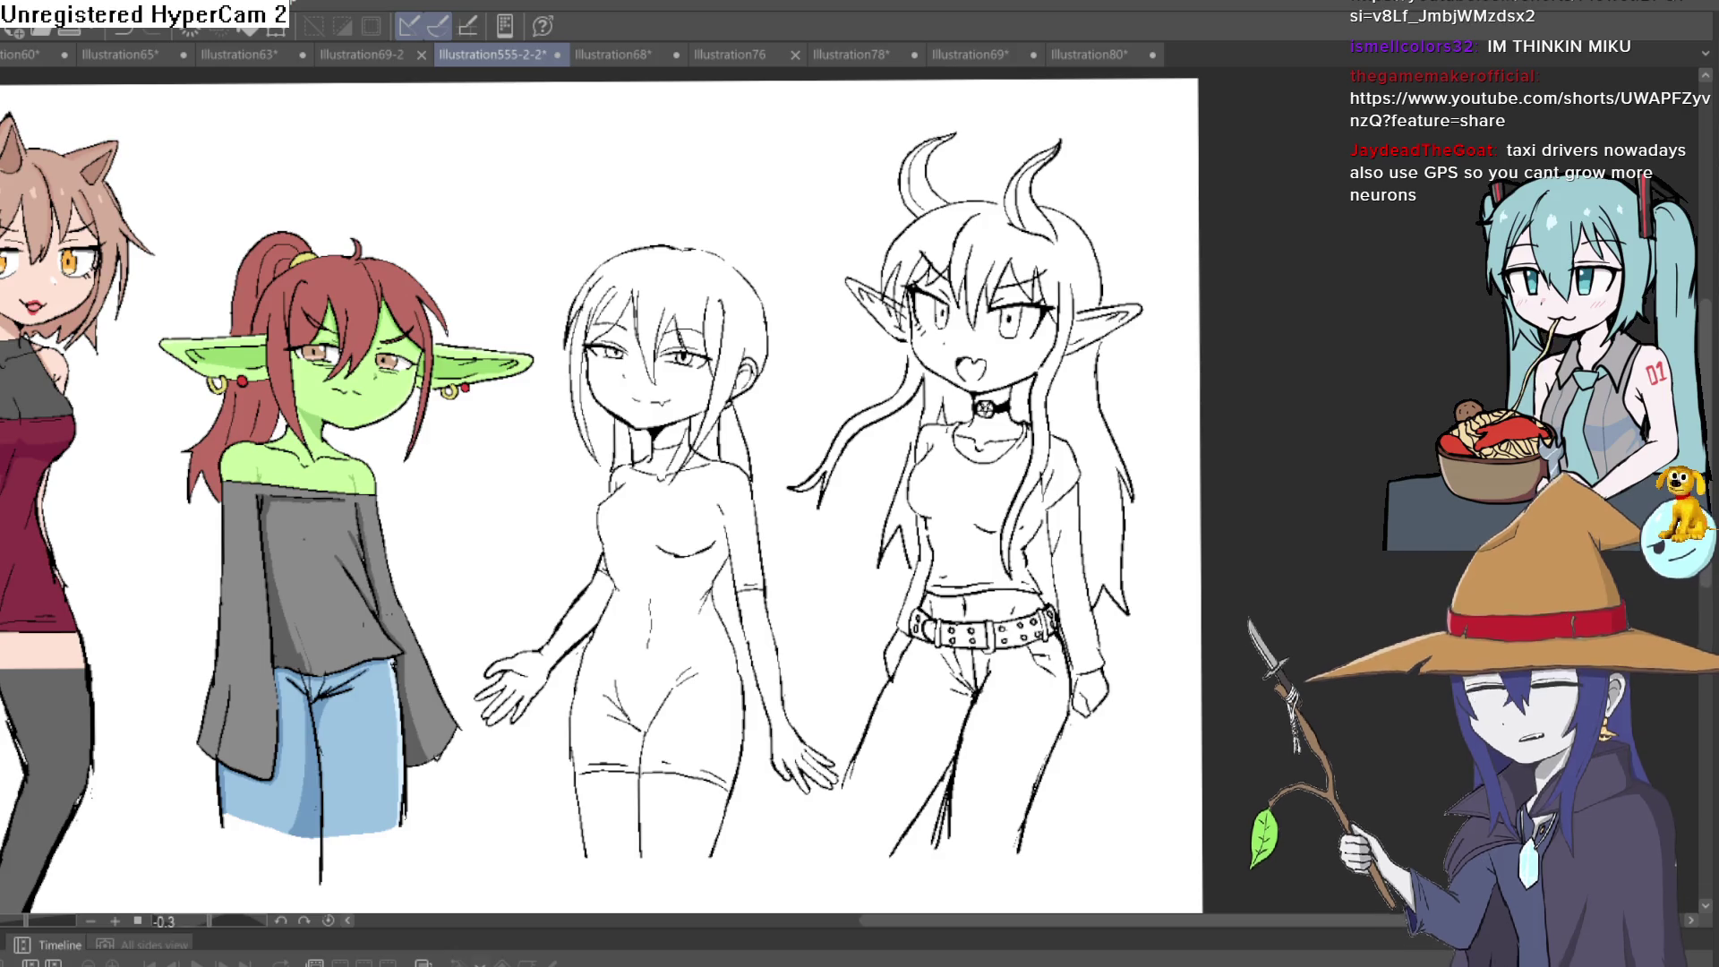
Zoom in and thicken the left face outline below the eye and the jawline toward the choker
{"action": "left_click_drag", "start_coordinate": [1121, 257], "coordinate": [1193, 193]}
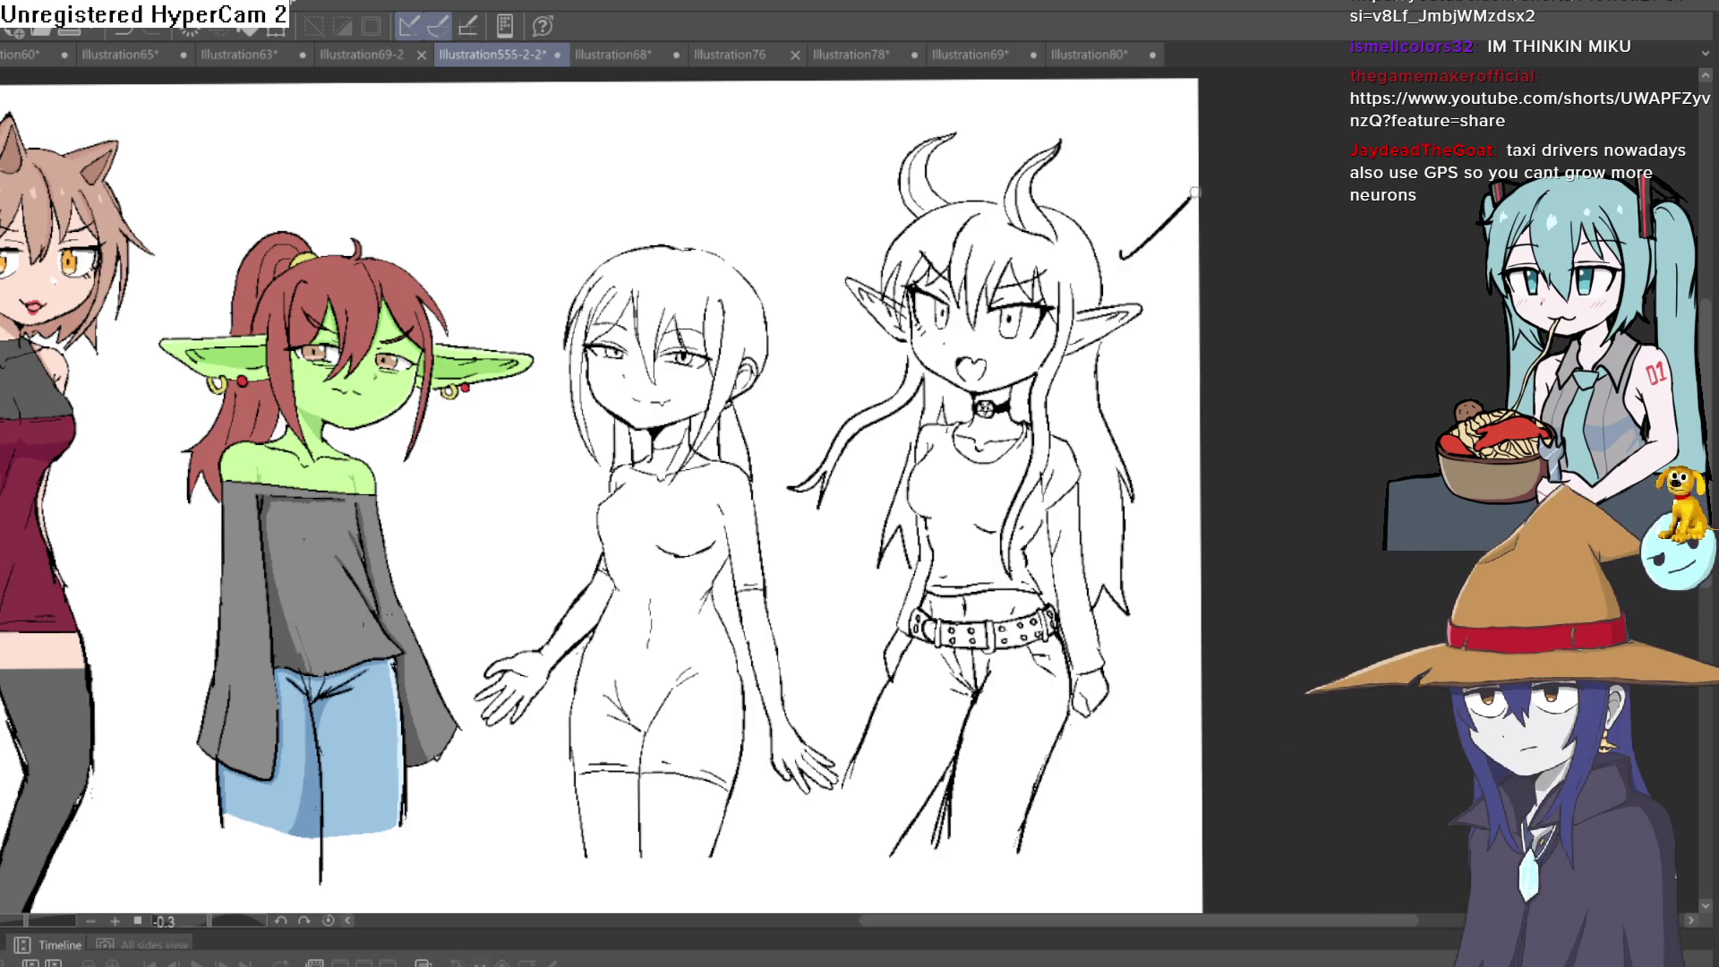
{"action": "scroll", "coordinate": [985, 314], "scroll_direction": "up", "scroll_amount": 6}
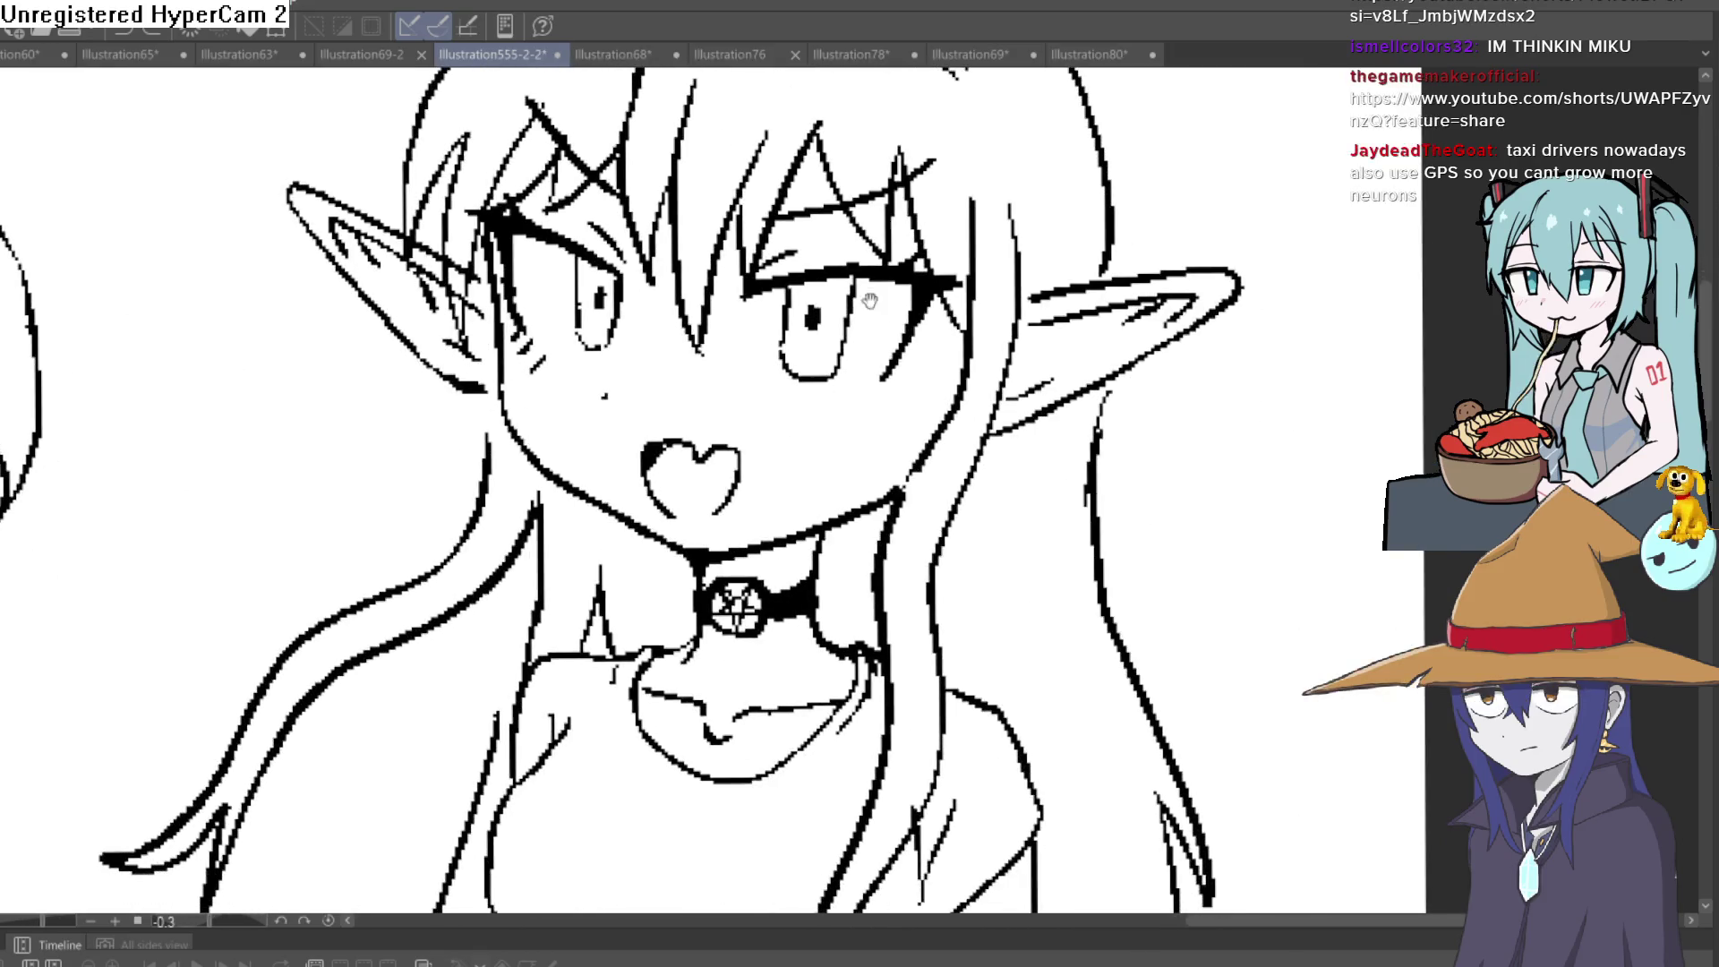
{"action": "left_click_drag", "start_coordinate": [478, 234], "coordinate": [500, 363]}
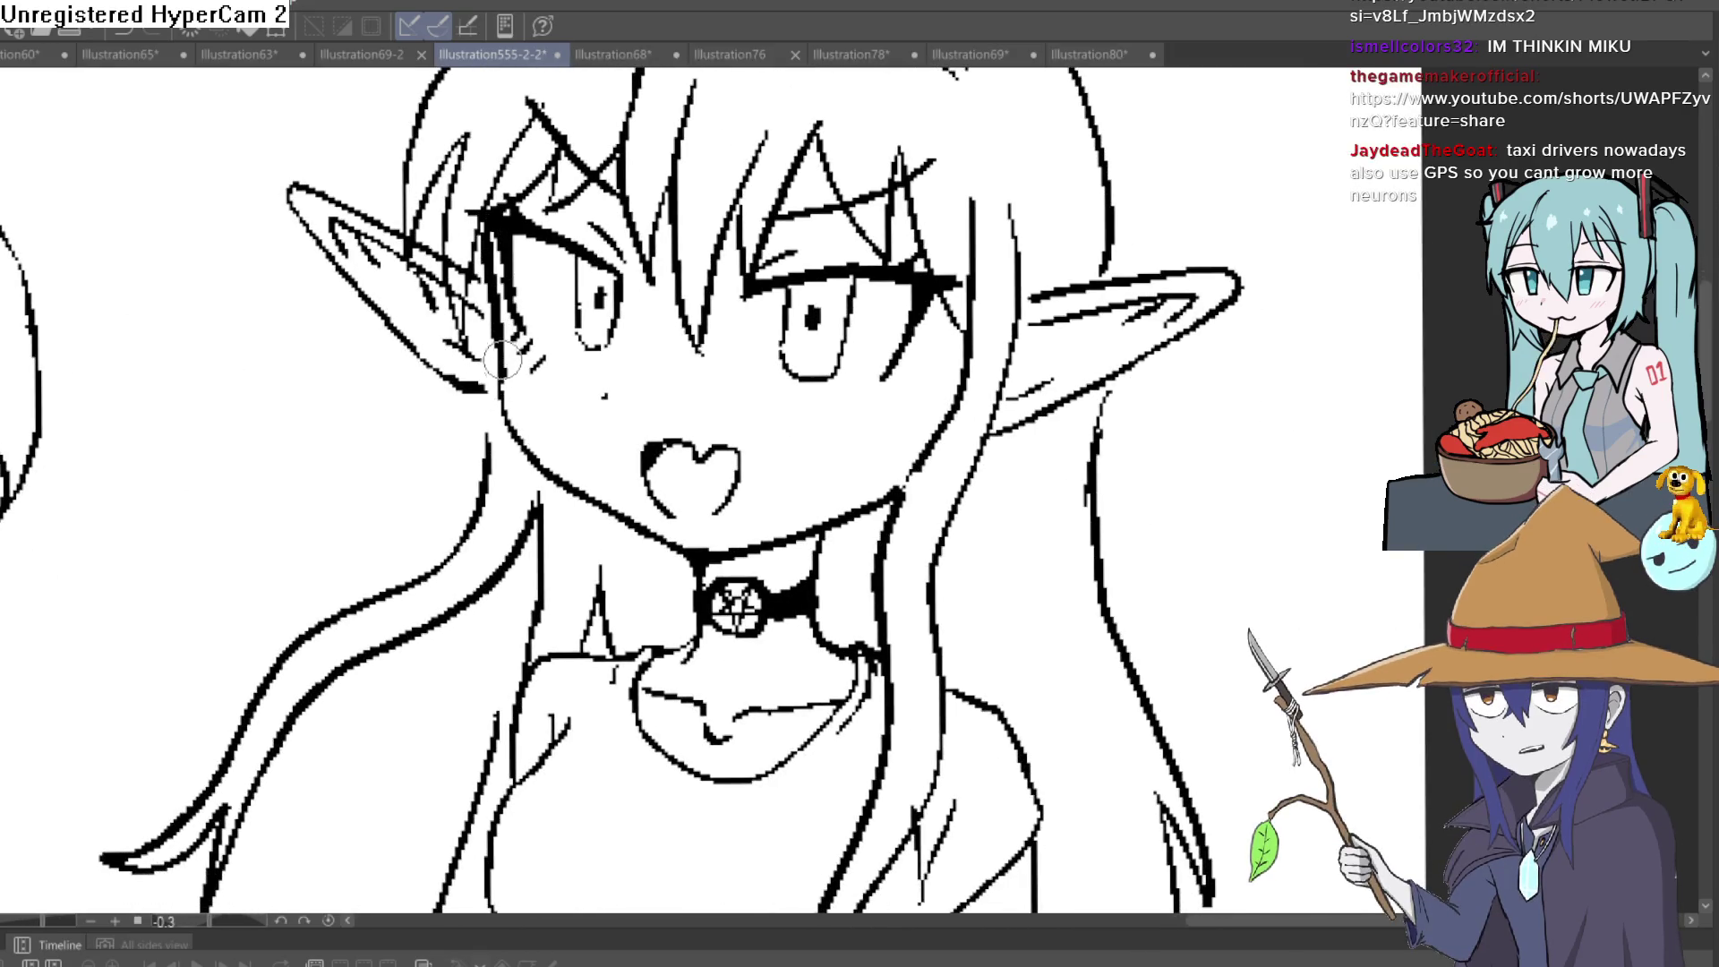
{"action": "left_click_drag", "start_coordinate": [529, 444], "coordinate": [703, 548]}
{"action": "mouse_move", "coordinate": [779, 498]}
{"action": "left_mouse_down"}
{"action": "mouse_move", "coordinate": [757, 557]}
{"action": "mouse_move", "coordinate": [895, 470]}
{"action": "mouse_move", "coordinate": [734, 582]}
{"action": "left_mouse_up"}
{"action": "key", "text": "ctrl+z"}
Redraw both jawlines as bold lines and darken the chin line beside the choker
{"action": "mouse_move", "coordinate": [884, 488]}
{"action": "left_mouse_down"}
{"action": "mouse_move", "coordinate": [724, 589]}
{"action": "mouse_move", "coordinate": [582, 538]}
{"action": "left_mouse_up"}
{"action": "mouse_move", "coordinate": [725, 584]}
{"action": "left_mouse_down"}
{"action": "mouse_move", "coordinate": [470, 419]}
{"action": "mouse_move", "coordinate": [501, 501]}
{"action": "mouse_move", "coordinate": [582, 546]}
{"action": "mouse_move", "coordinate": [707, 573]}
{"action": "mouse_move", "coordinate": [833, 528]}
{"action": "mouse_move", "coordinate": [886, 479]}
{"action": "mouse_move", "coordinate": [875, 495]}
{"action": "left_mouse_up"}
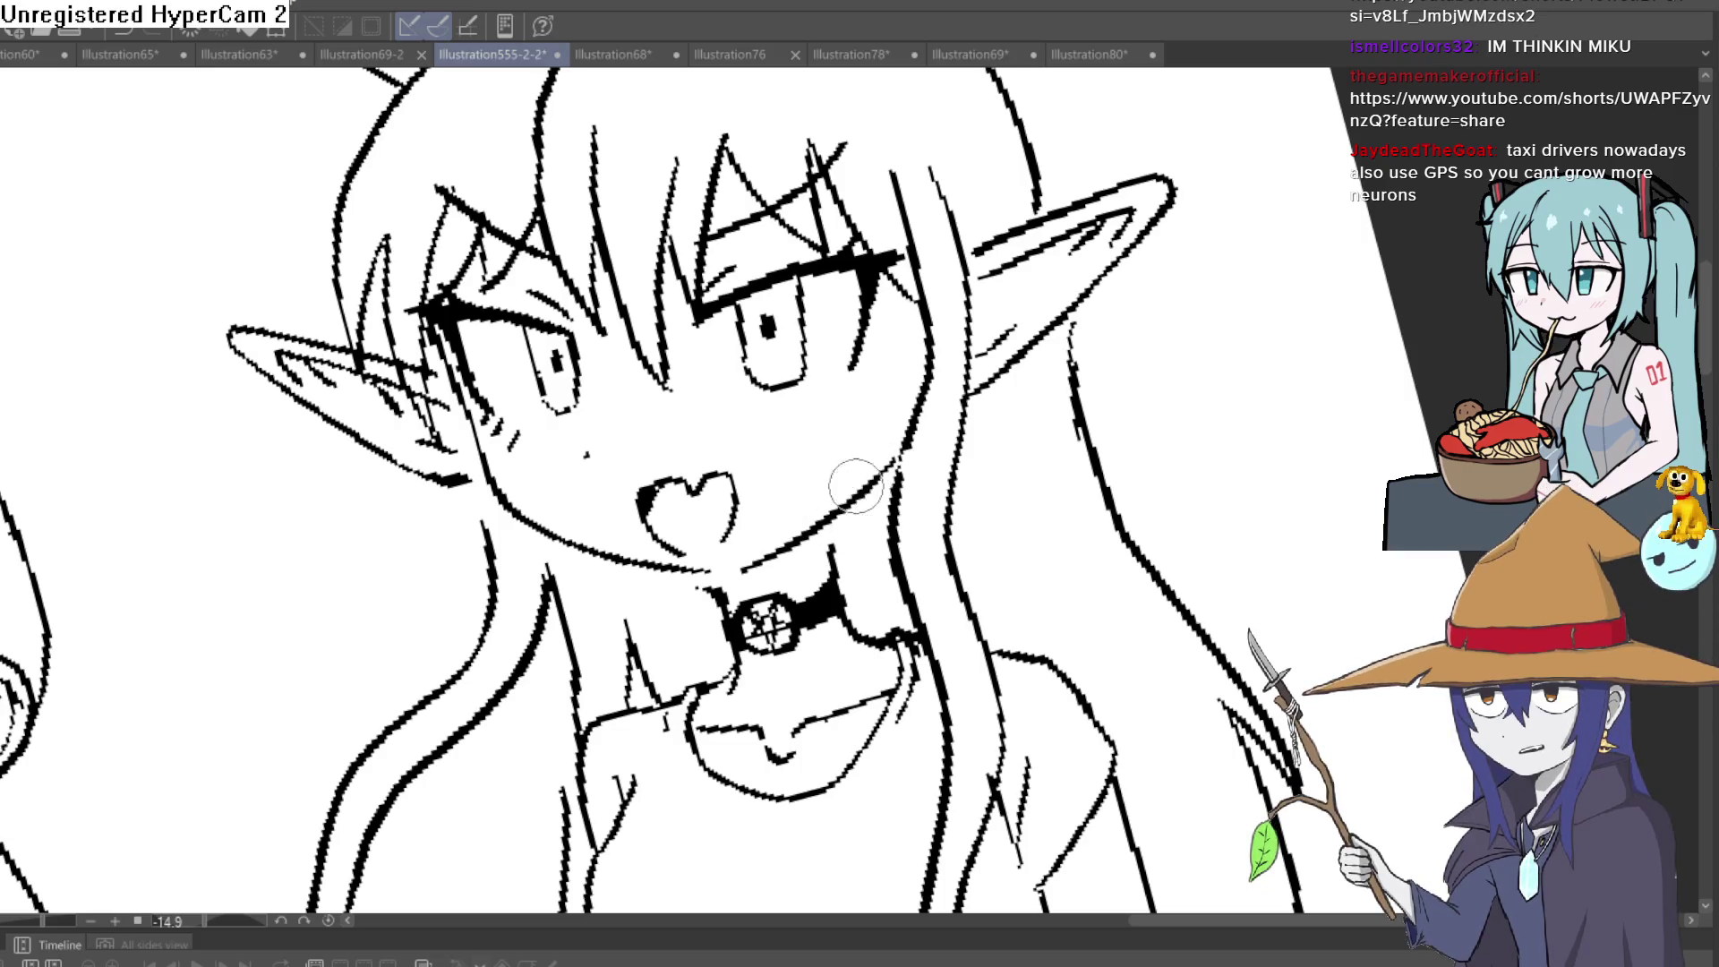
{"action": "mouse_move", "coordinate": [1061, 354]}
{"action": "left_mouse_down"}
{"action": "mouse_move", "coordinate": [1068, 377]}
{"action": "mouse_move", "coordinate": [1048, 363]}
{"action": "left_mouse_up"}
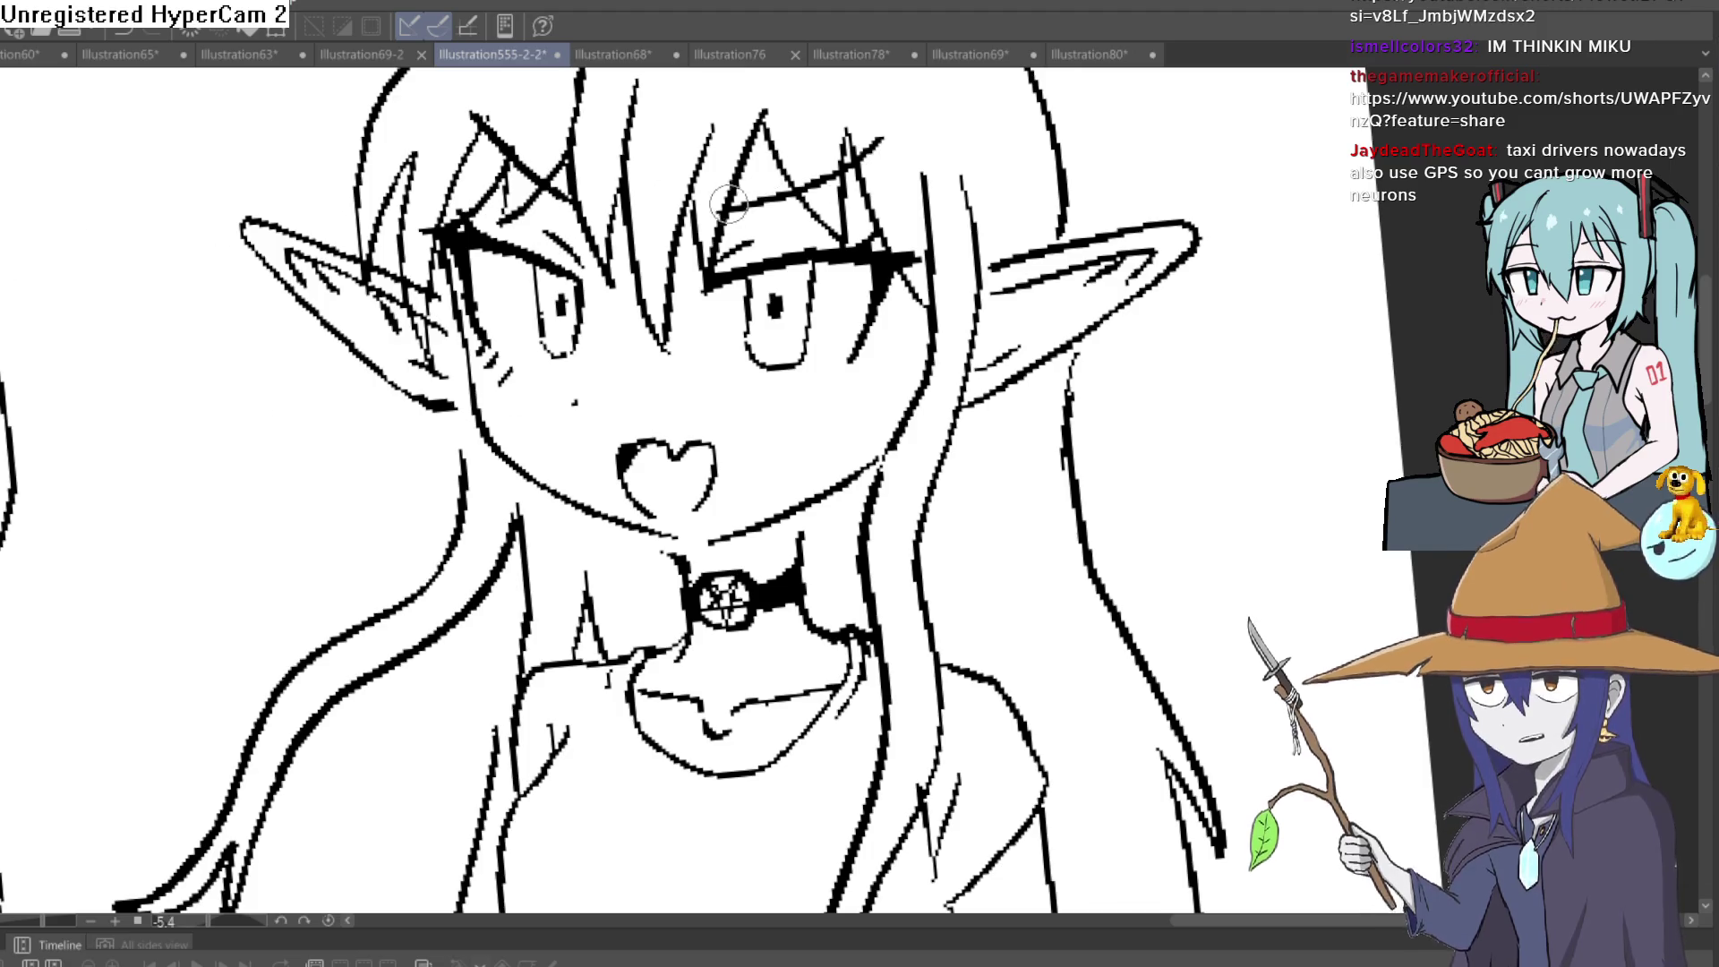
{"action": "scroll", "coordinate": [732, 190], "scroll_direction": "down", "scroll_amount": 2}
{"action": "left_click_drag", "start_coordinate": [732, 191], "coordinate": [937, 379]}
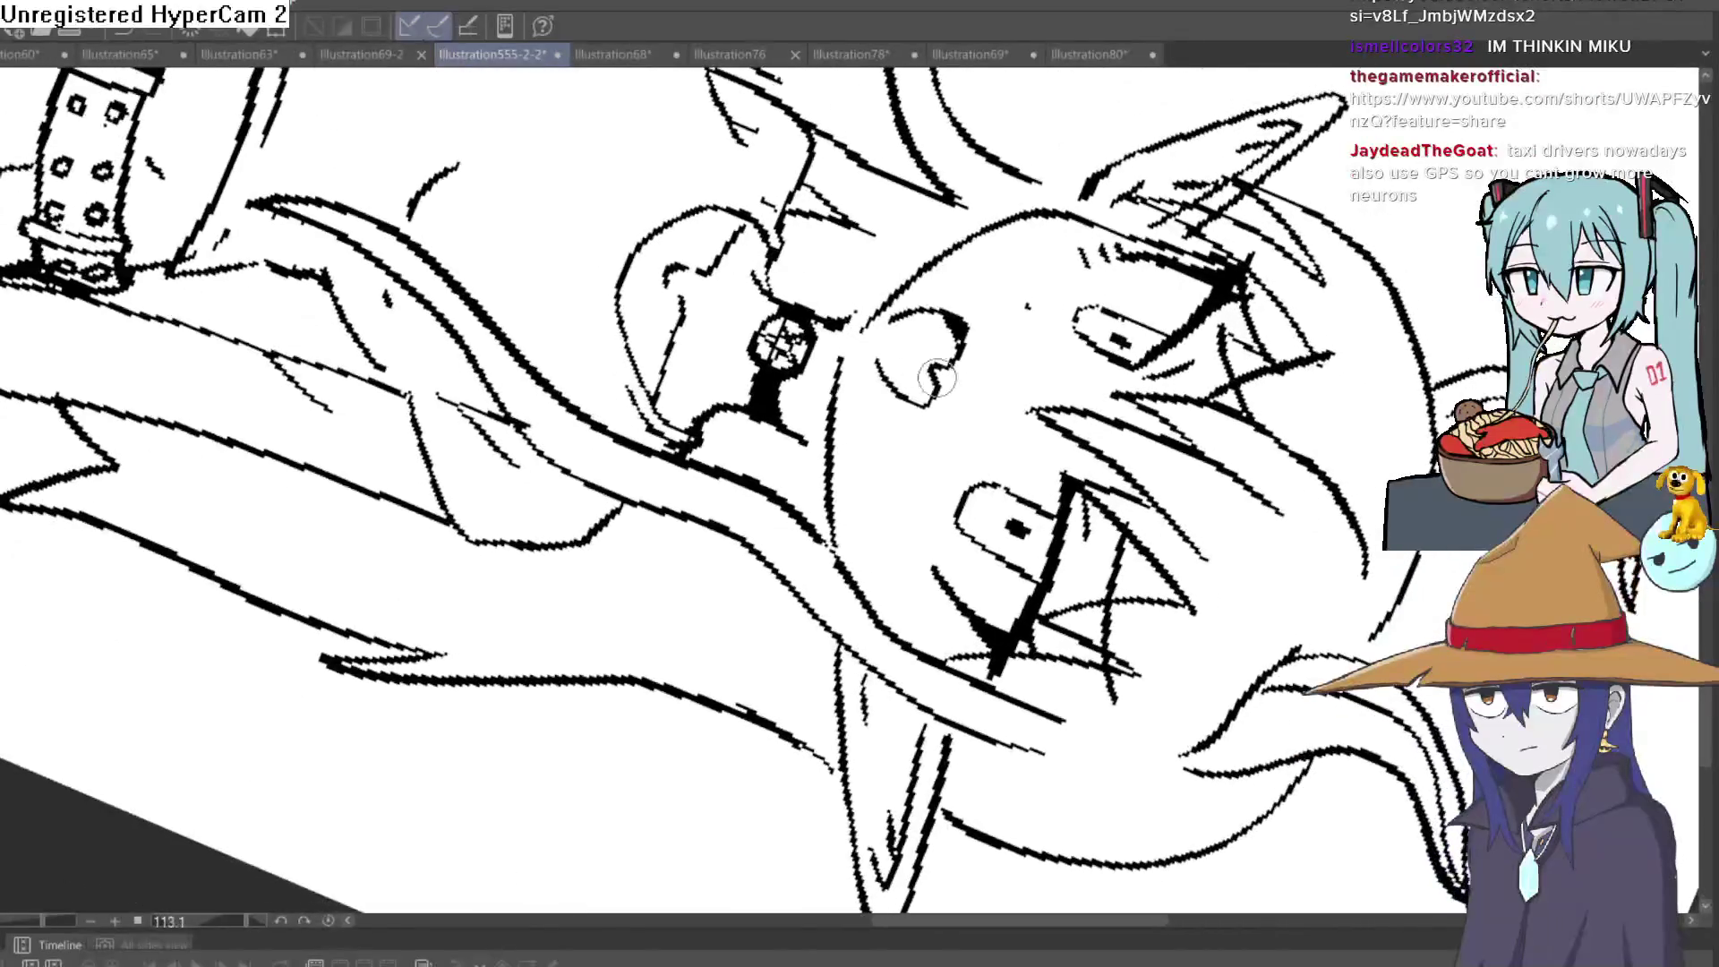
{"action": "mouse_move", "coordinate": [972, 219]}
{"action": "left_mouse_down"}
{"action": "mouse_move", "coordinate": [591, 237]}
{"action": "mouse_move", "coordinate": [698, 362]}
{"action": "mouse_move", "coordinate": [669, 439]}
{"action": "left_mouse_up"}
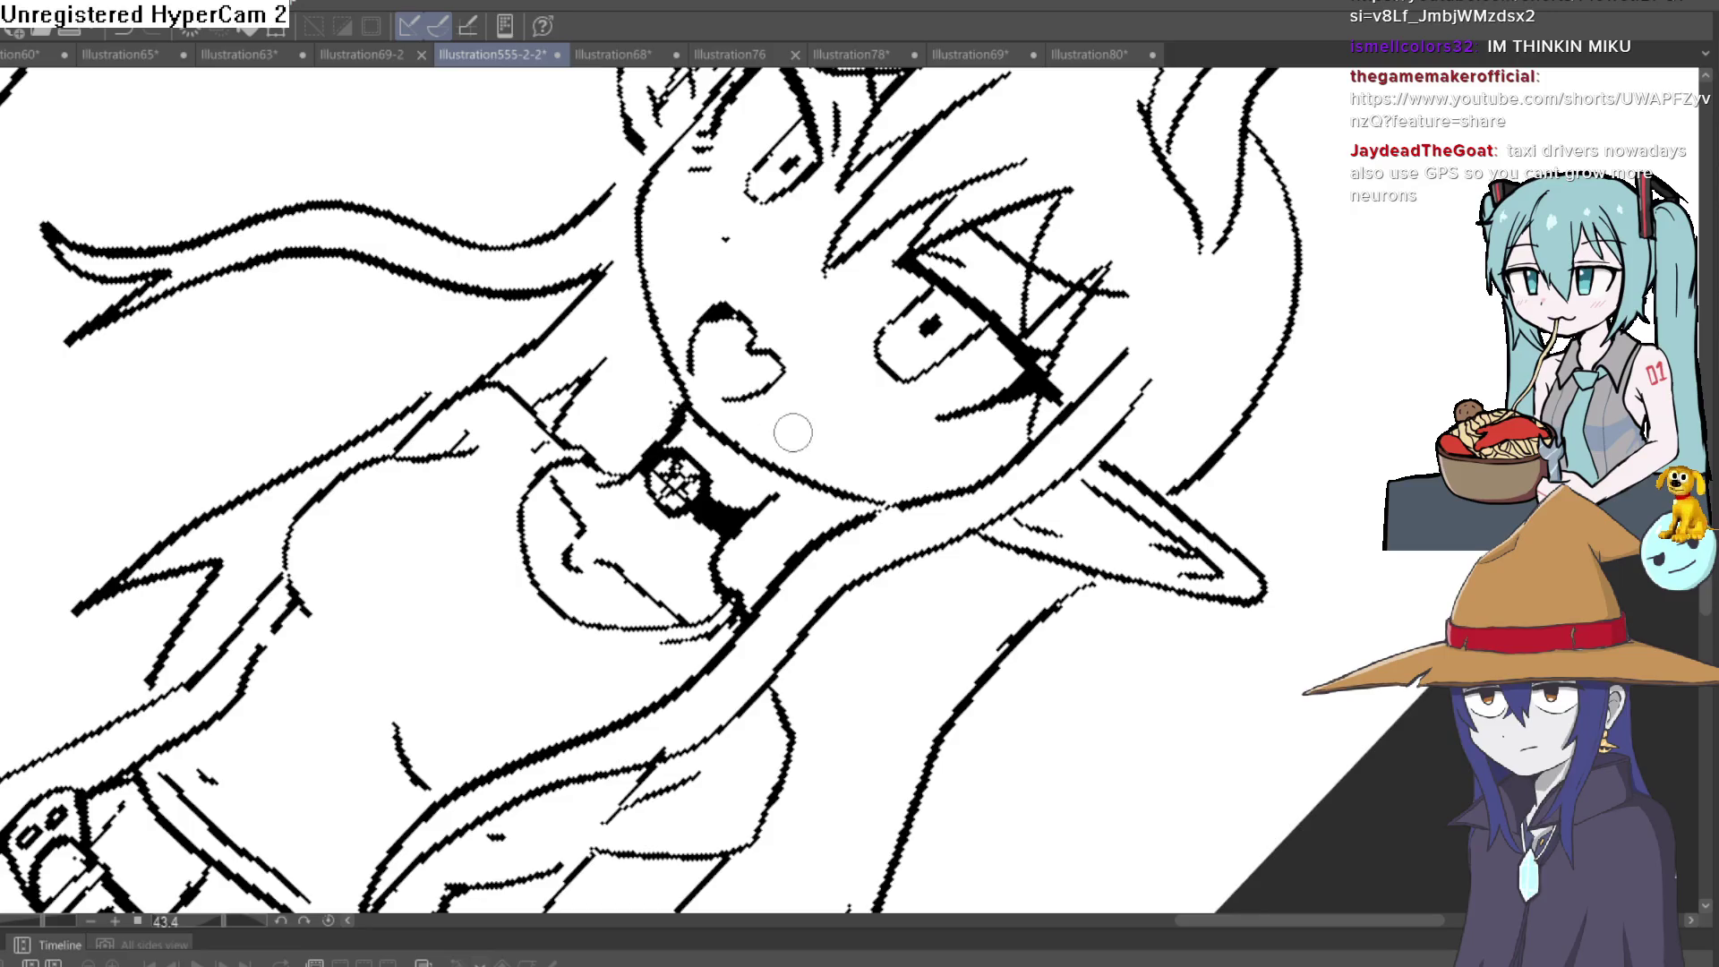
{"action": "left_click_drag", "start_coordinate": [788, 480], "coordinate": [763, 507]}
{"action": "left_click_drag", "start_coordinate": [1000, 367], "coordinate": [1050, 280]}
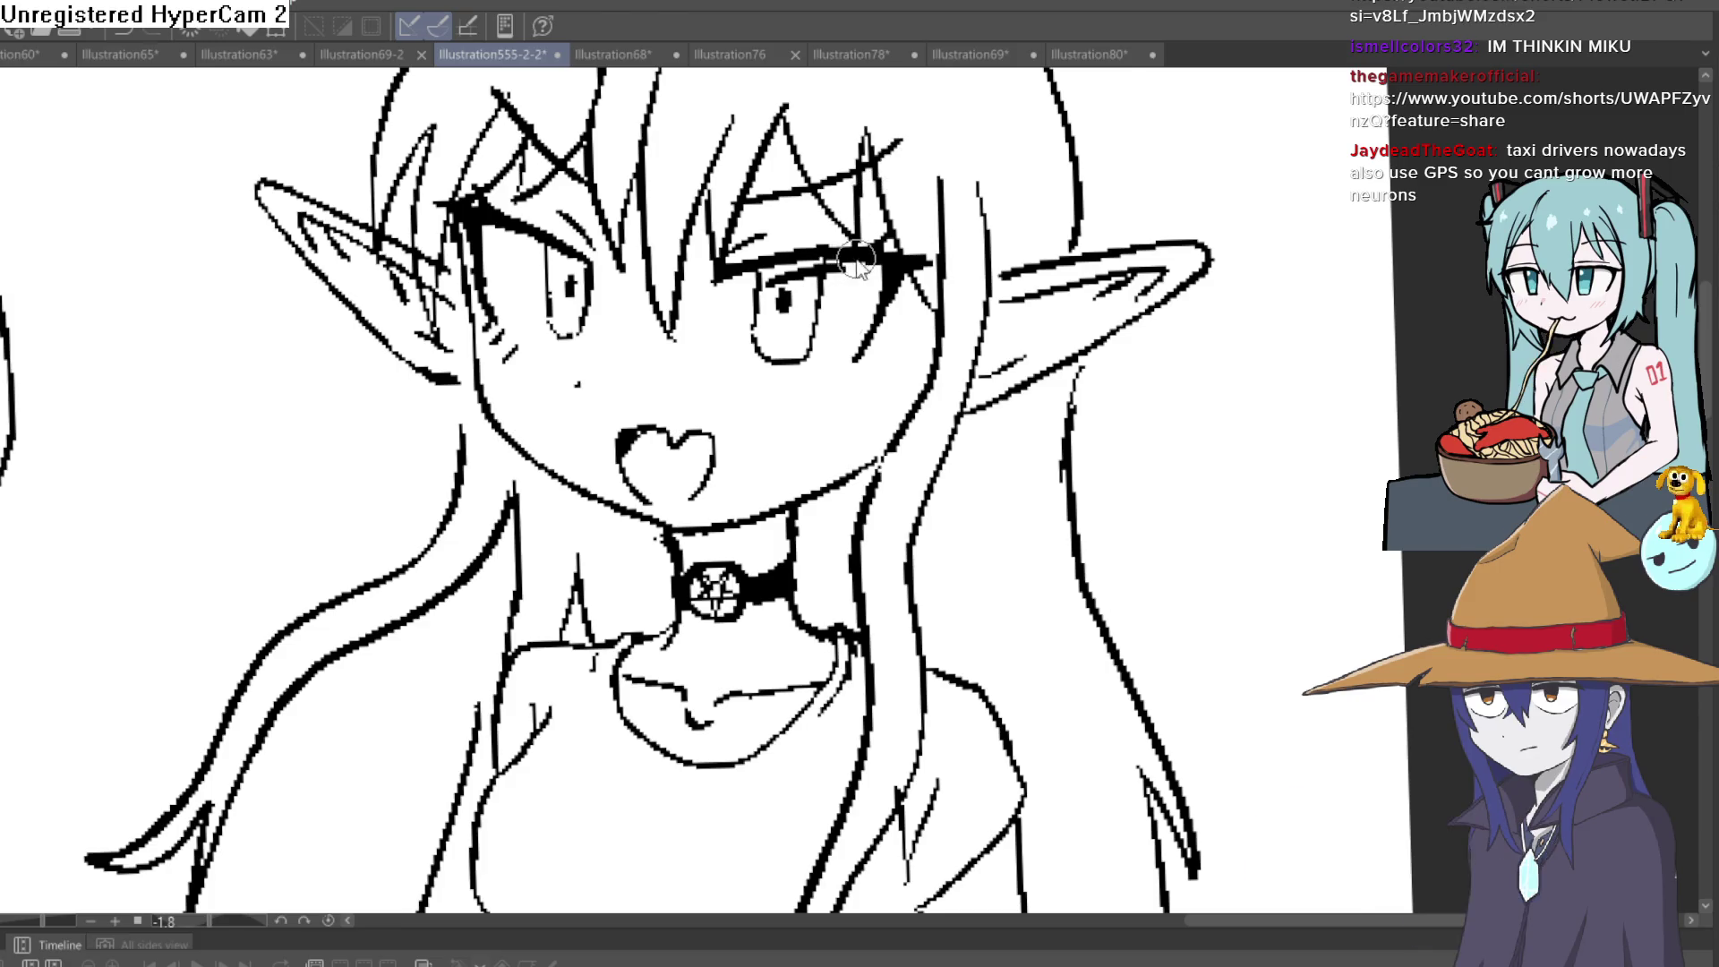
Refine the inner lines of the right eye
{"action": "scroll", "coordinate": [779, 260], "scroll_direction": "up", "scroll_amount": 5}
{"action": "scroll", "coordinate": [786, 224], "scroll_direction": "down", "scroll_amount": 3}
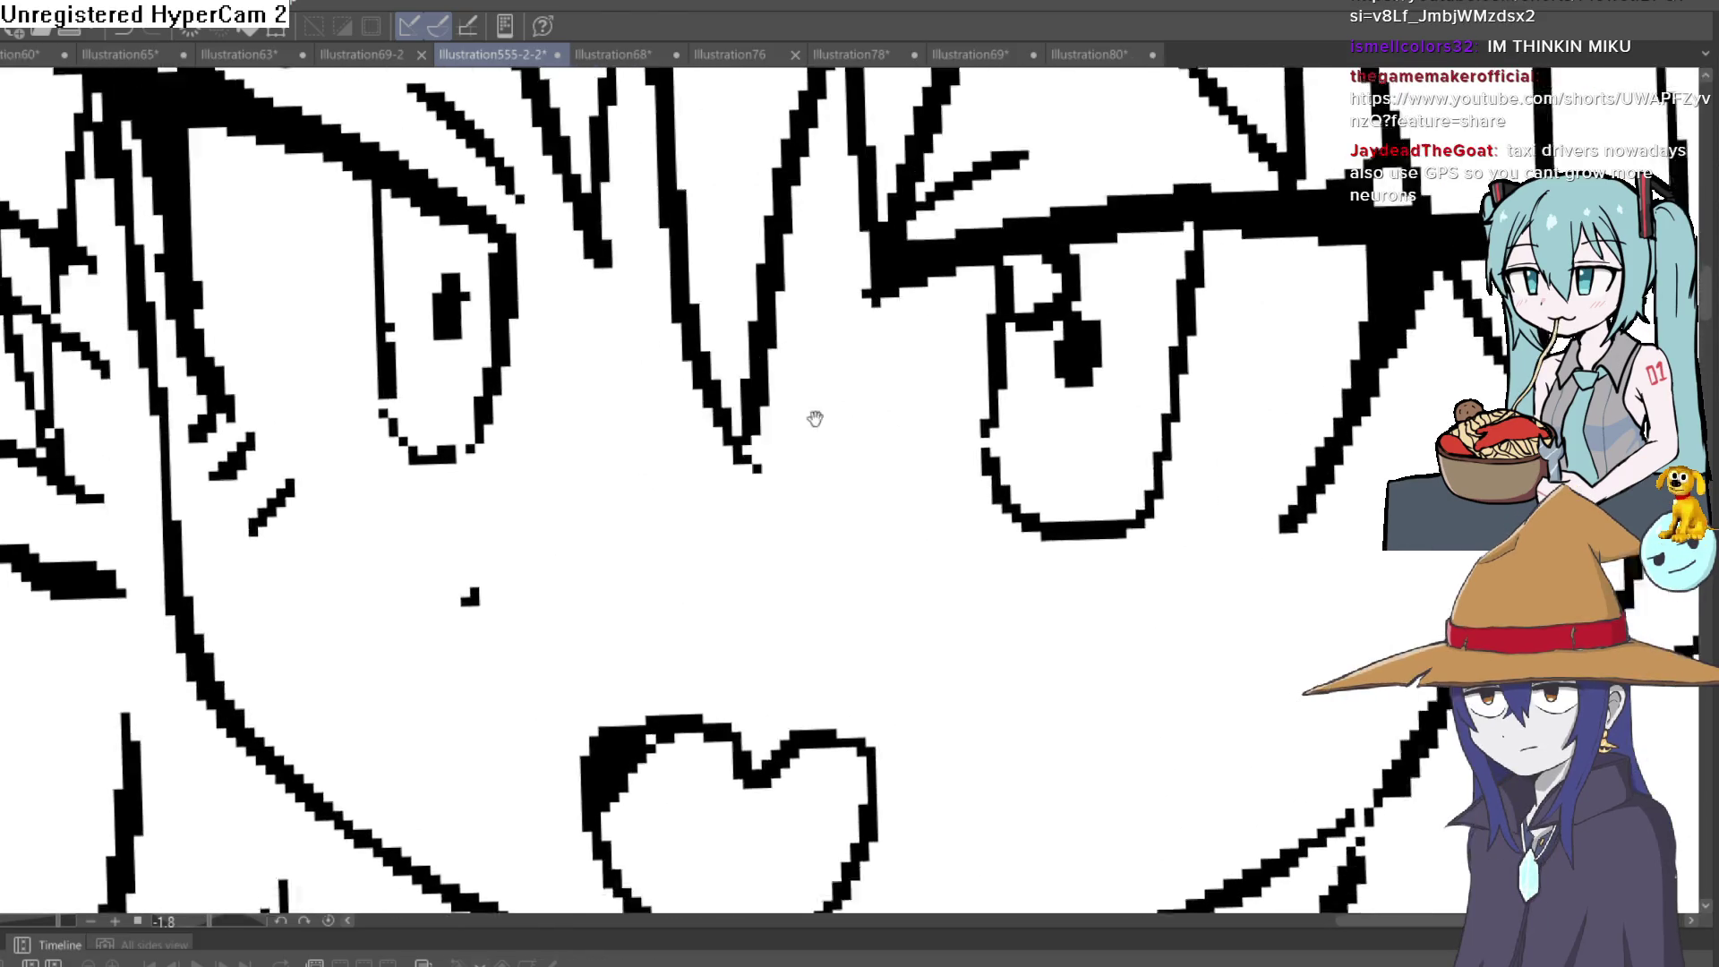
{"action": "scroll", "coordinate": [430, 215], "scroll_direction": "up", "scroll_amount": 3}
{"action": "mouse_move", "coordinate": [1029, 260]}
{"action": "left_mouse_down"}
{"action": "mouse_move", "coordinate": [1074, 299]}
{"action": "mouse_move", "coordinate": [1020, 338]}
{"action": "left_mouse_up"}
Fill in and darken the left eye's pupil and upper eye line
{"action": "scroll", "coordinate": [1221, 324], "scroll_direction": "down", "scroll_amount": 3}
{"action": "scroll", "coordinate": [1030, 331], "scroll_direction": "up", "scroll_amount": 1}
{"action": "scroll", "coordinate": [1019, 339], "scroll_direction": "down", "scroll_amount": 2}
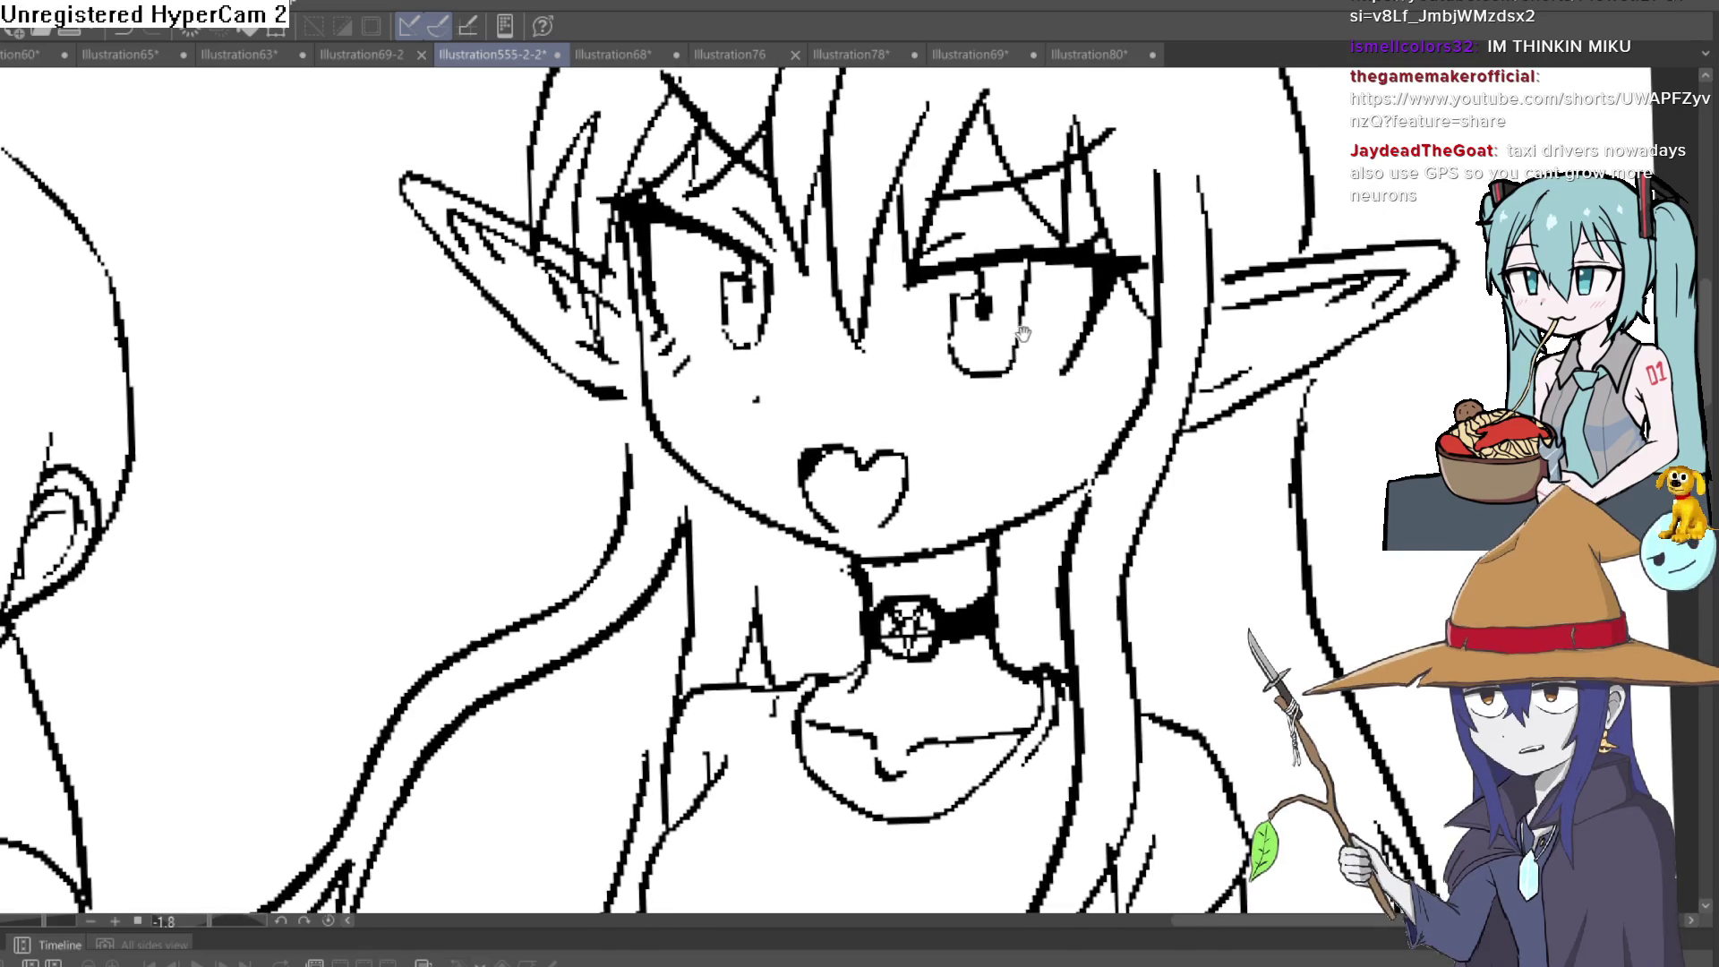
{"action": "scroll", "coordinate": [748, 273], "scroll_direction": "up", "scroll_amount": 4}
{"action": "mouse_move", "coordinate": [749, 274]}
{"action": "left_mouse_down"}
{"action": "mouse_move", "coordinate": [739, 323]}
{"action": "mouse_move", "coordinate": [743, 269]}
{"action": "left_mouse_up"}
{"action": "left_click_drag", "start_coordinate": [1401, 370], "coordinate": [1137, 385]}
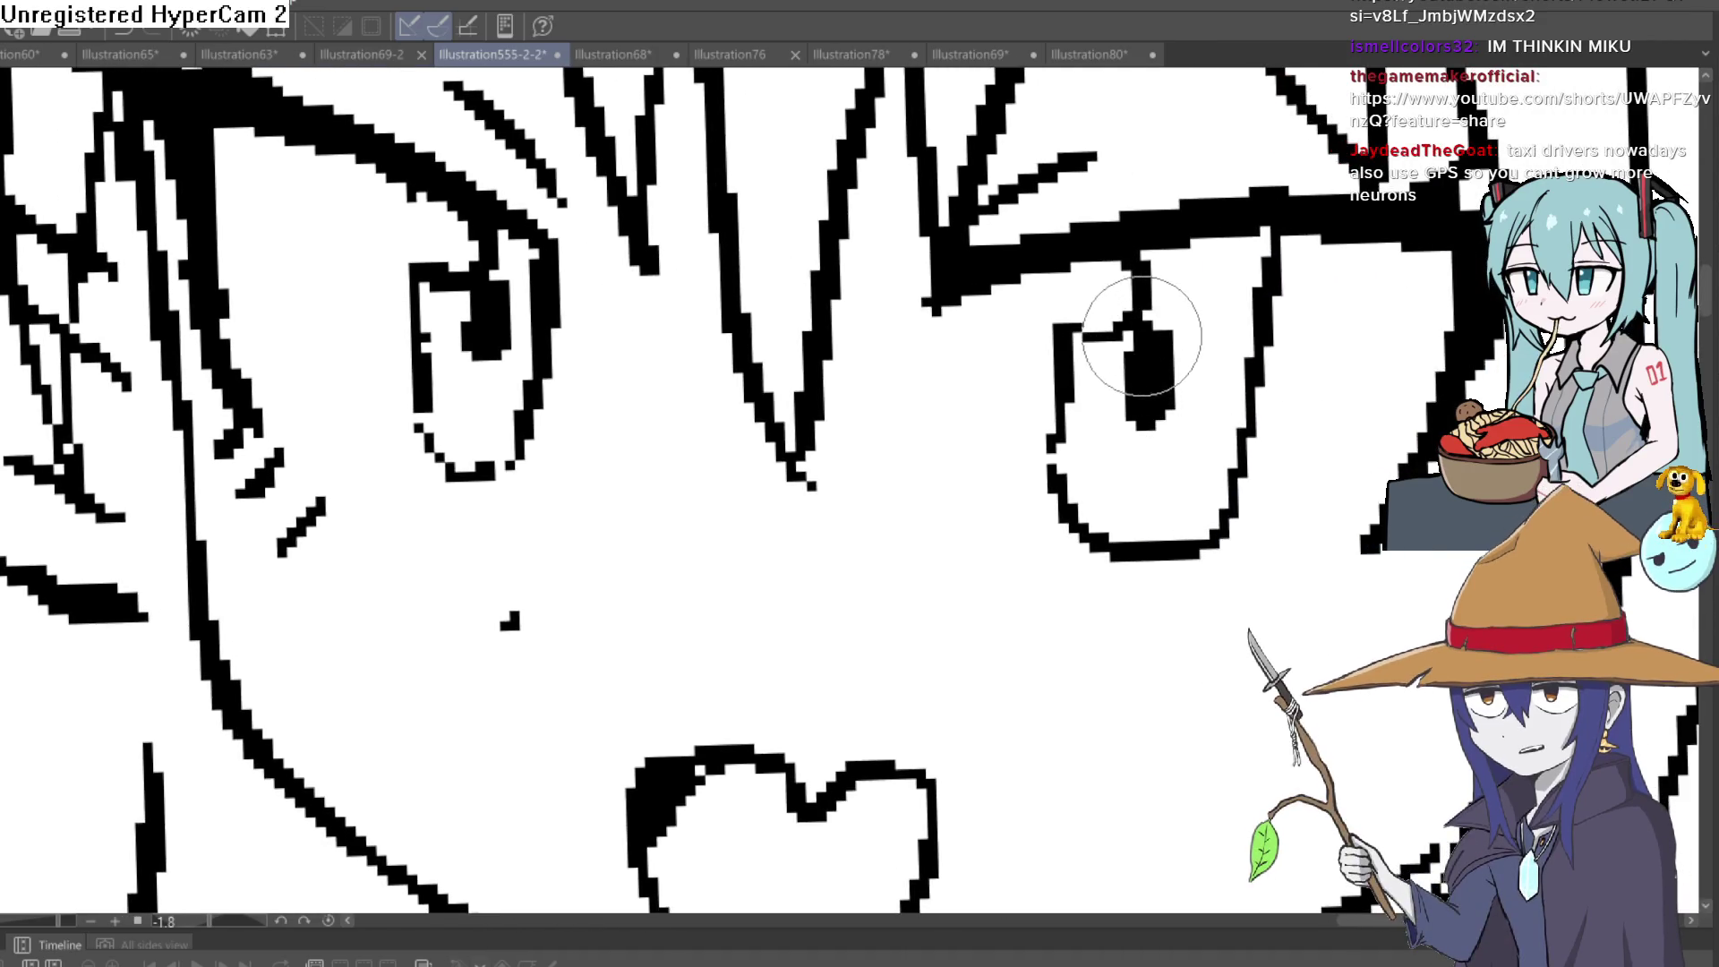
Centre the face and add small blush marks below her eye
{"action": "scroll", "coordinate": [1264, 358], "scroll_direction": "down", "scroll_amount": 4}
{"action": "mouse_move", "coordinate": [1264, 358]}
{"action": "left_mouse_down"}
{"action": "mouse_move", "coordinate": [1074, 332]}
{"action": "mouse_move", "coordinate": [1105, 304]}
{"action": "left_mouse_up"}
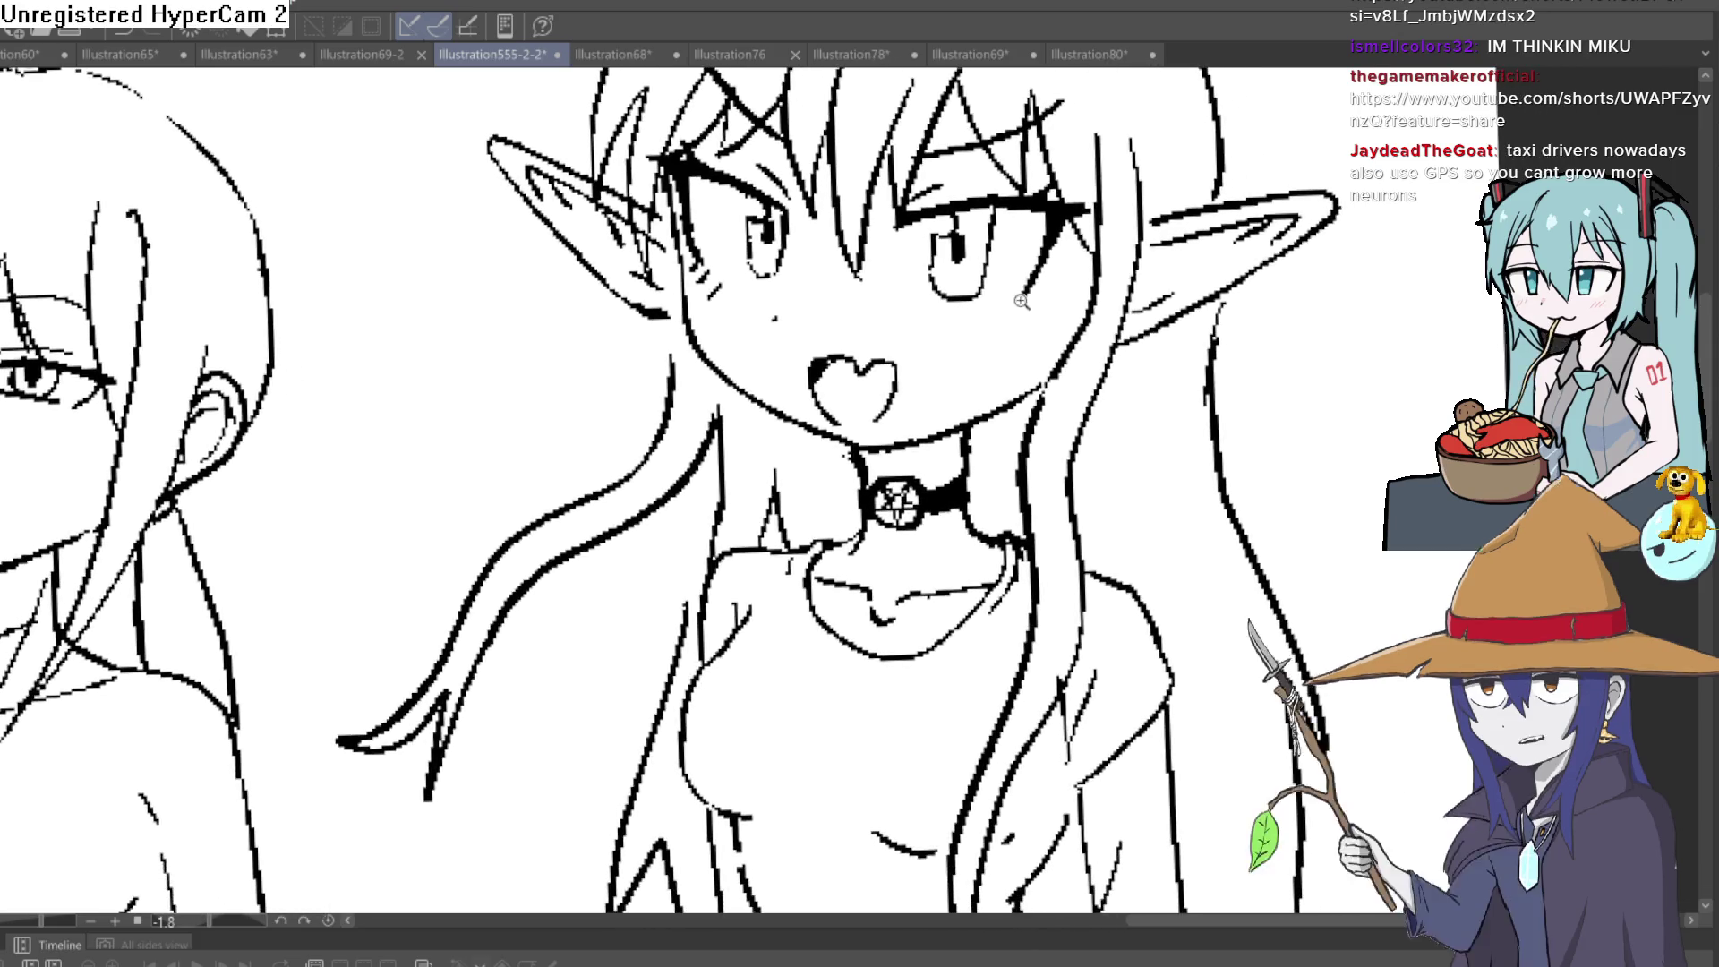
{"action": "scroll", "coordinate": [1023, 321], "scroll_direction": "up", "scroll_amount": 3}
{"action": "left_click_drag", "start_coordinate": [1012, 313], "coordinate": [977, 353]}
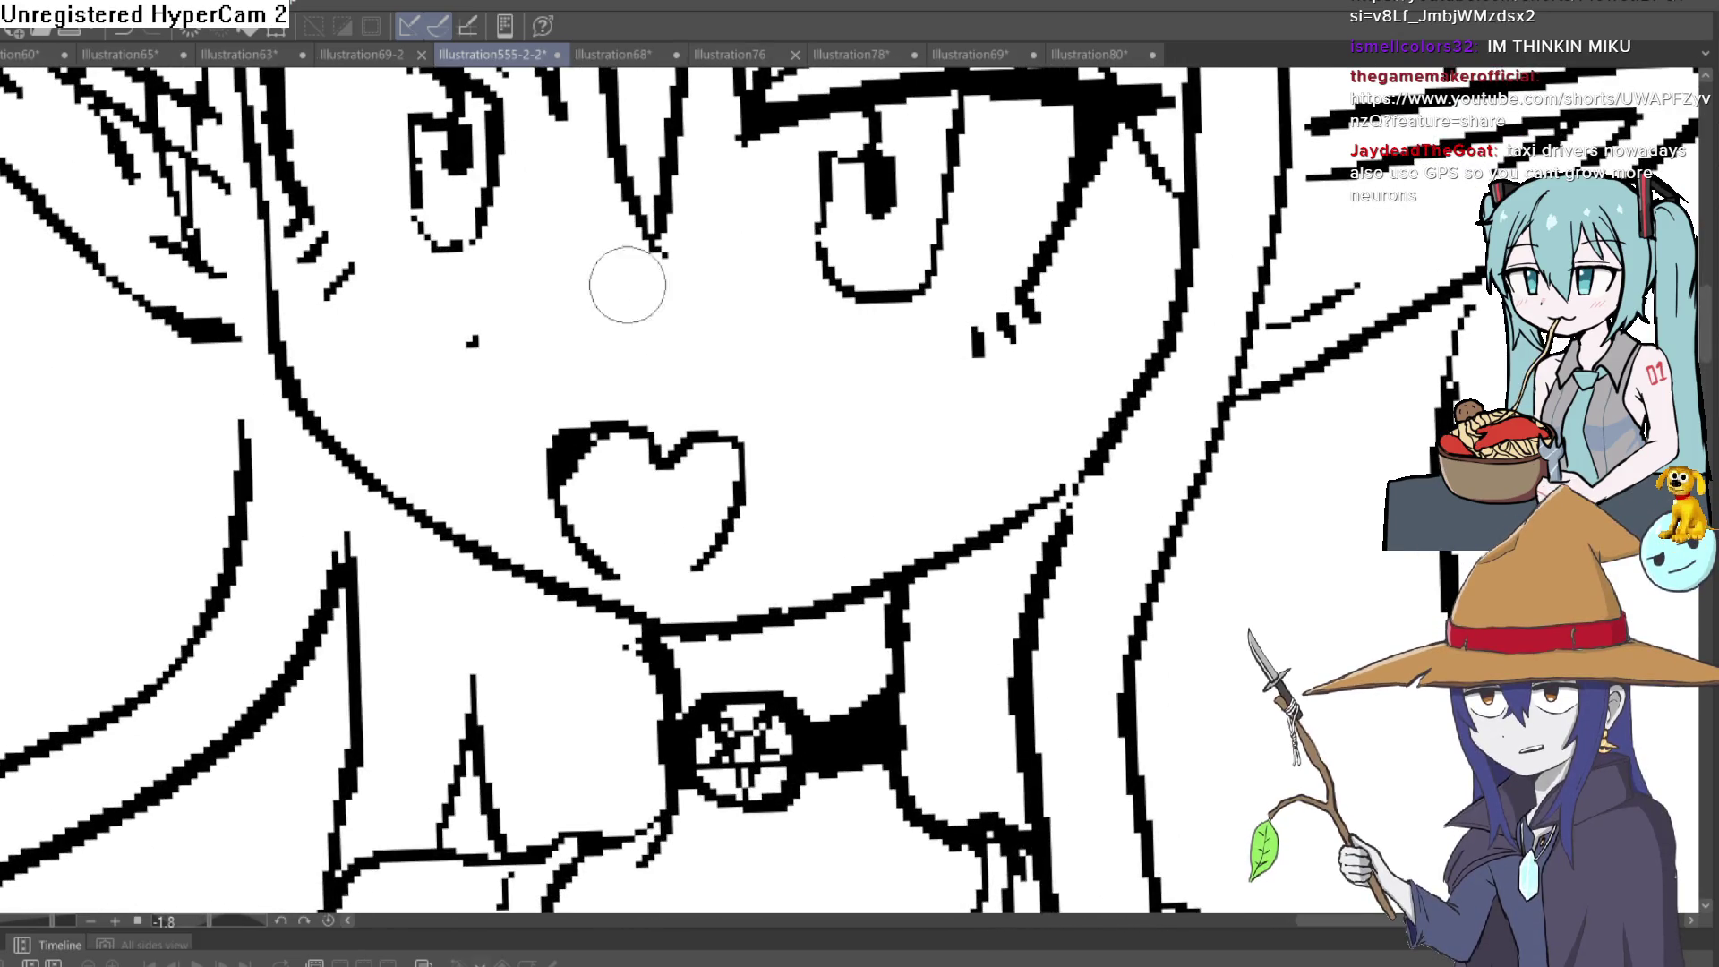
{"action": "left_click_drag", "start_coordinate": [315, 203], "coordinate": [351, 328]}
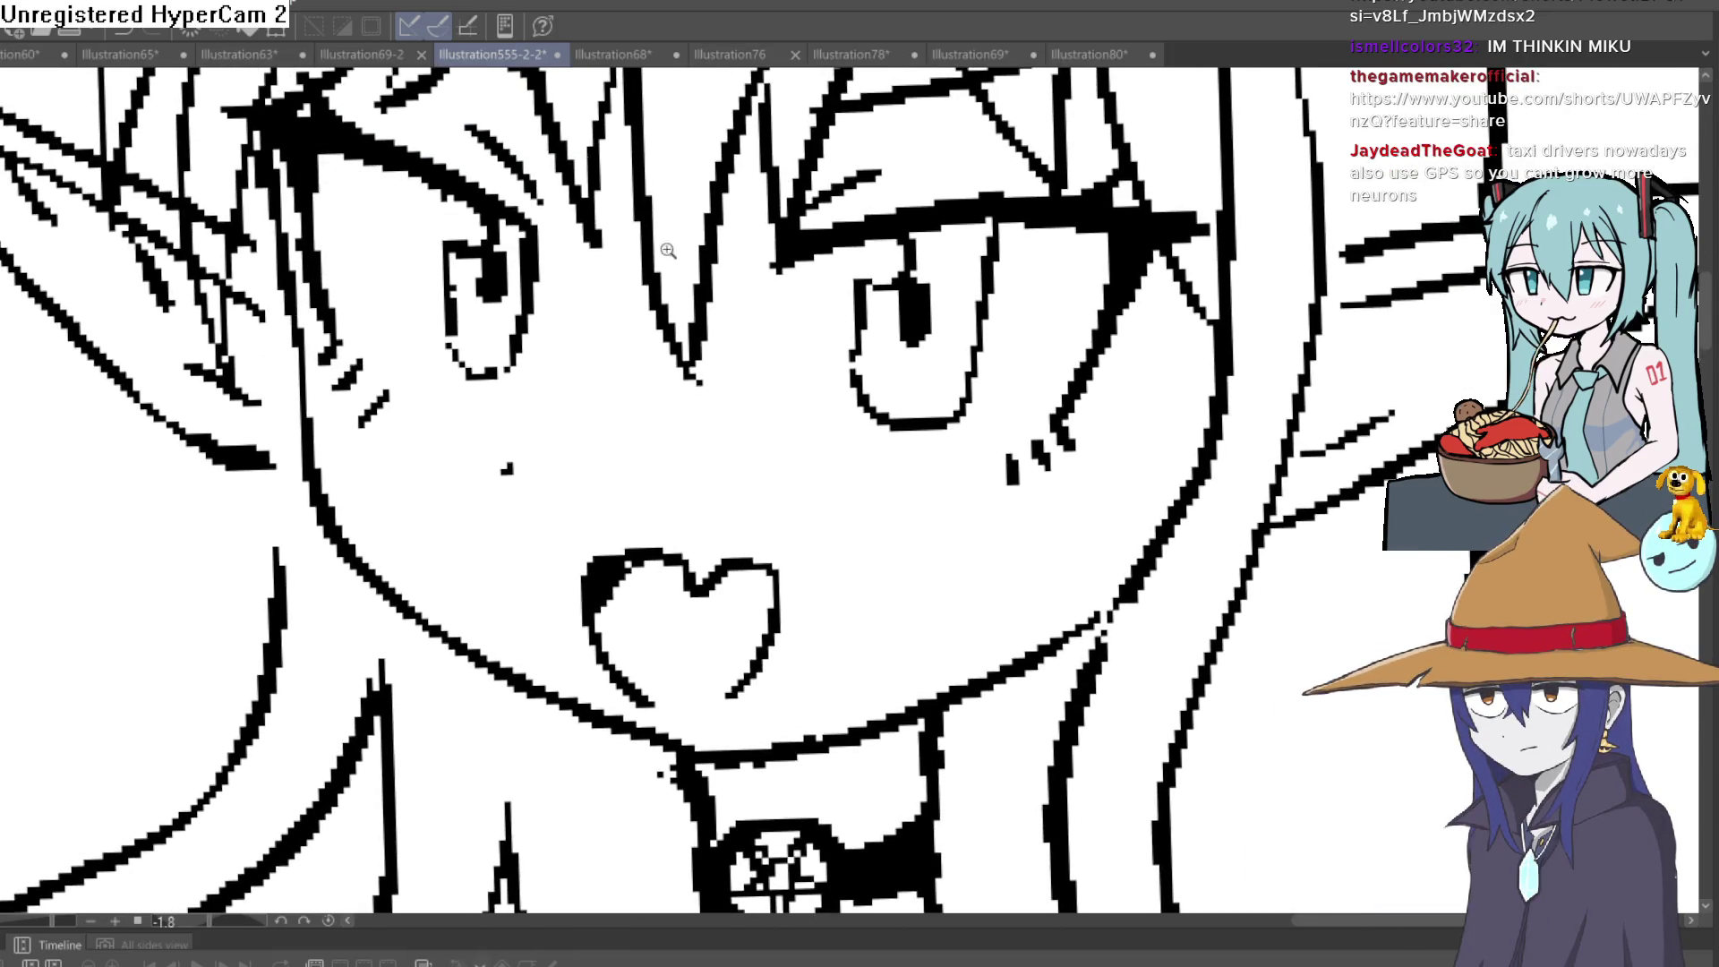
{"action": "scroll", "coordinate": [668, 323], "scroll_direction": "down", "scroll_amount": 5}
{"action": "scroll", "coordinate": [668, 324], "scroll_direction": "up", "scroll_amount": 2}
{"action": "scroll", "coordinate": [805, 403], "scroll_direction": "down", "scroll_amount": 5}
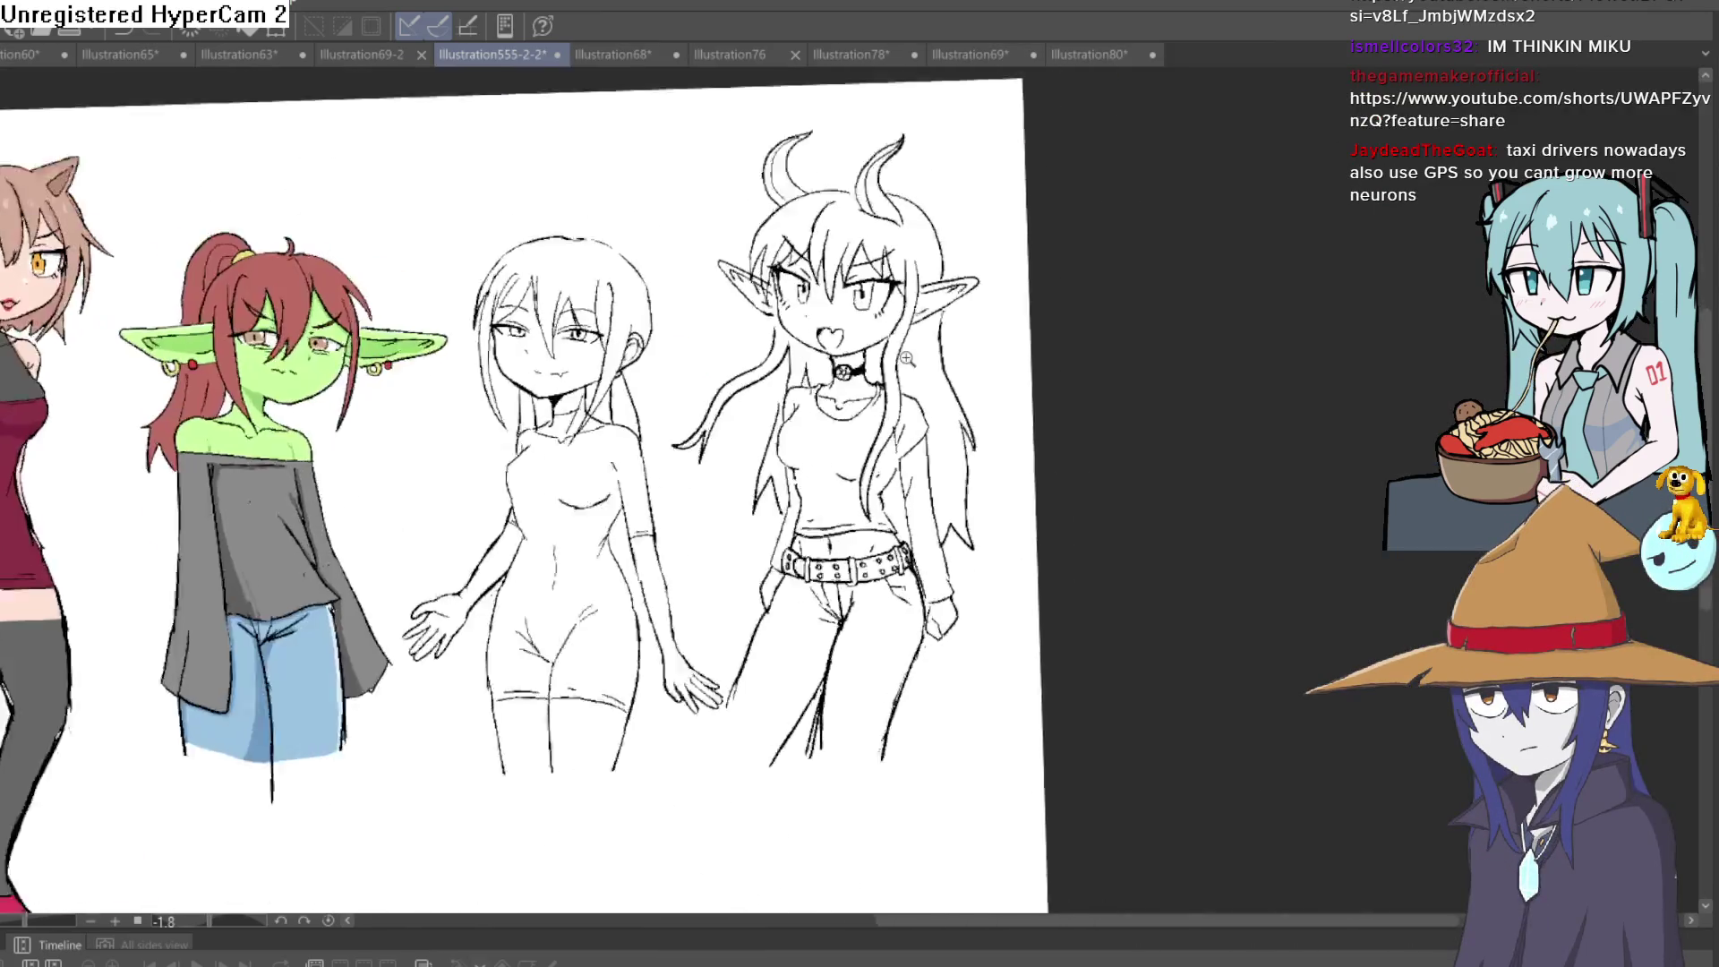
Lasso-select around the whole demon girl, including her hair
{"action": "scroll", "coordinate": [976, 361], "scroll_direction": "up", "scroll_amount": 8}
{"action": "scroll", "coordinate": [976, 361], "scroll_direction": "down", "scroll_amount": 5}
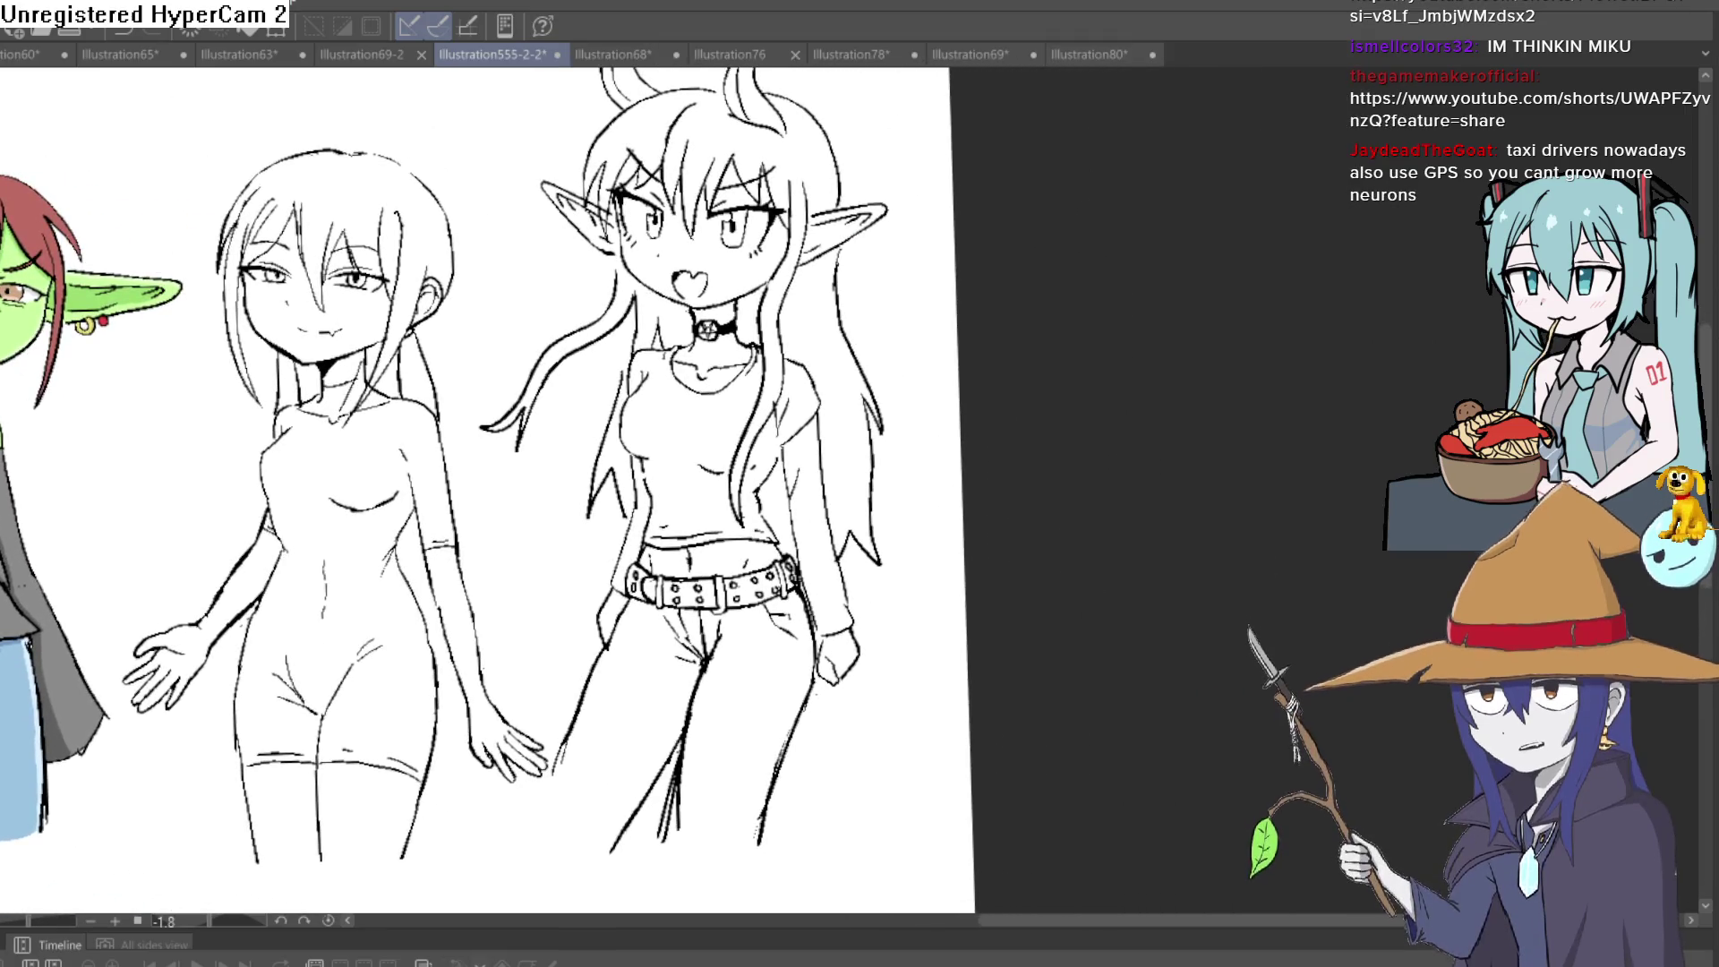
{"action": "mouse_move", "coordinate": [911, 168]}
{"action": "left_mouse_down"}
{"action": "mouse_move", "coordinate": [906, 546]}
{"action": "mouse_move", "coordinate": [848, 557]}
{"action": "left_mouse_up"}
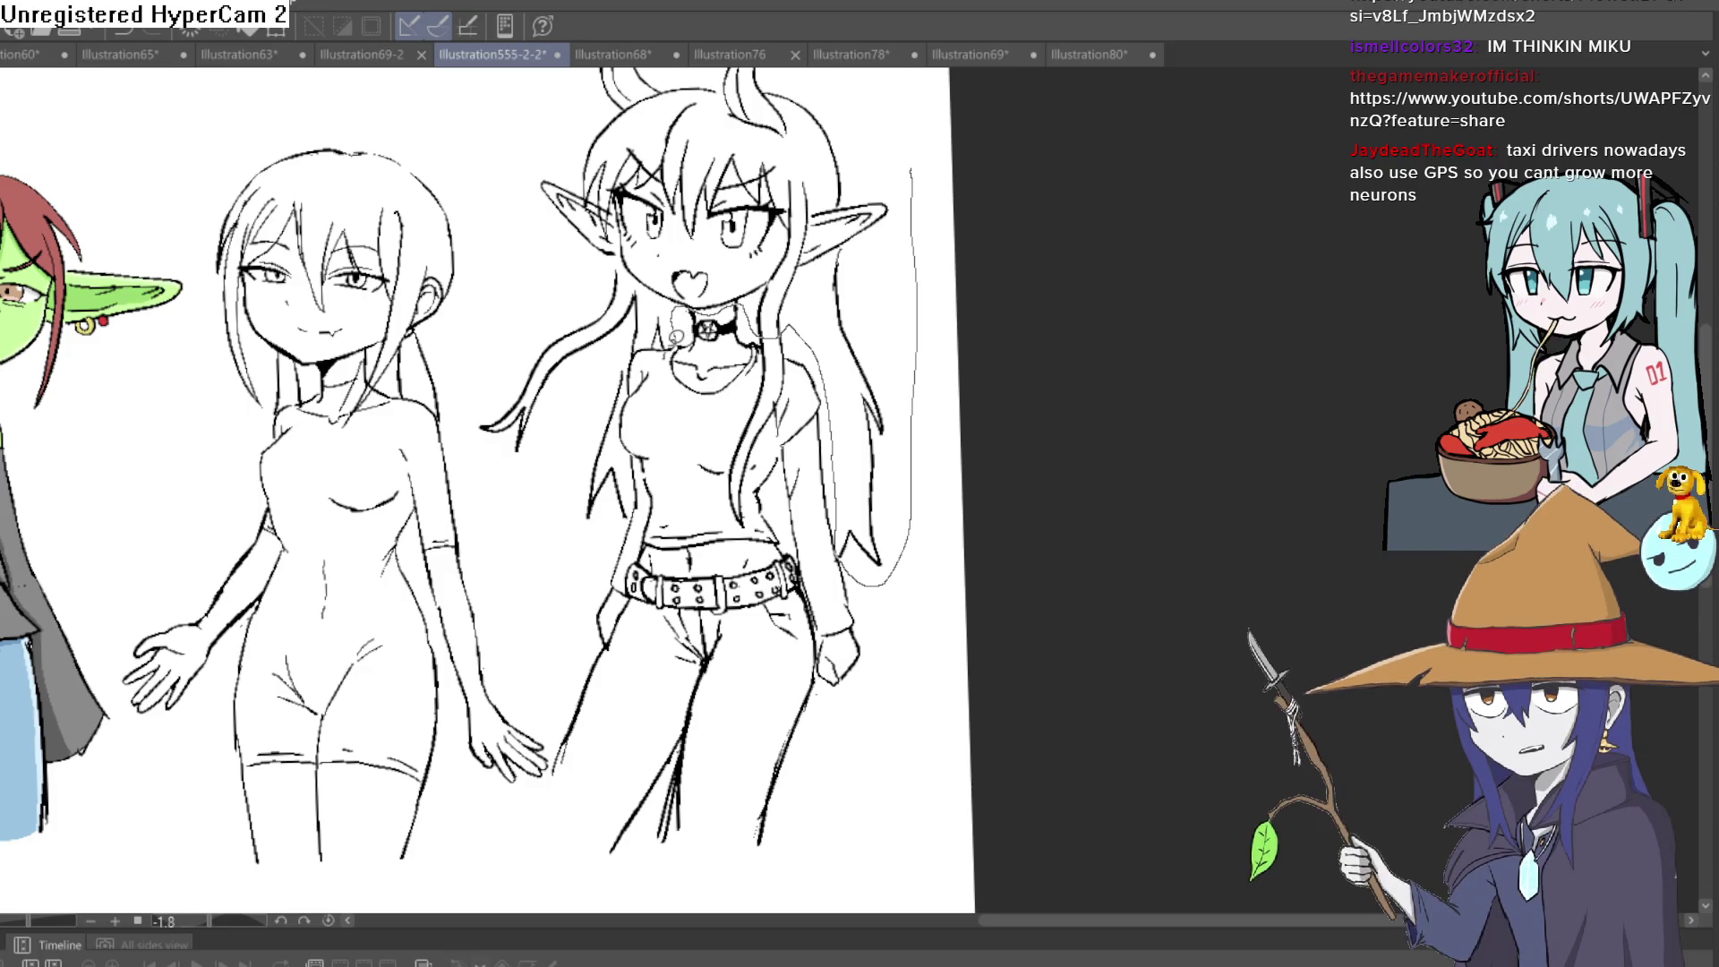
{"action": "mouse_move", "coordinate": [595, 372]}
{"action": "left_mouse_down"}
{"action": "mouse_move", "coordinate": [524, 475]}
{"action": "mouse_move", "coordinate": [514, 84]}
{"action": "mouse_move", "coordinate": [557, 44]}
{"action": "mouse_move", "coordinate": [742, 114]}
{"action": "left_mouse_up"}
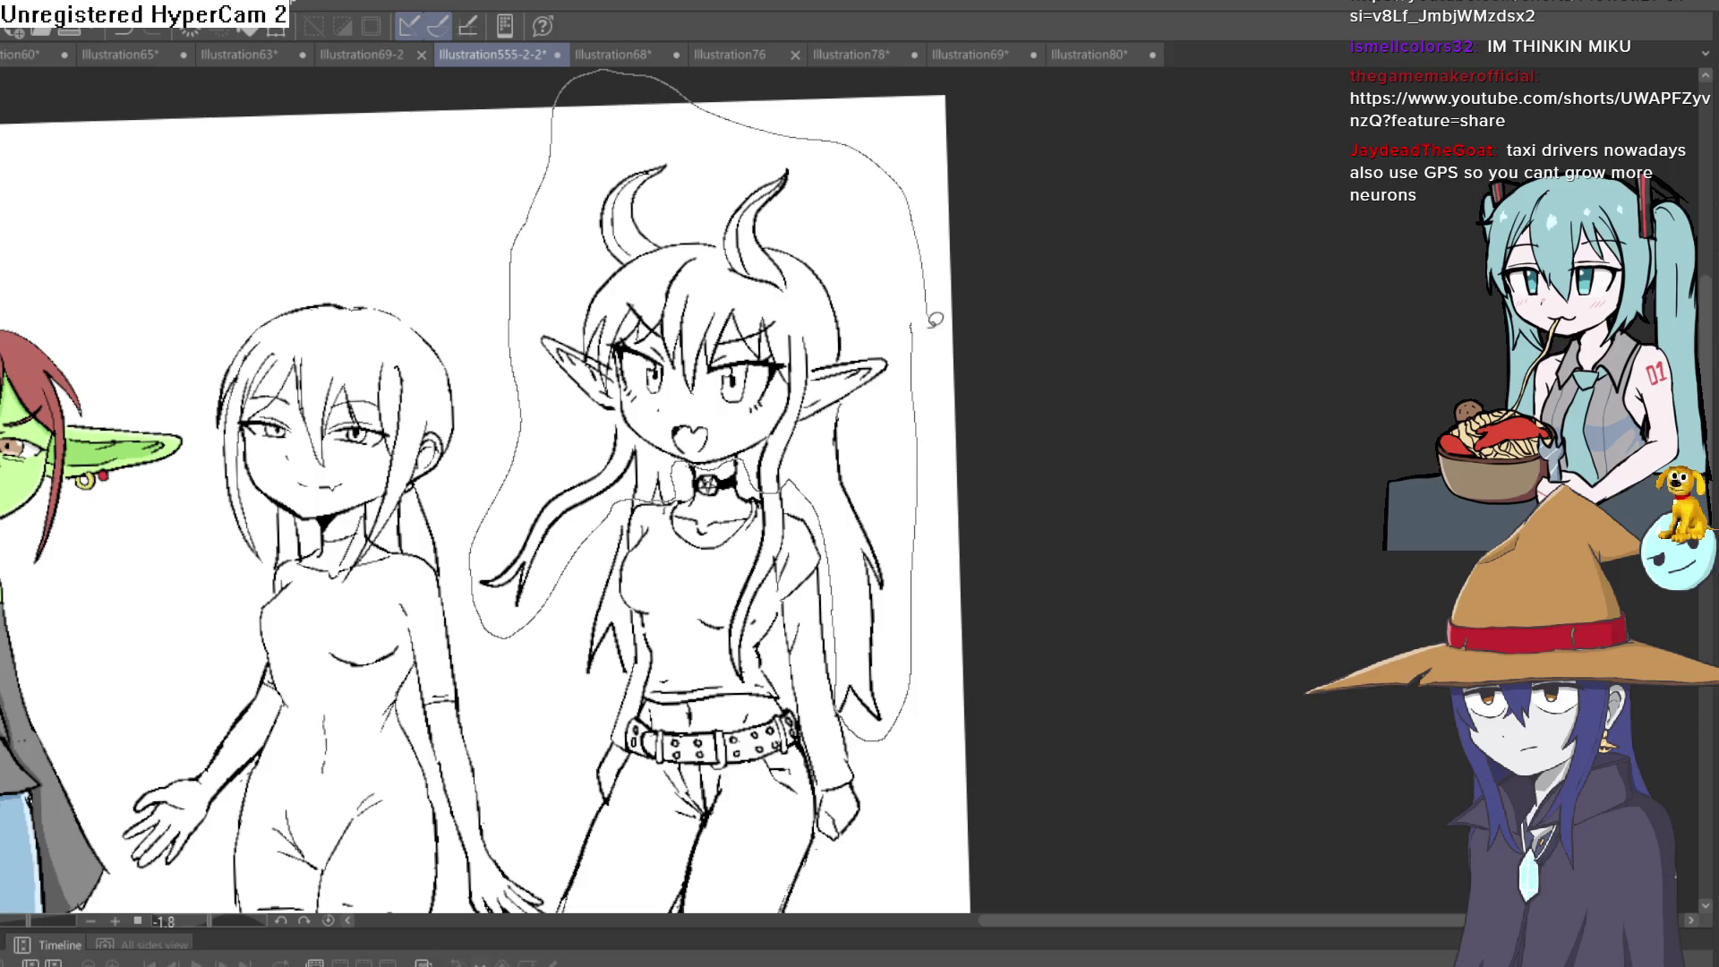
{"action": "left_click_drag", "start_coordinate": [935, 319], "coordinate": [913, 340]}
Transform the selection to nudge her slightly left, confirm it, and deselect with Ctrl+D
{"action": "key", "text": "ctrl+t"}
{"action": "left_click_drag", "start_coordinate": [808, 430], "coordinate": [799, 433]}
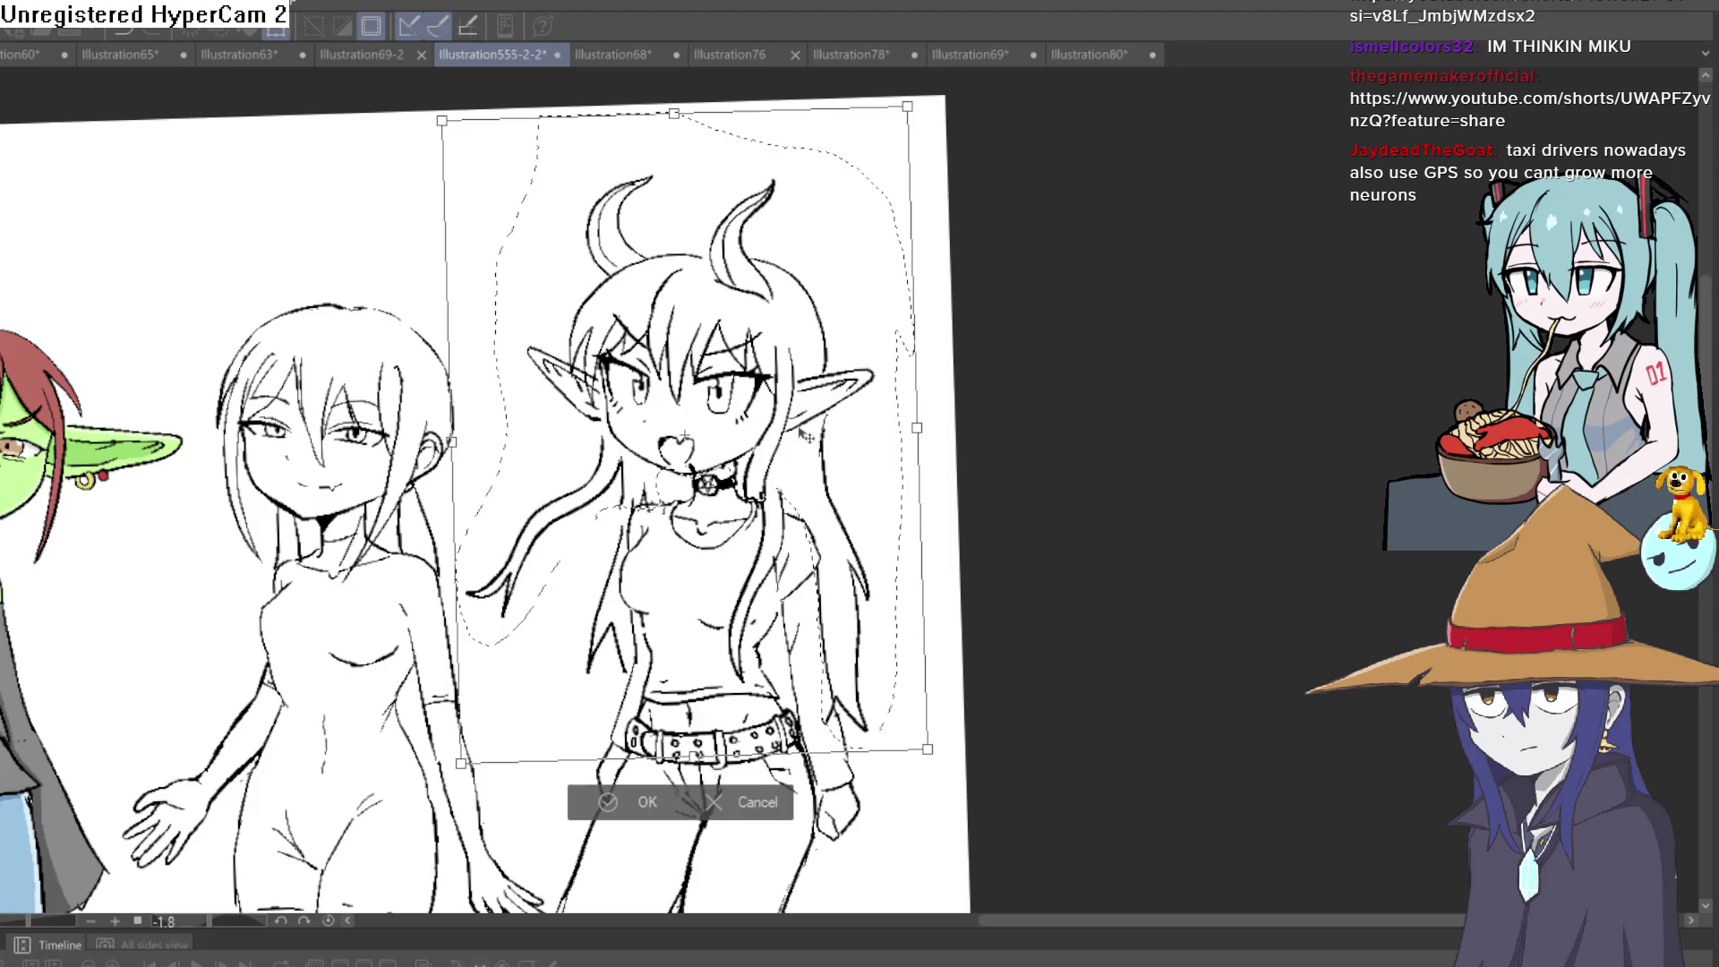
{"action": "left_click", "coordinate": [618, 797]}
{"action": "key", "text": "ctrl+d"}
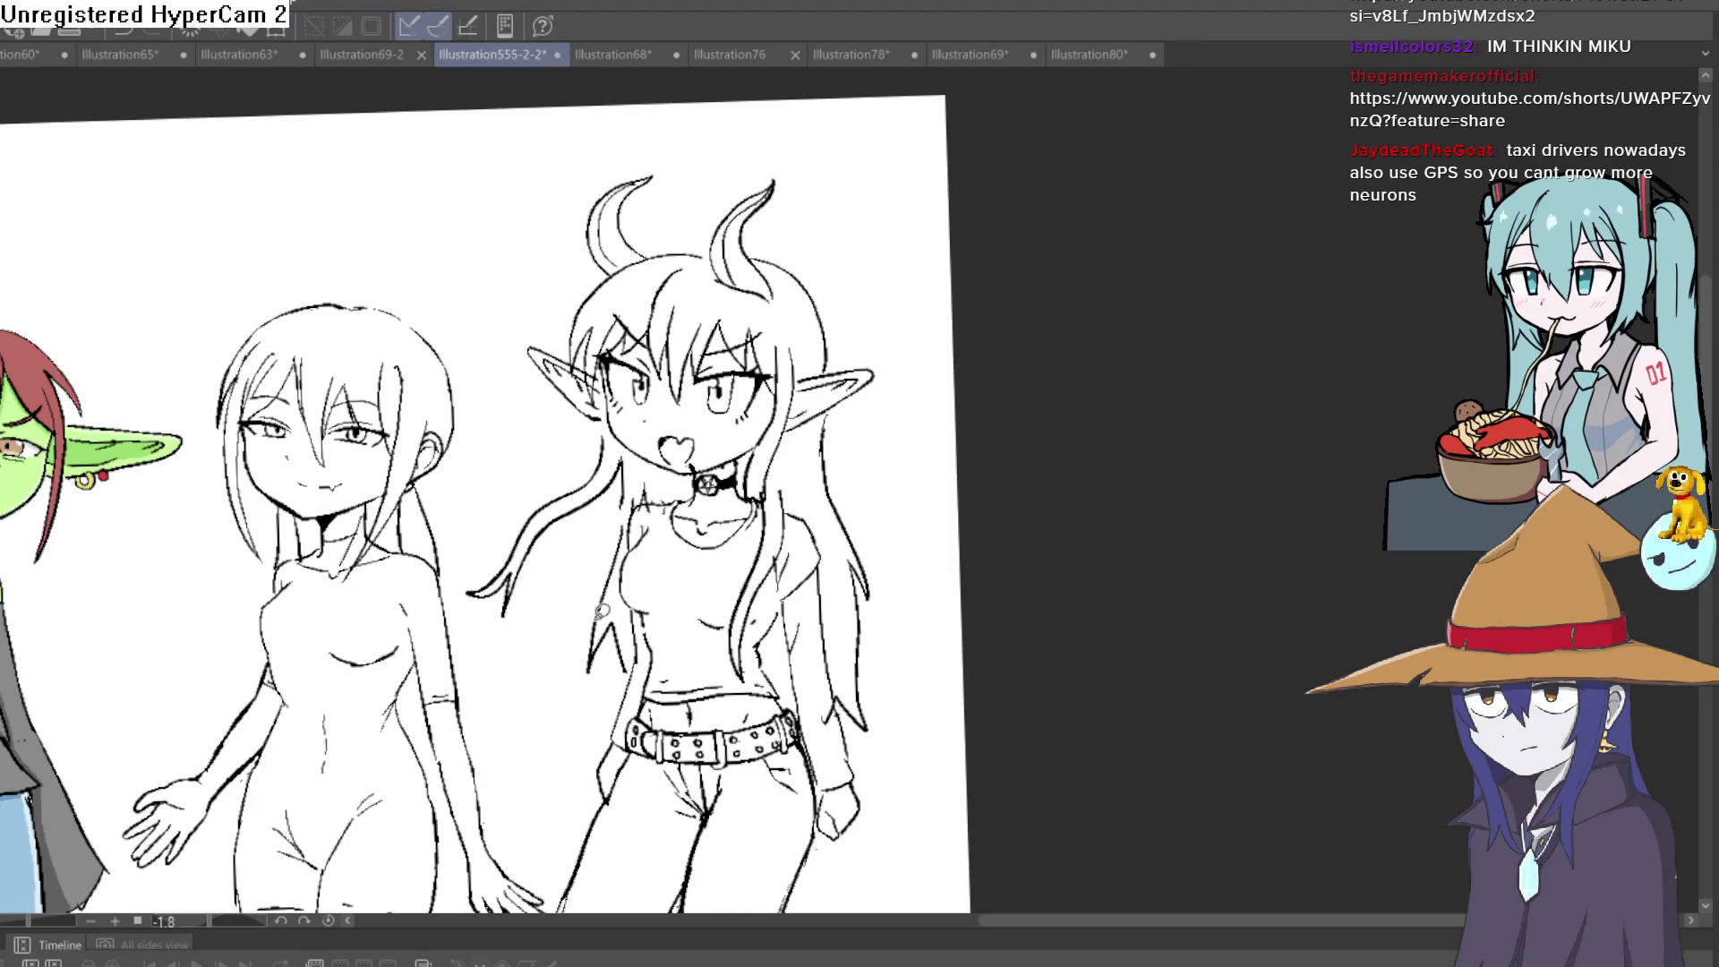
{"action": "scroll", "coordinate": [717, 448], "scroll_direction": "up", "scroll_amount": 4}
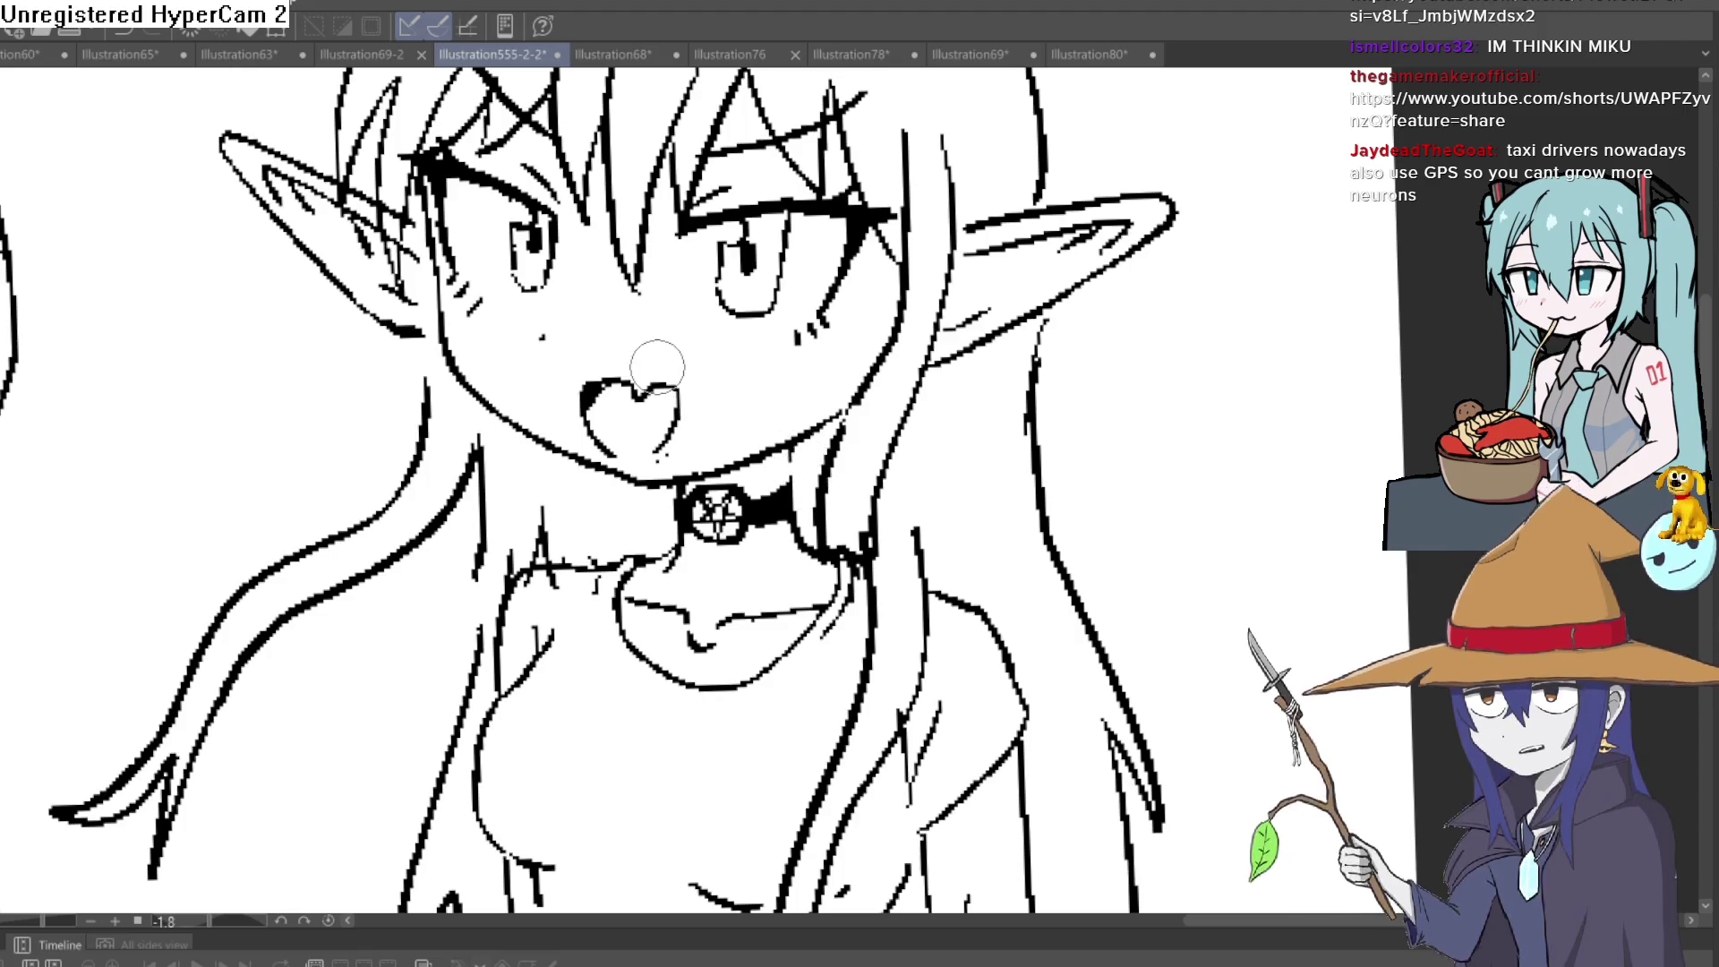
Zoom out from the freshly inked face, ears and choker
{"action": "scroll", "coordinate": [902, 391], "scroll_direction": "down", "scroll_amount": 5}
Tilt and shift the view to centre the demon girl
{"action": "mouse_move", "coordinate": [902, 392]}
{"action": "left_mouse_down"}
{"action": "mouse_move", "coordinate": [923, 447]}
{"action": "mouse_move", "coordinate": [940, 401]}
{"action": "mouse_move", "coordinate": [907, 414]}
{"action": "left_mouse_up"}
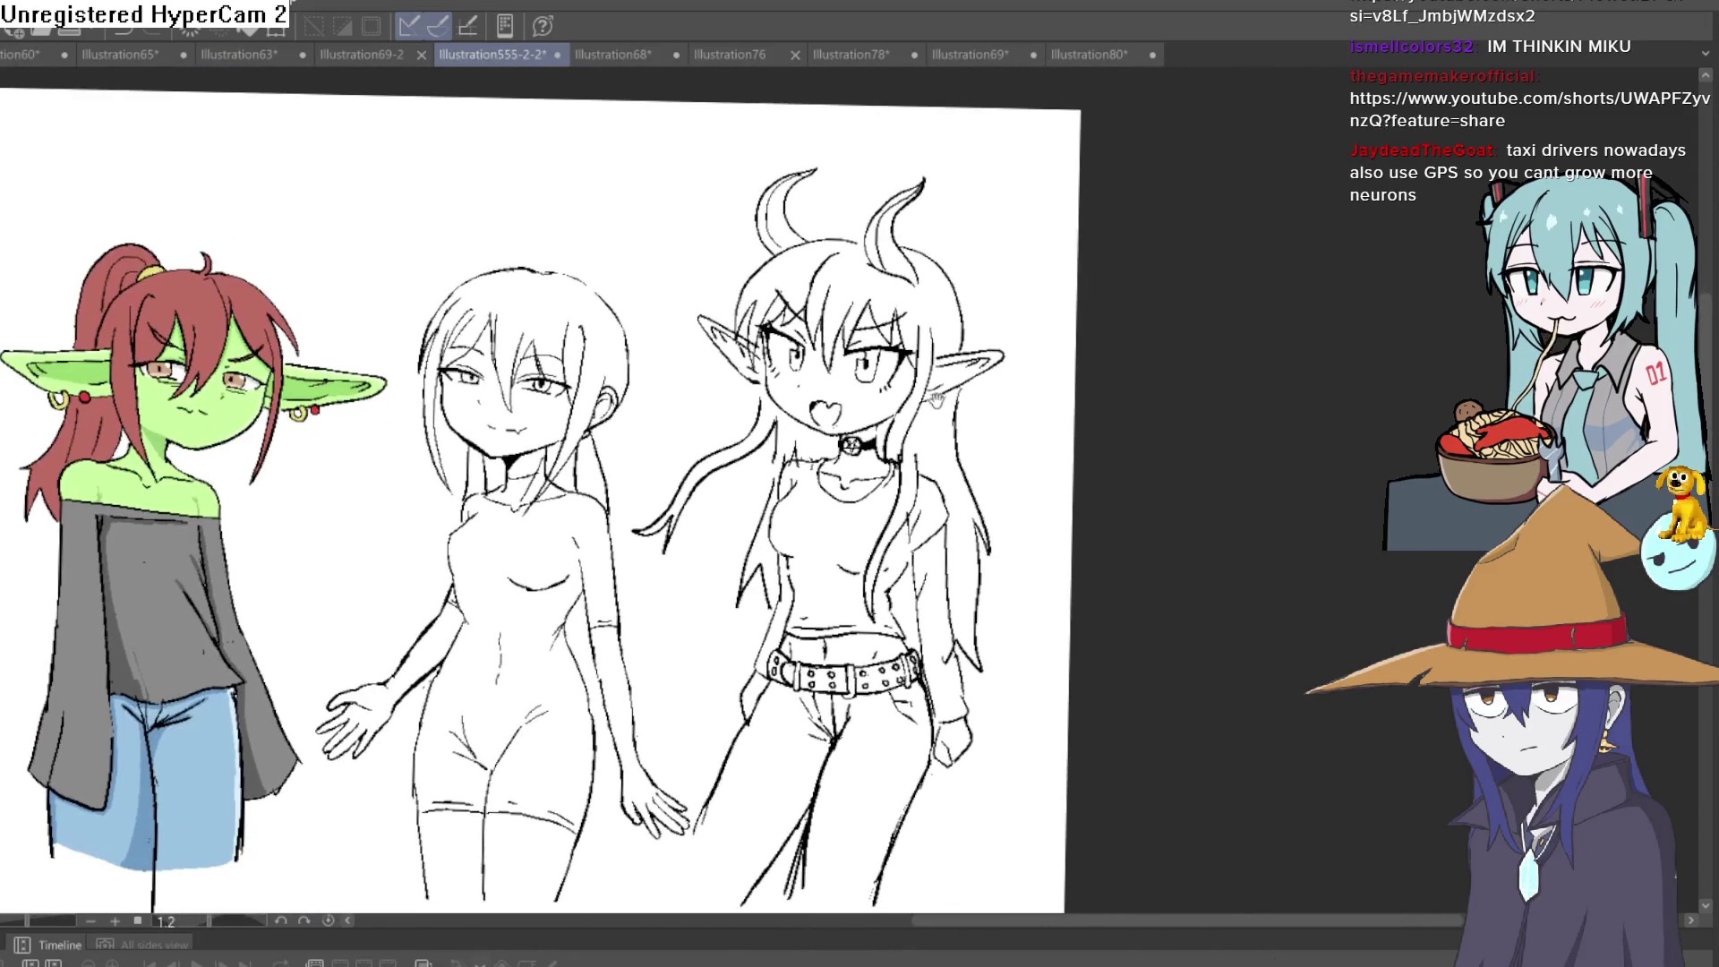
{"action": "scroll", "coordinate": [904, 415], "scroll_direction": "up", "scroll_amount": 5}
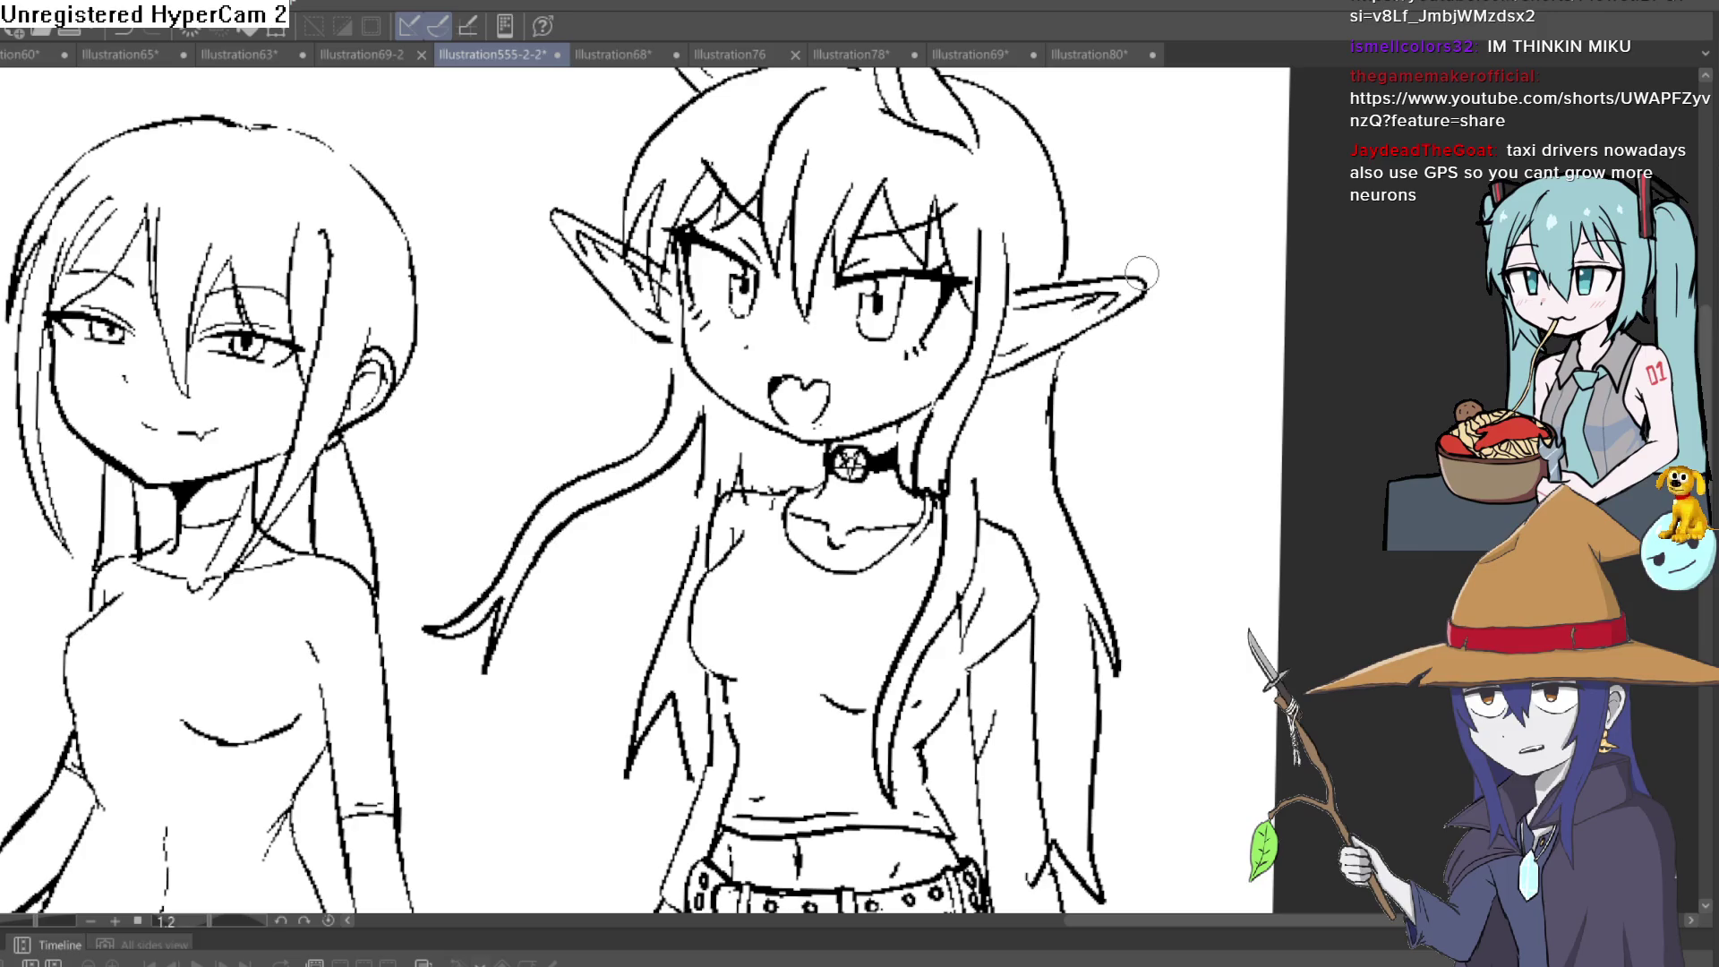
{"action": "mouse_move", "coordinate": [929, 418]}
{"action": "left_mouse_down"}
{"action": "mouse_move", "coordinate": [878, 413]}
{"action": "mouse_move", "coordinate": [913, 397]}
{"action": "left_mouse_up"}
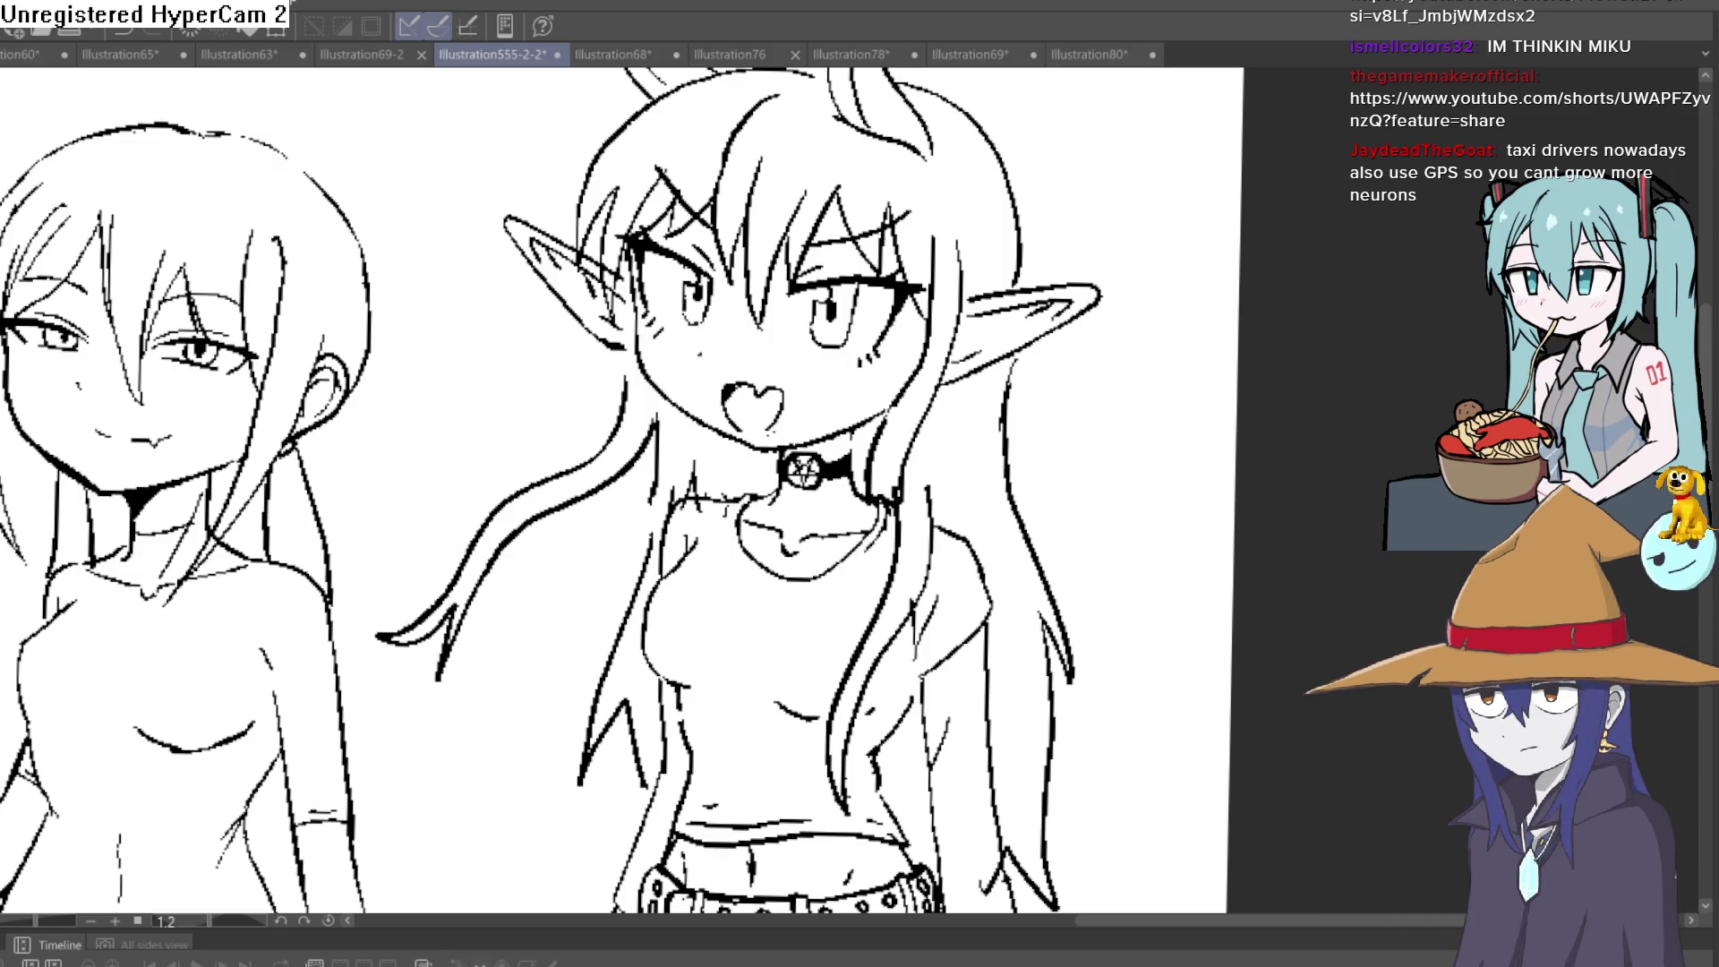
{"action": "scroll", "coordinate": [933, 349], "scroll_direction": "up", "scroll_amount": 5}
{"action": "scroll", "coordinate": [933, 350], "scroll_direction": "down", "scroll_amount": 5}
{"action": "scroll", "coordinate": [867, 463], "scroll_direction": "up", "scroll_amount": 5}
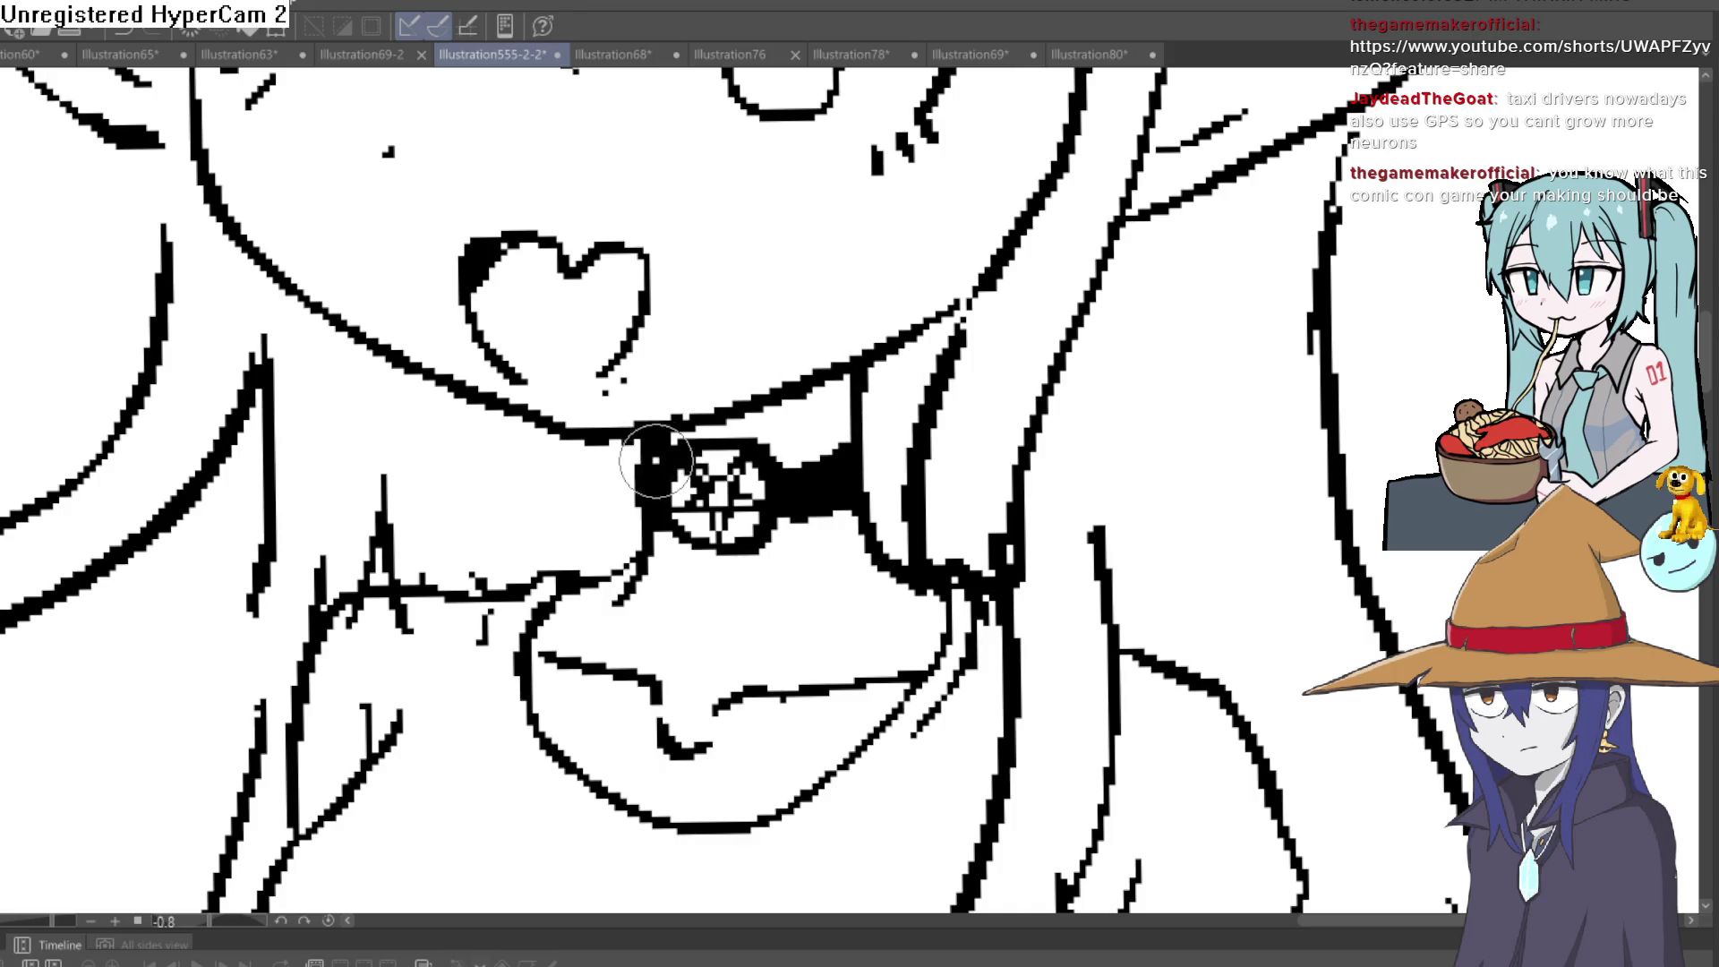
Erase stray dots below the heart-shaped mouth and reframe the view on her upper body
{"action": "left_click_drag", "start_coordinate": [649, 400], "coordinate": [632, 394]}
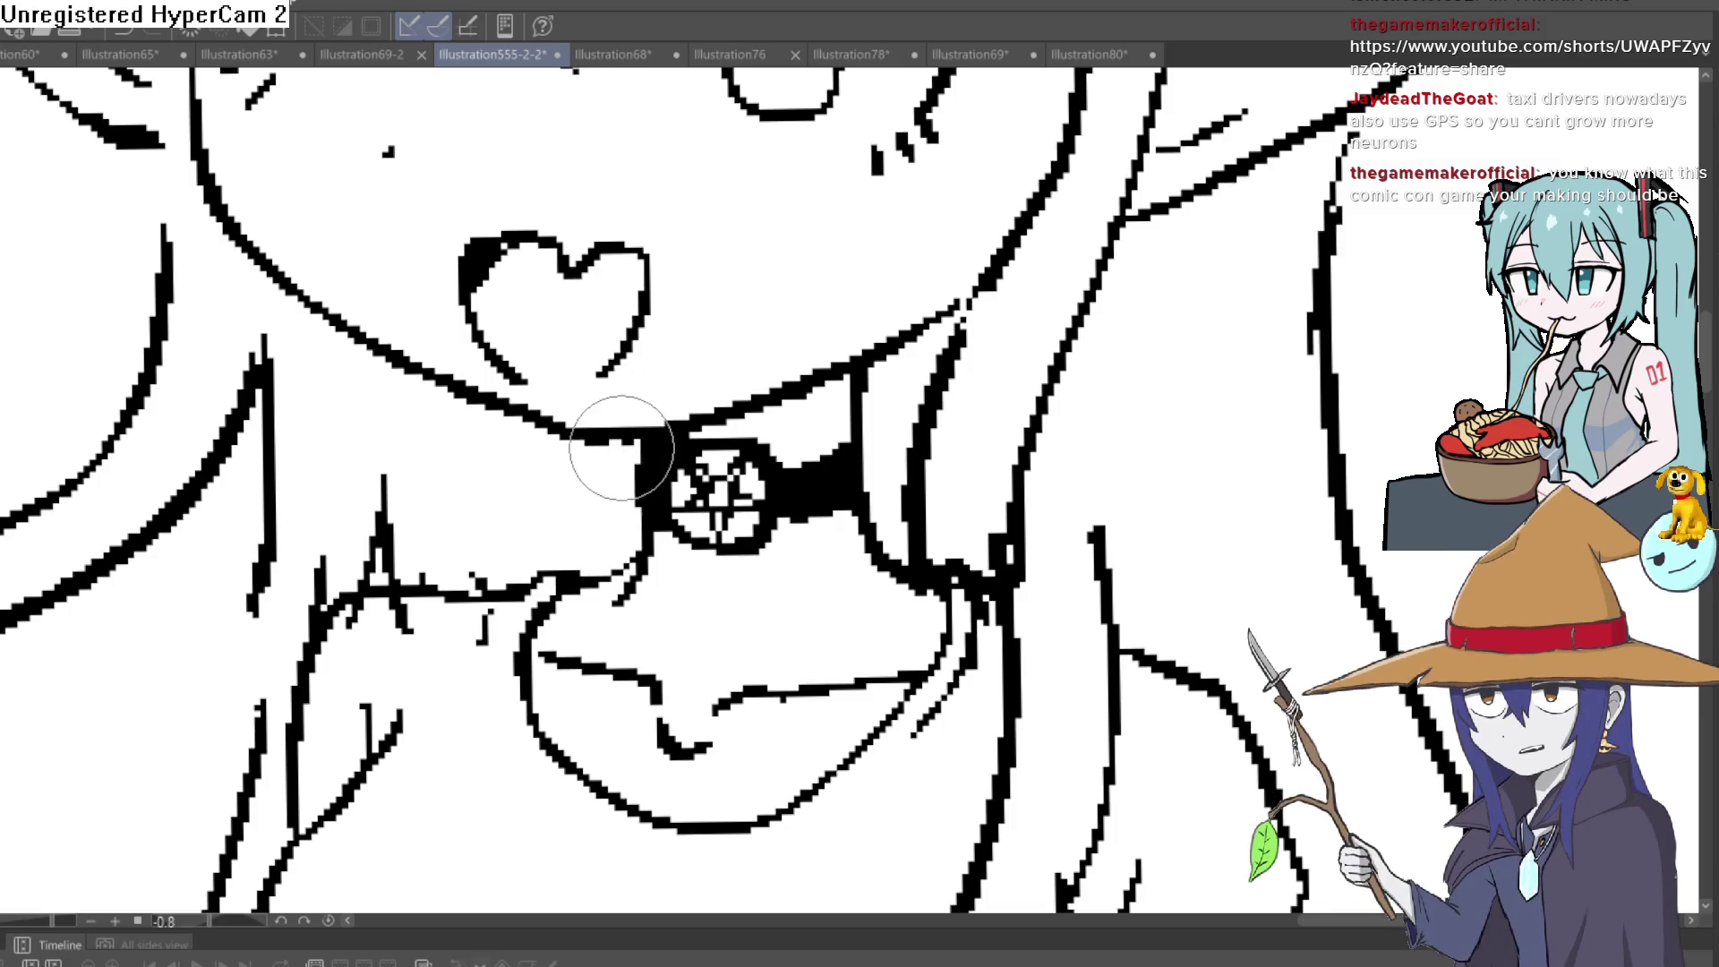
{"action": "scroll", "coordinate": [842, 385], "scroll_direction": "down", "scroll_amount": 4}
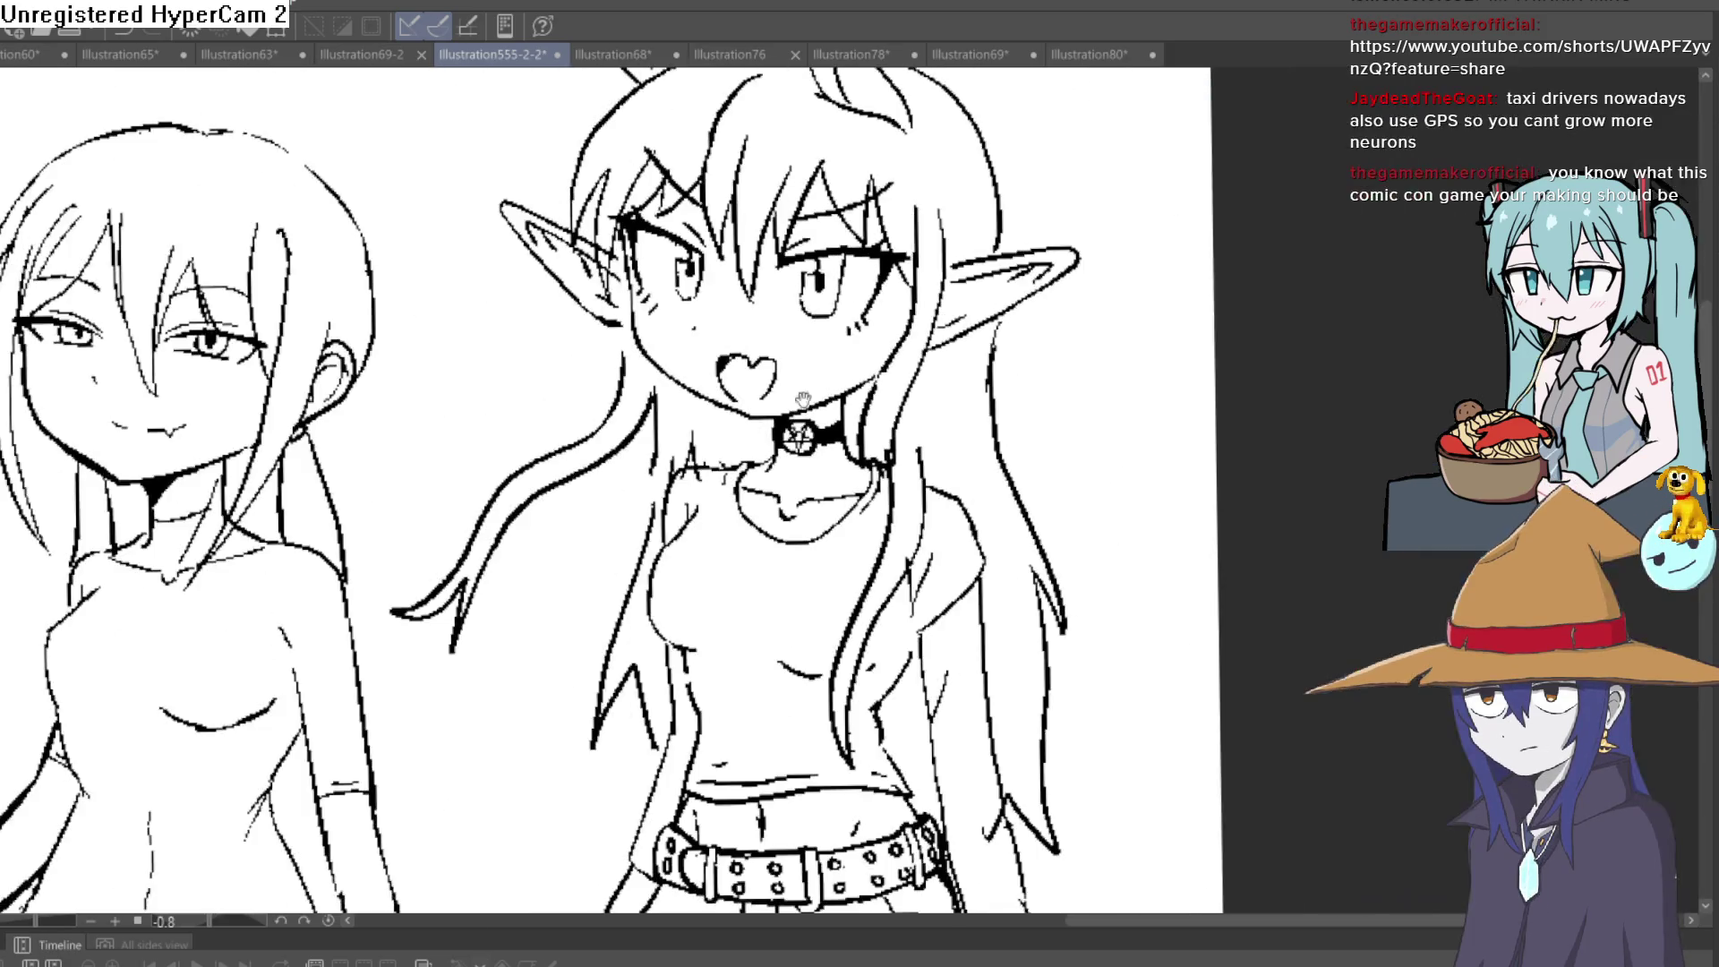
{"action": "left_click_drag", "start_coordinate": [803, 399], "coordinate": [733, 480]}
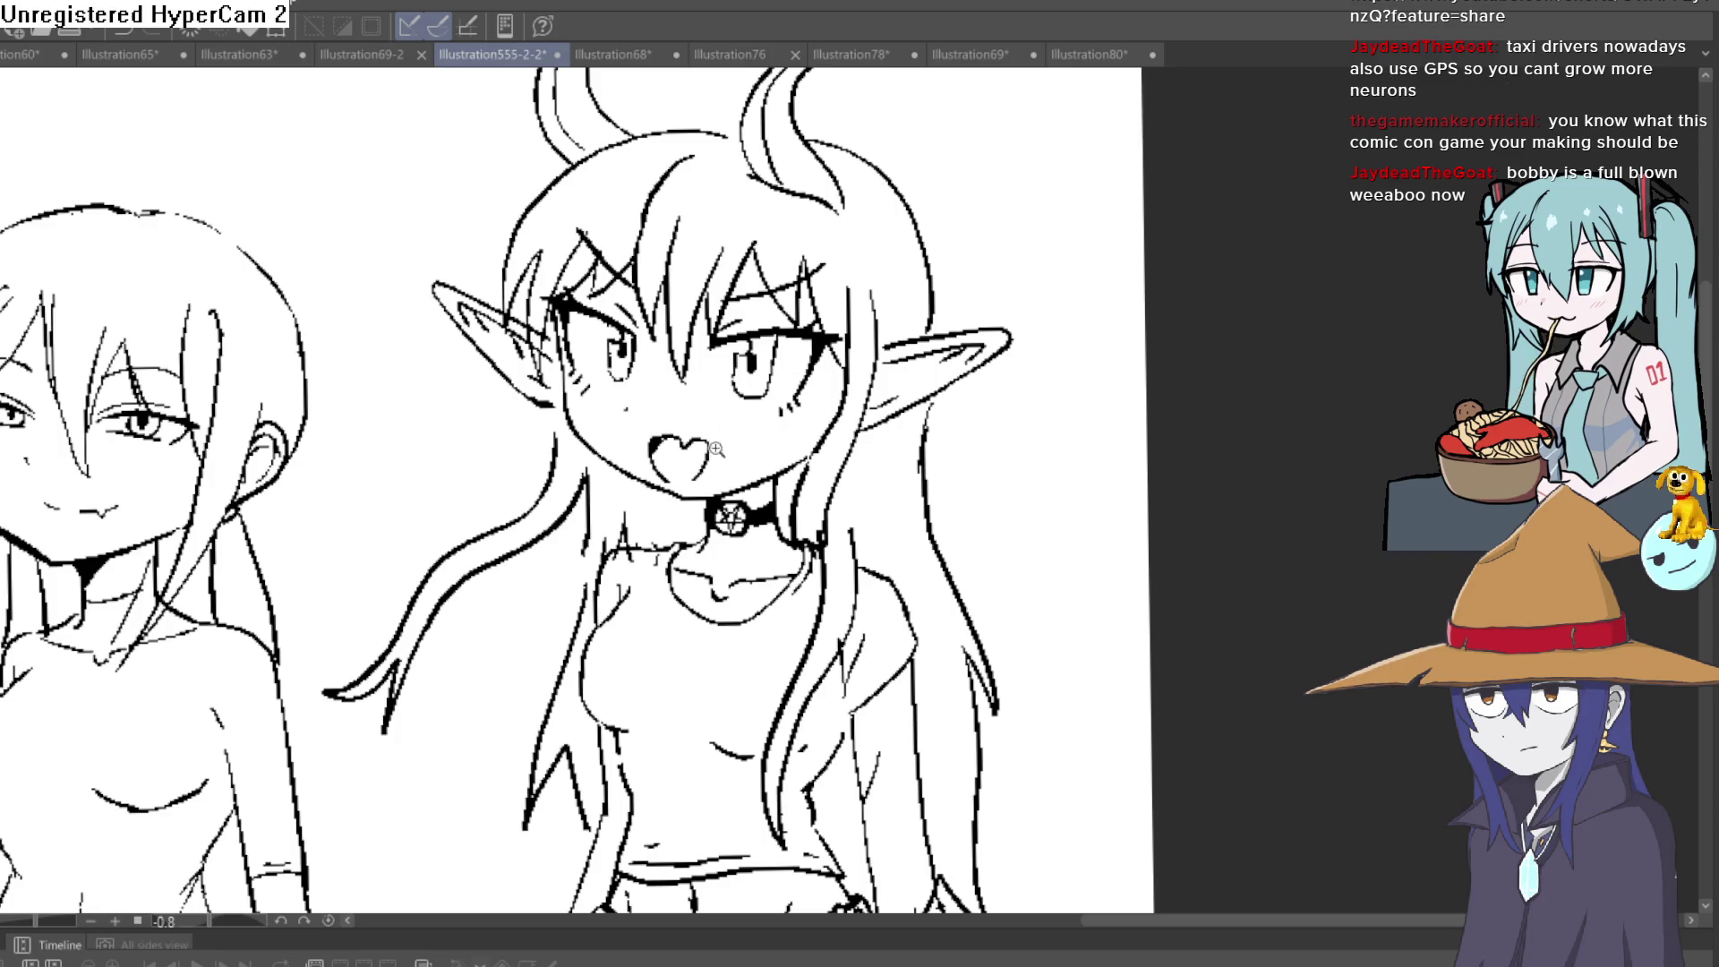
Lasso and delete the heart-shaped open mouth, then return the canvas view upright
{"action": "scroll", "coordinate": [717, 449], "scroll_direction": "up", "scroll_amount": 6}
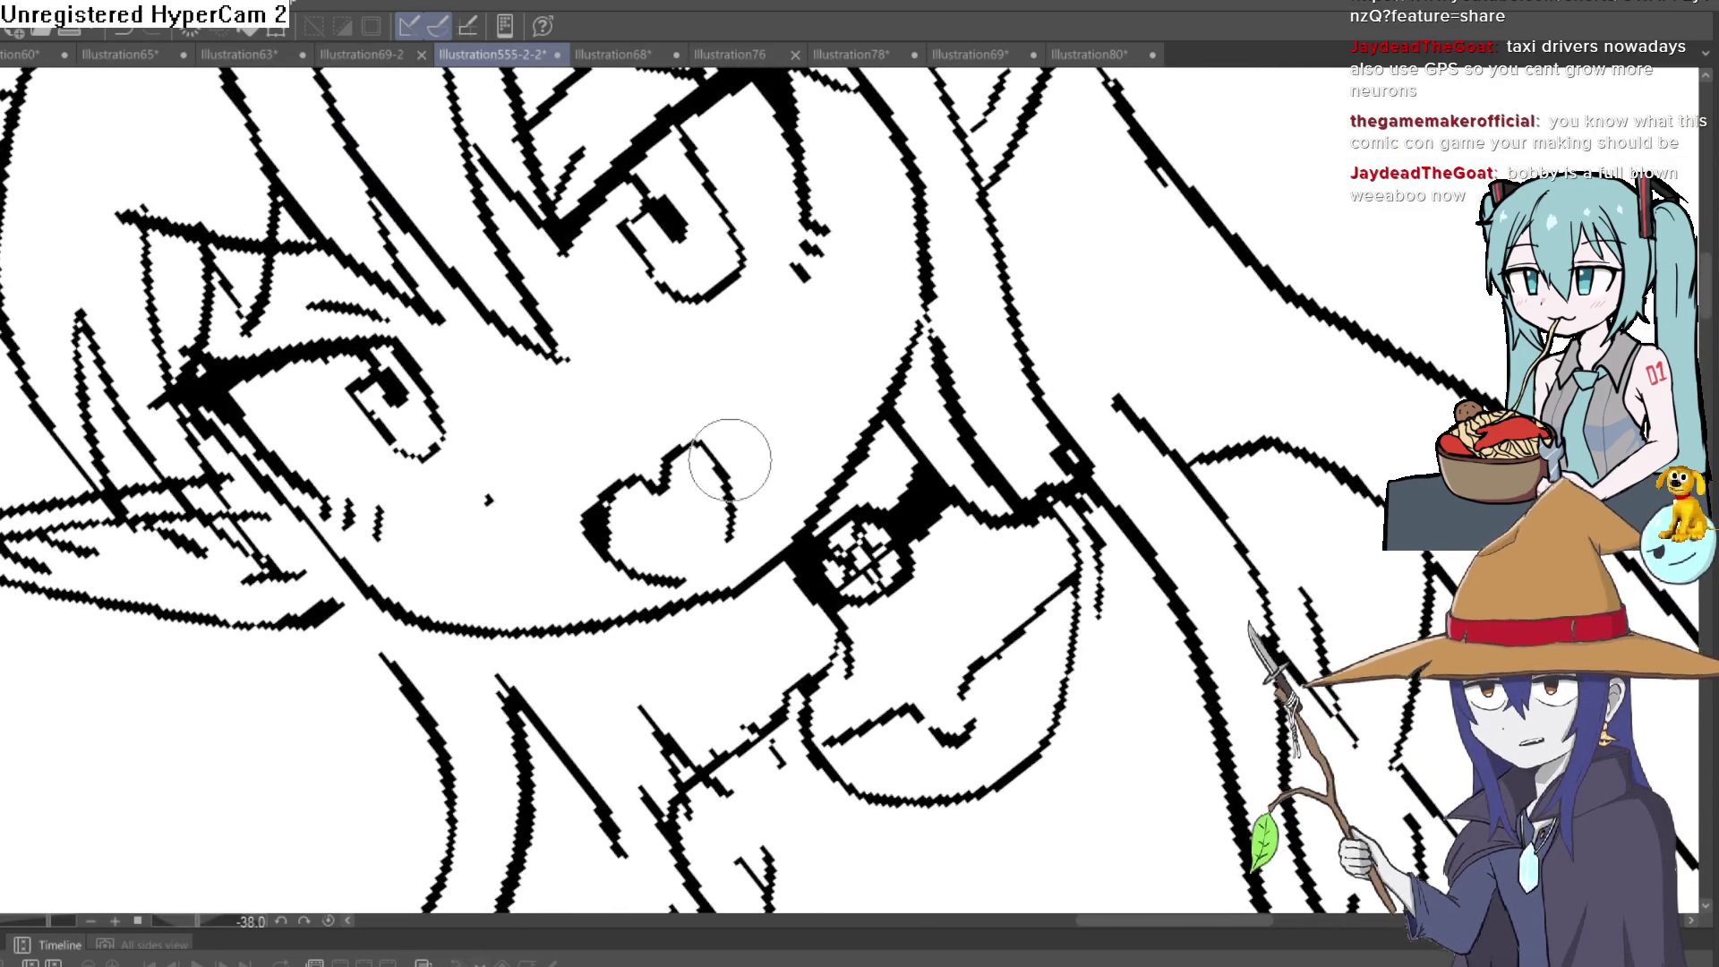
{"action": "mouse_move", "coordinate": [760, 381]}
{"action": "left_mouse_down"}
{"action": "mouse_move", "coordinate": [569, 589]}
{"action": "mouse_move", "coordinate": [719, 575]}
{"action": "left_mouse_up"}
{"action": "left_click_drag", "start_coordinate": [764, 350], "coordinate": [767, 352]}
{"action": "key", "text": "Delete"}
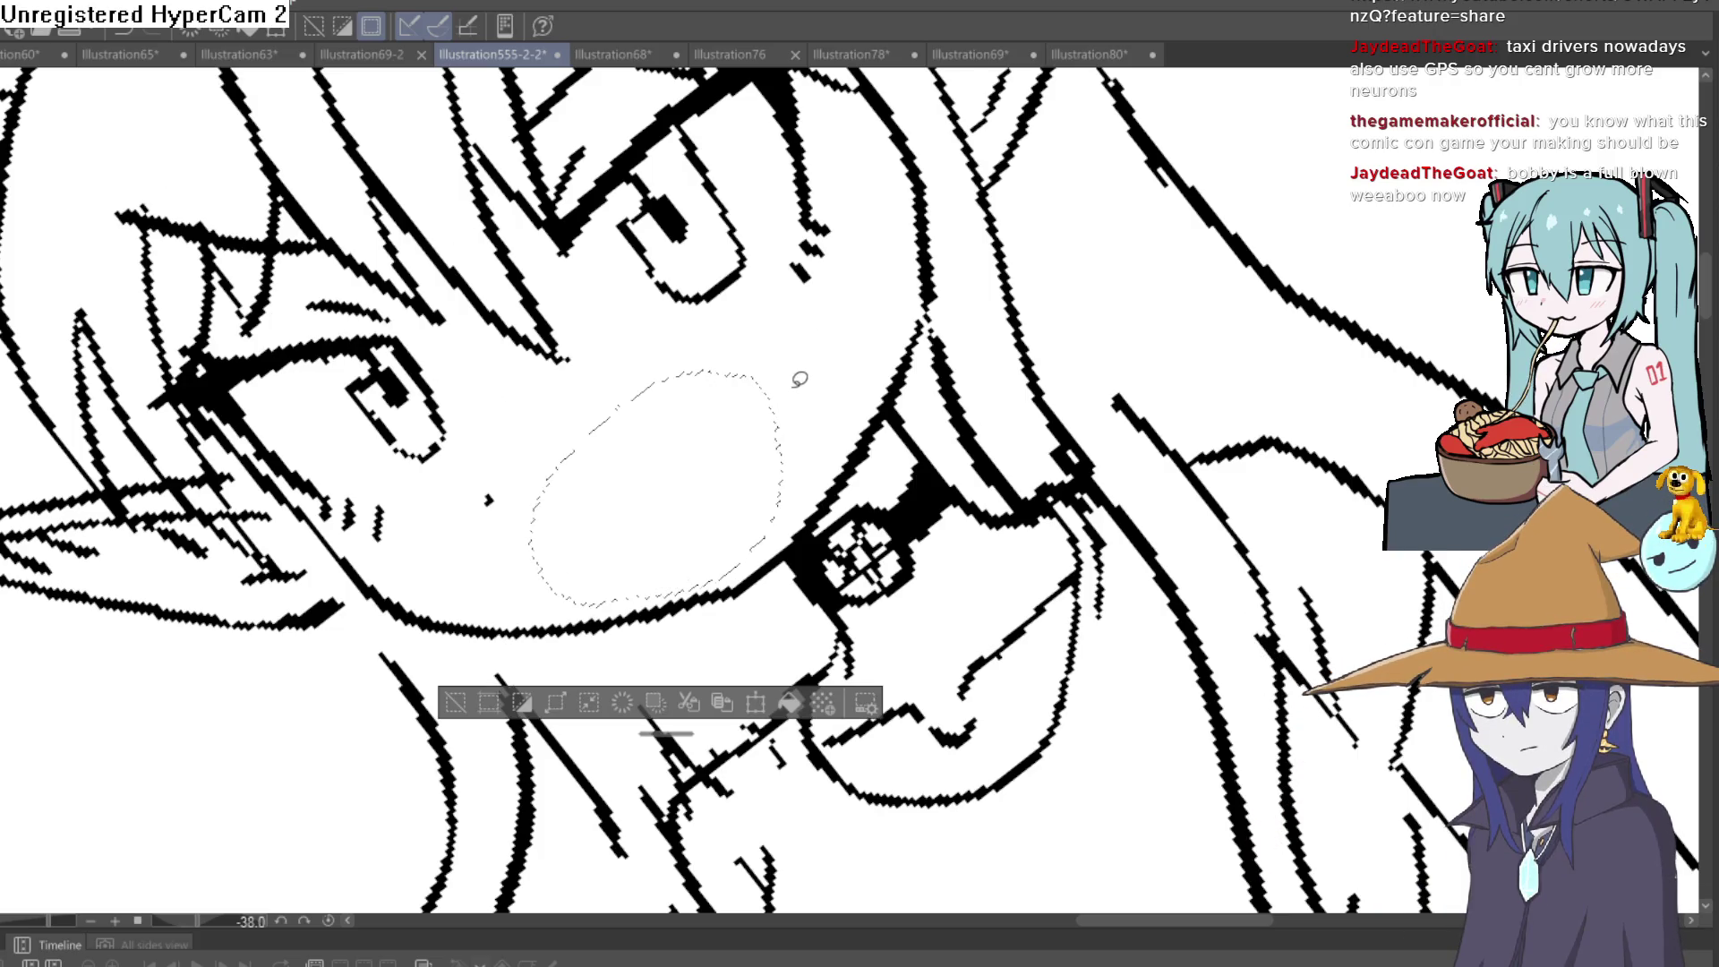
{"action": "key", "text": "ctrl+z"}
{"action": "key", "text": "ctrl+d"}
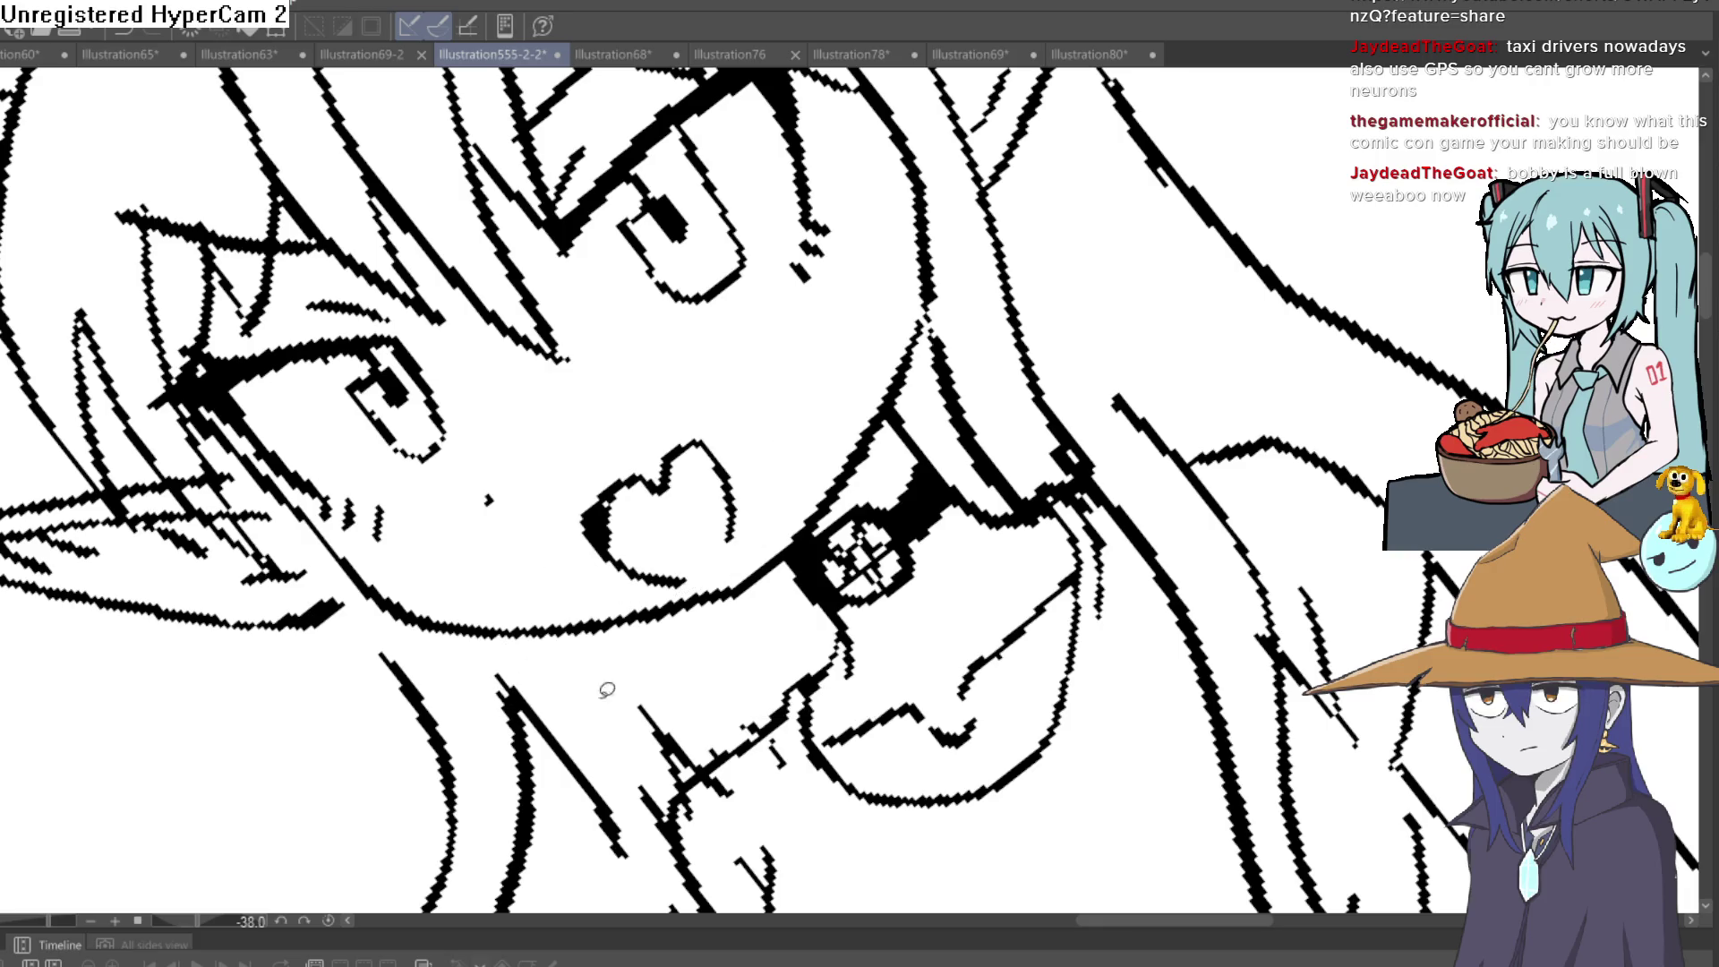
{"action": "key", "text": "ctrl+y"}
{"action": "mouse_move", "coordinate": [1167, 503]}
{"action": "left_mouse_down"}
{"action": "mouse_move", "coordinate": [1201, 541]}
{"action": "mouse_move", "coordinate": [1231, 462]}
{"action": "left_mouse_up"}
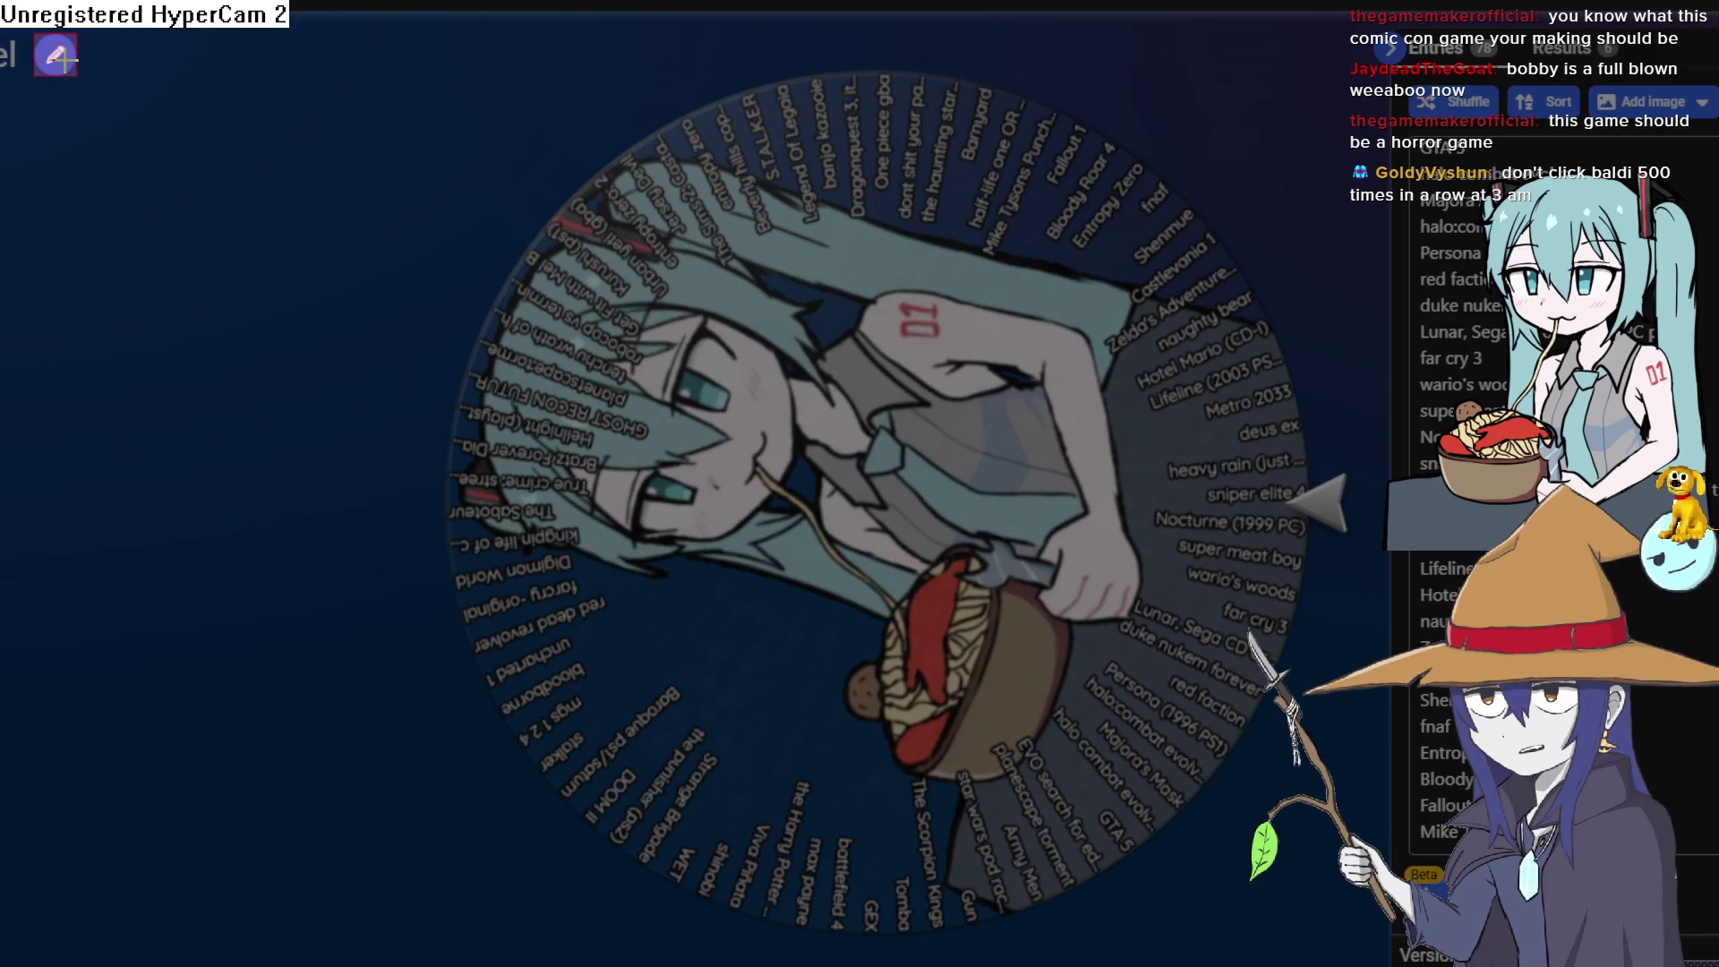
Try the uBlock element picker on the Wheel of Names page, then exit without hiding anything
{"action": "left_click", "coordinate": [72, 59]}
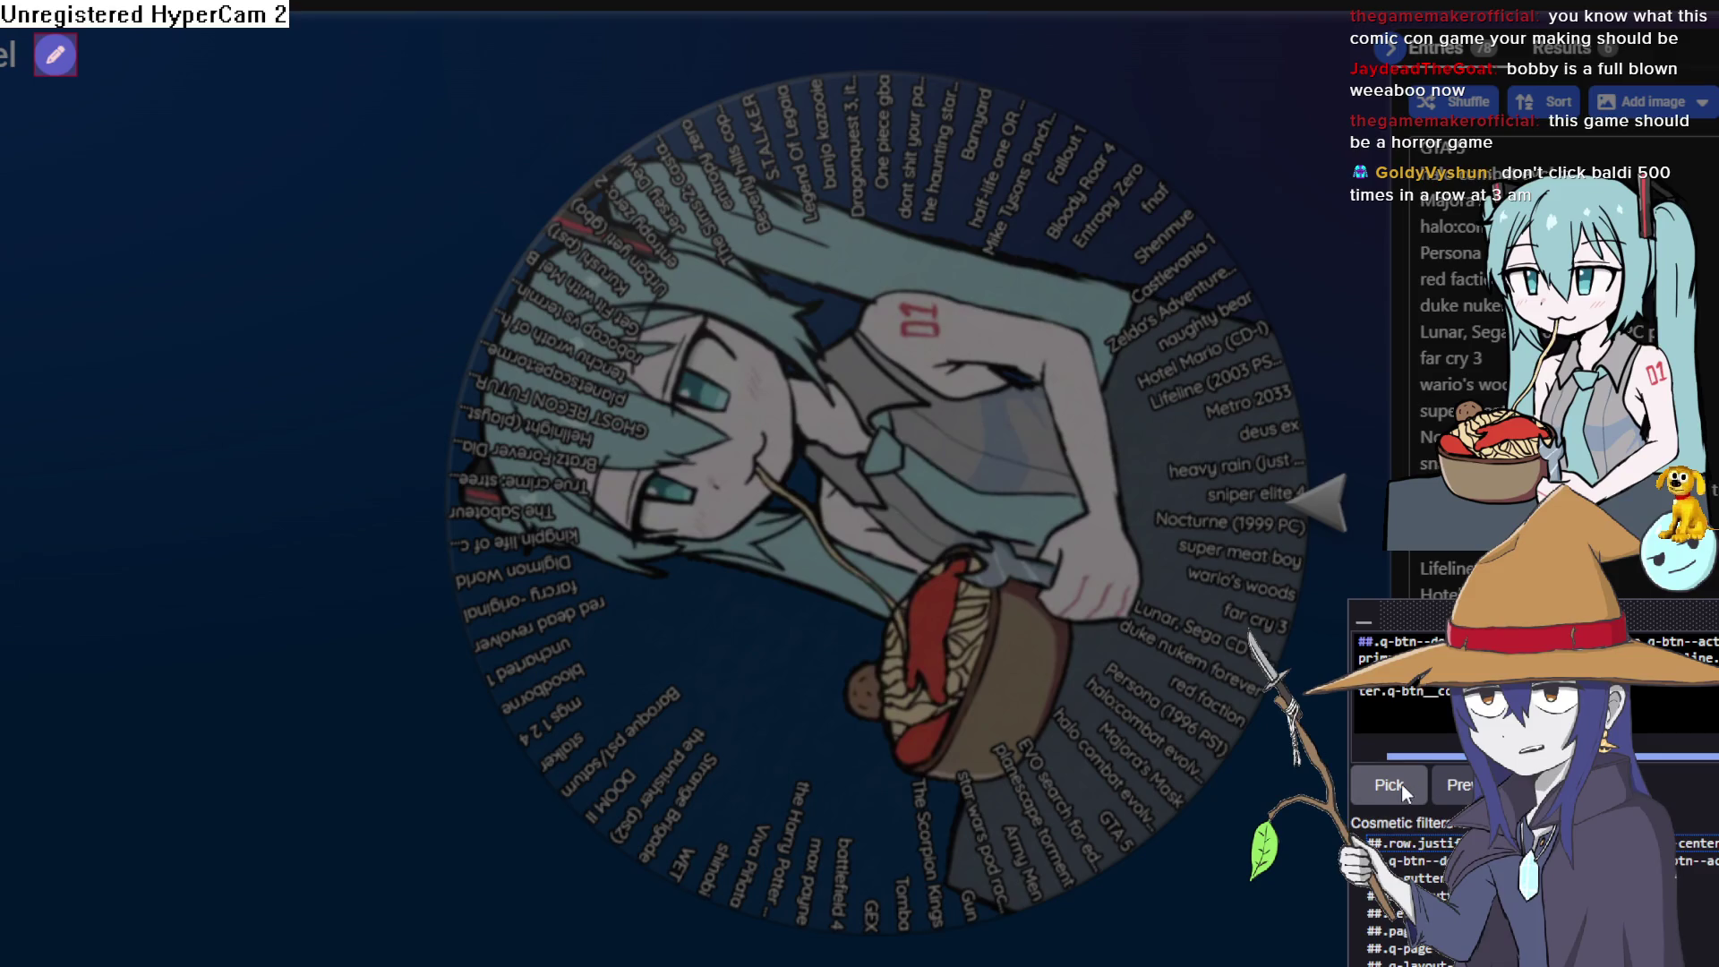
{"action": "left_click", "coordinate": [1395, 785]}
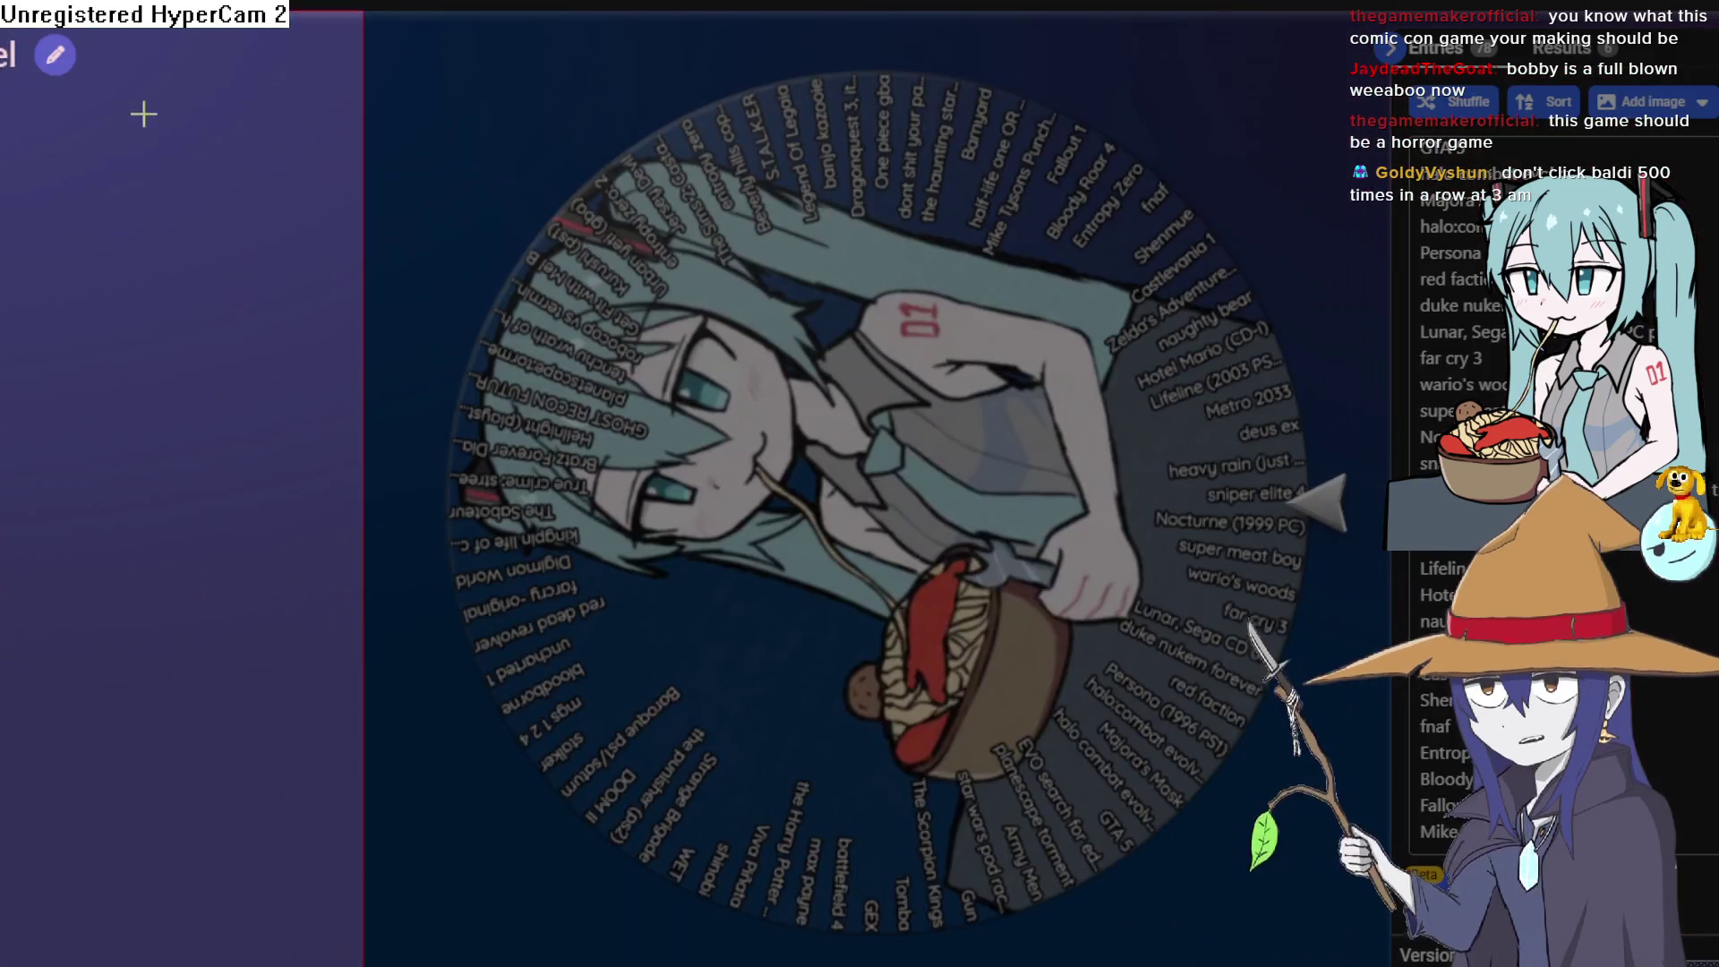
{"action": "left_click", "coordinate": [36, 51]}
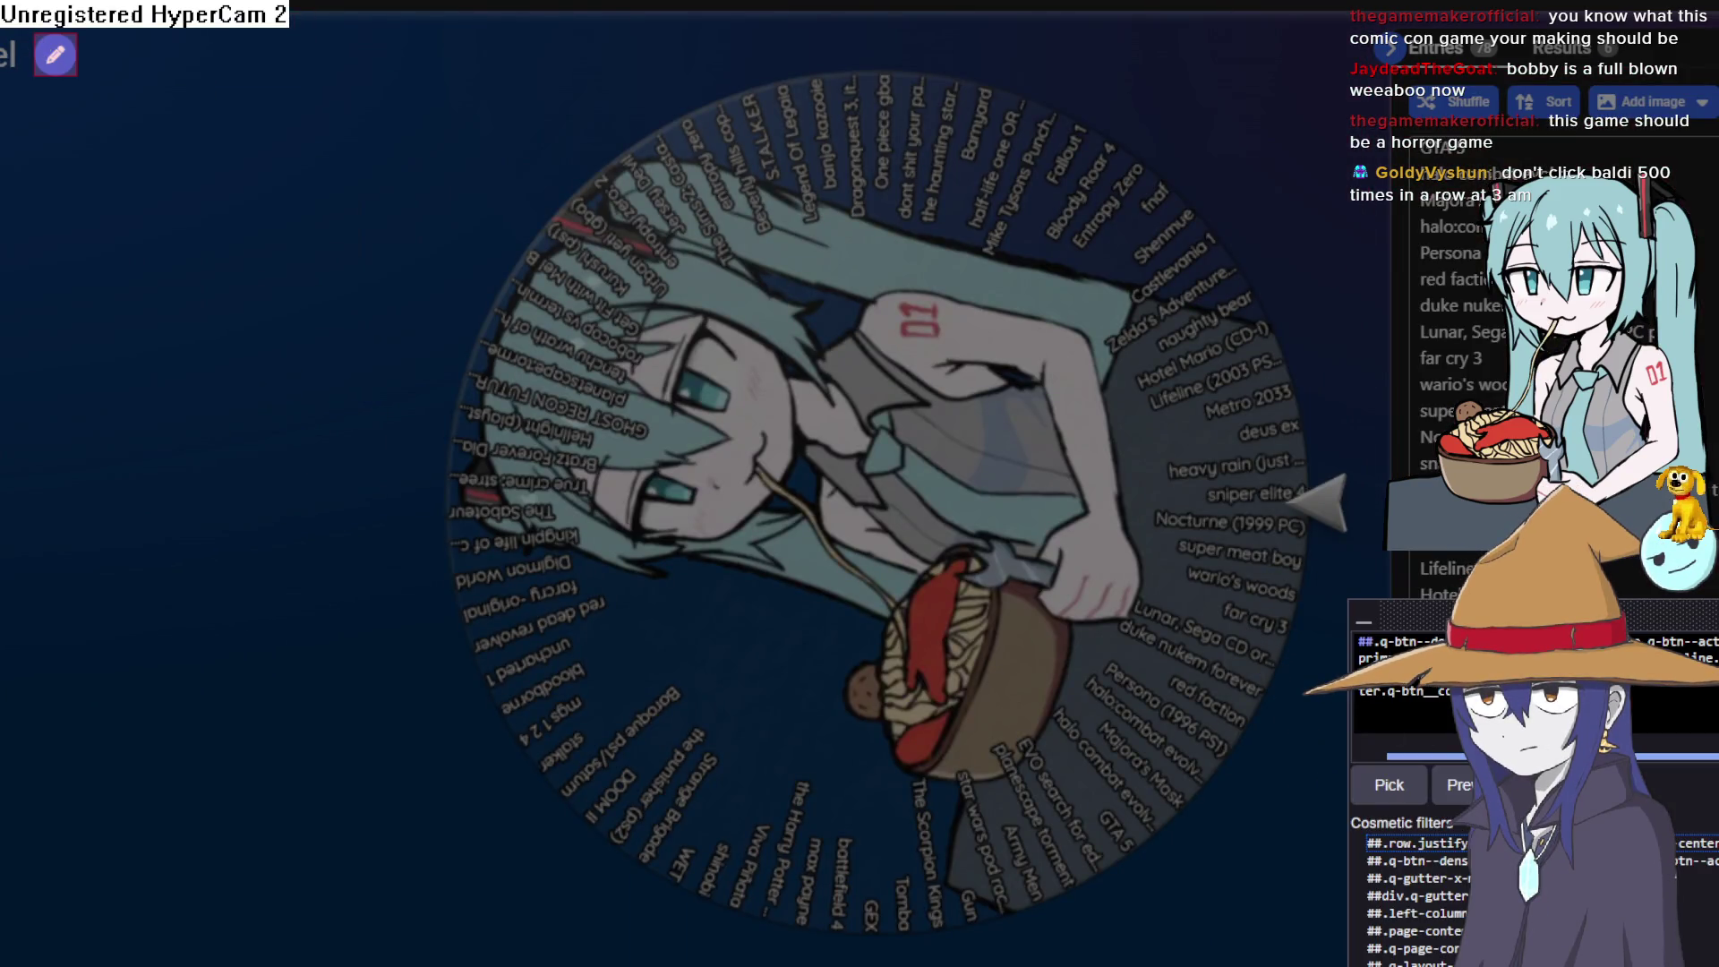
{"action": "left_click", "coordinate": [1666, 785]}
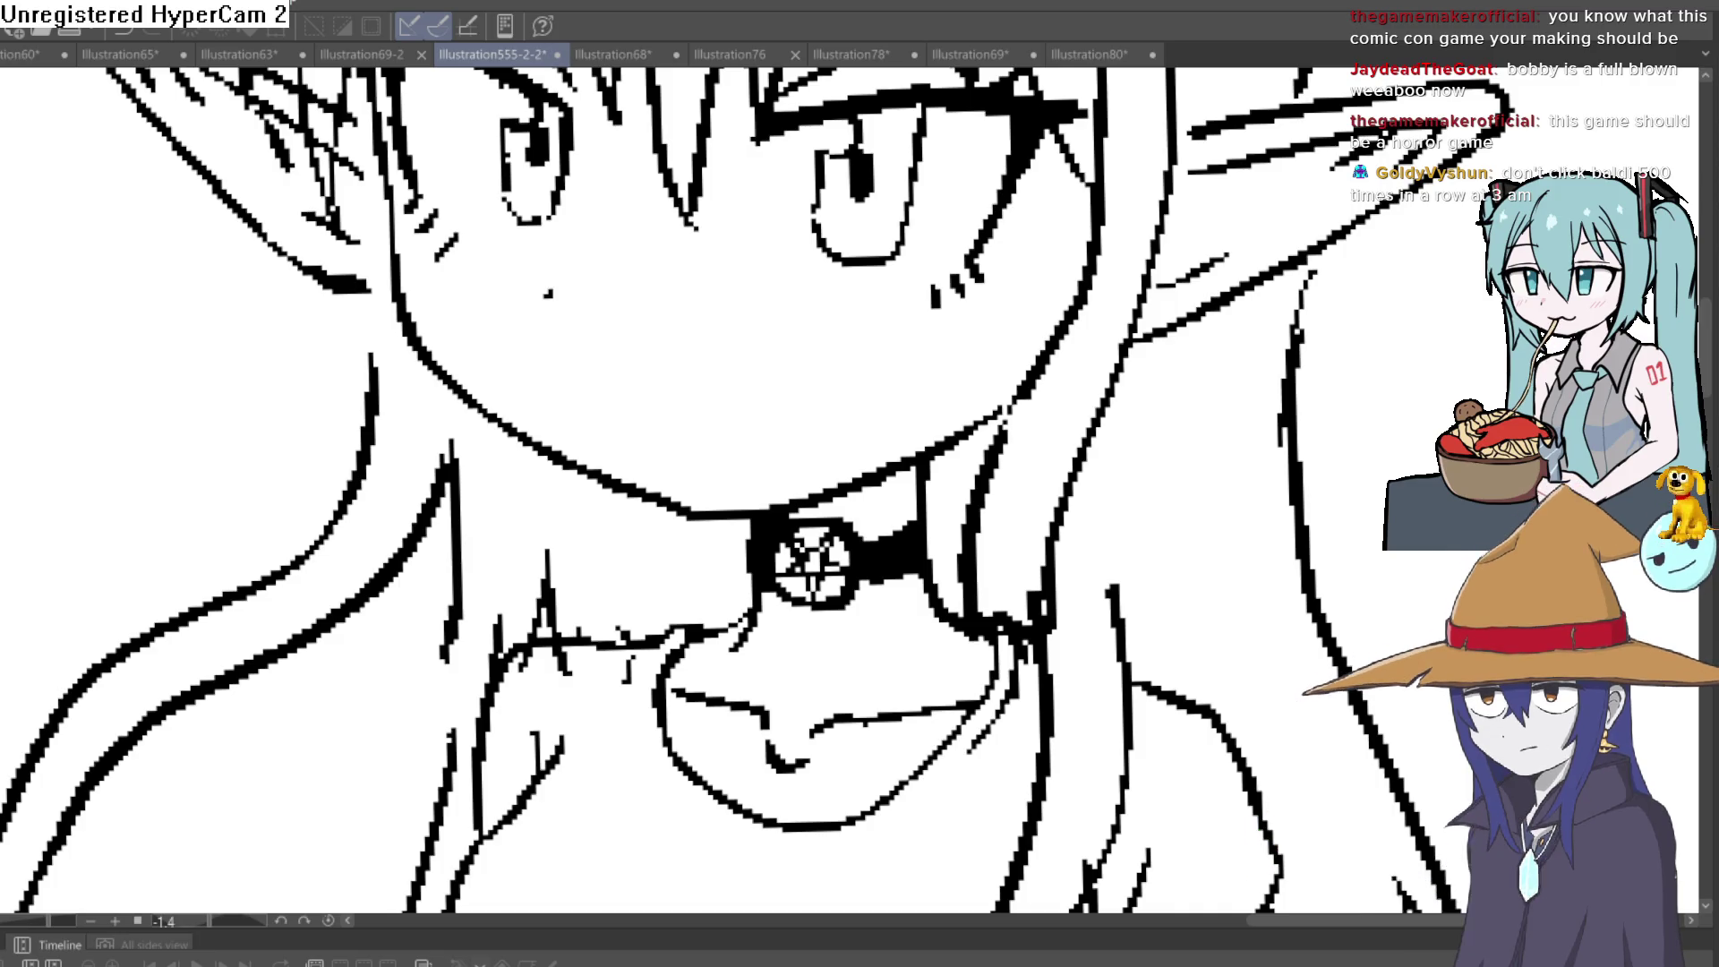
Clear the accidental tiny selection and zoom in on the face and choker
{"action": "left_click_drag", "start_coordinate": [665, 409], "coordinate": [677, 416]}
{"action": "left_click", "coordinate": [495, 456]}
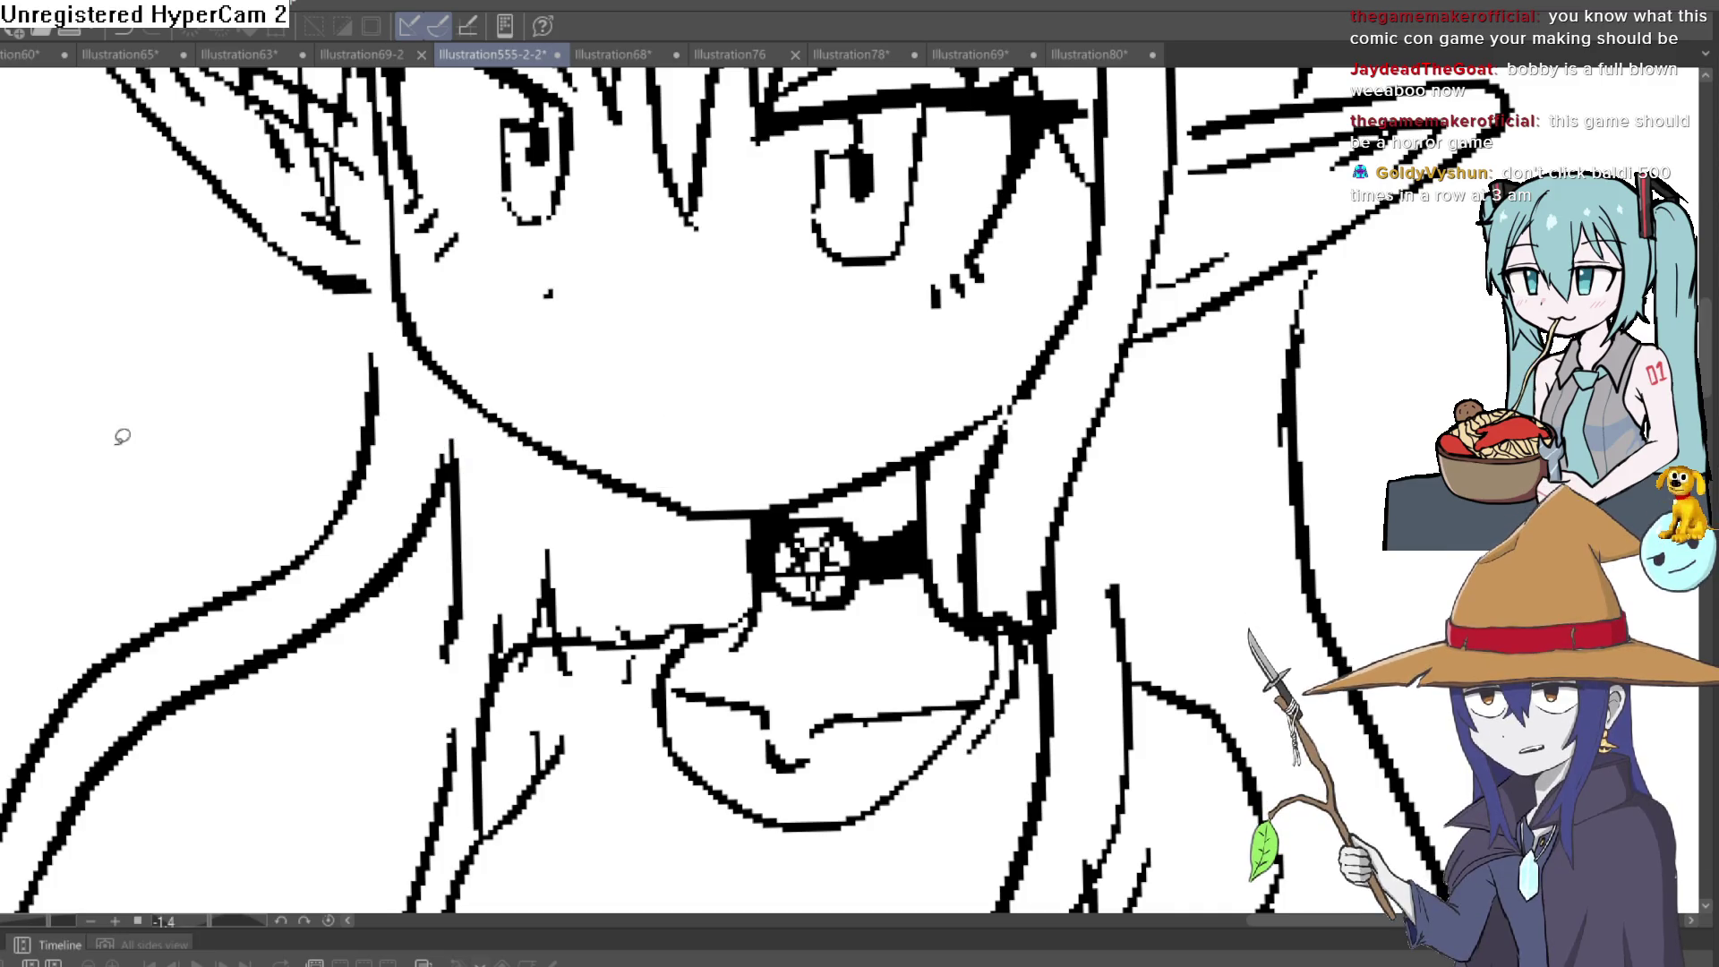
{"action": "left_click", "coordinate": [696, 403]}
{"action": "left_click", "coordinate": [546, 361]}
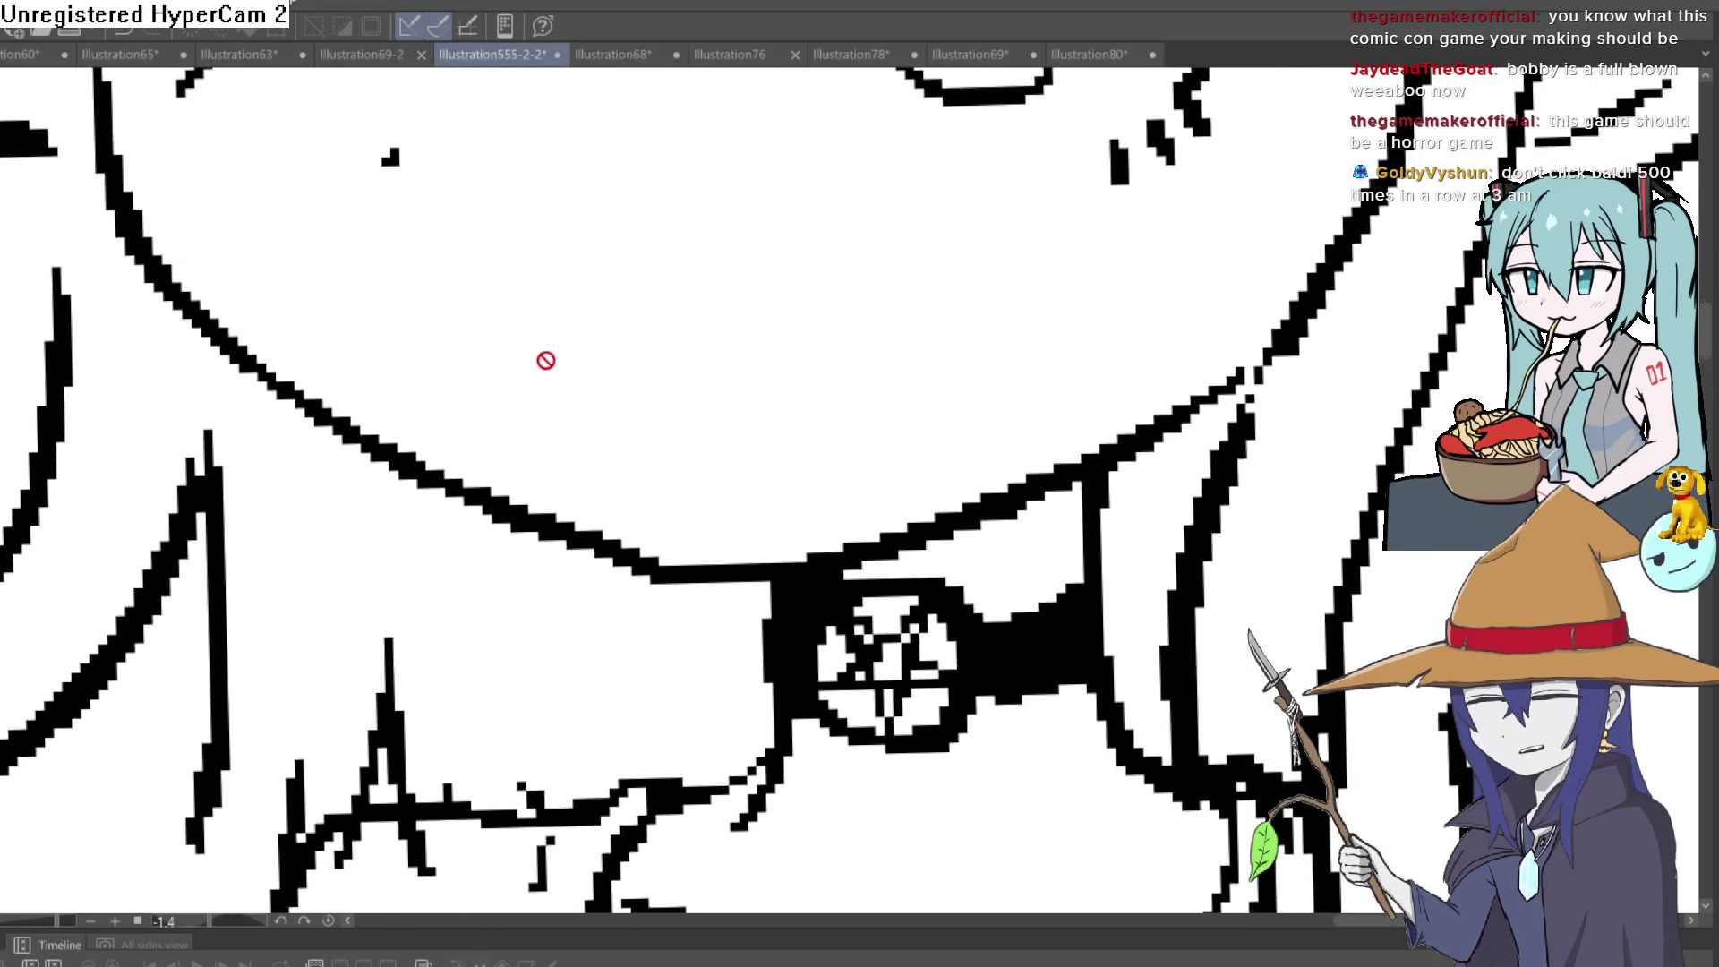
Ink a small closed mouth on the blank face, then zoom out to all three characters
{"action": "mouse_move", "coordinate": [555, 351]}
{"action": "left_mouse_down"}
{"action": "mouse_move", "coordinate": [671, 376]}
{"action": "mouse_move", "coordinate": [865, 362]}
{"action": "left_mouse_up"}
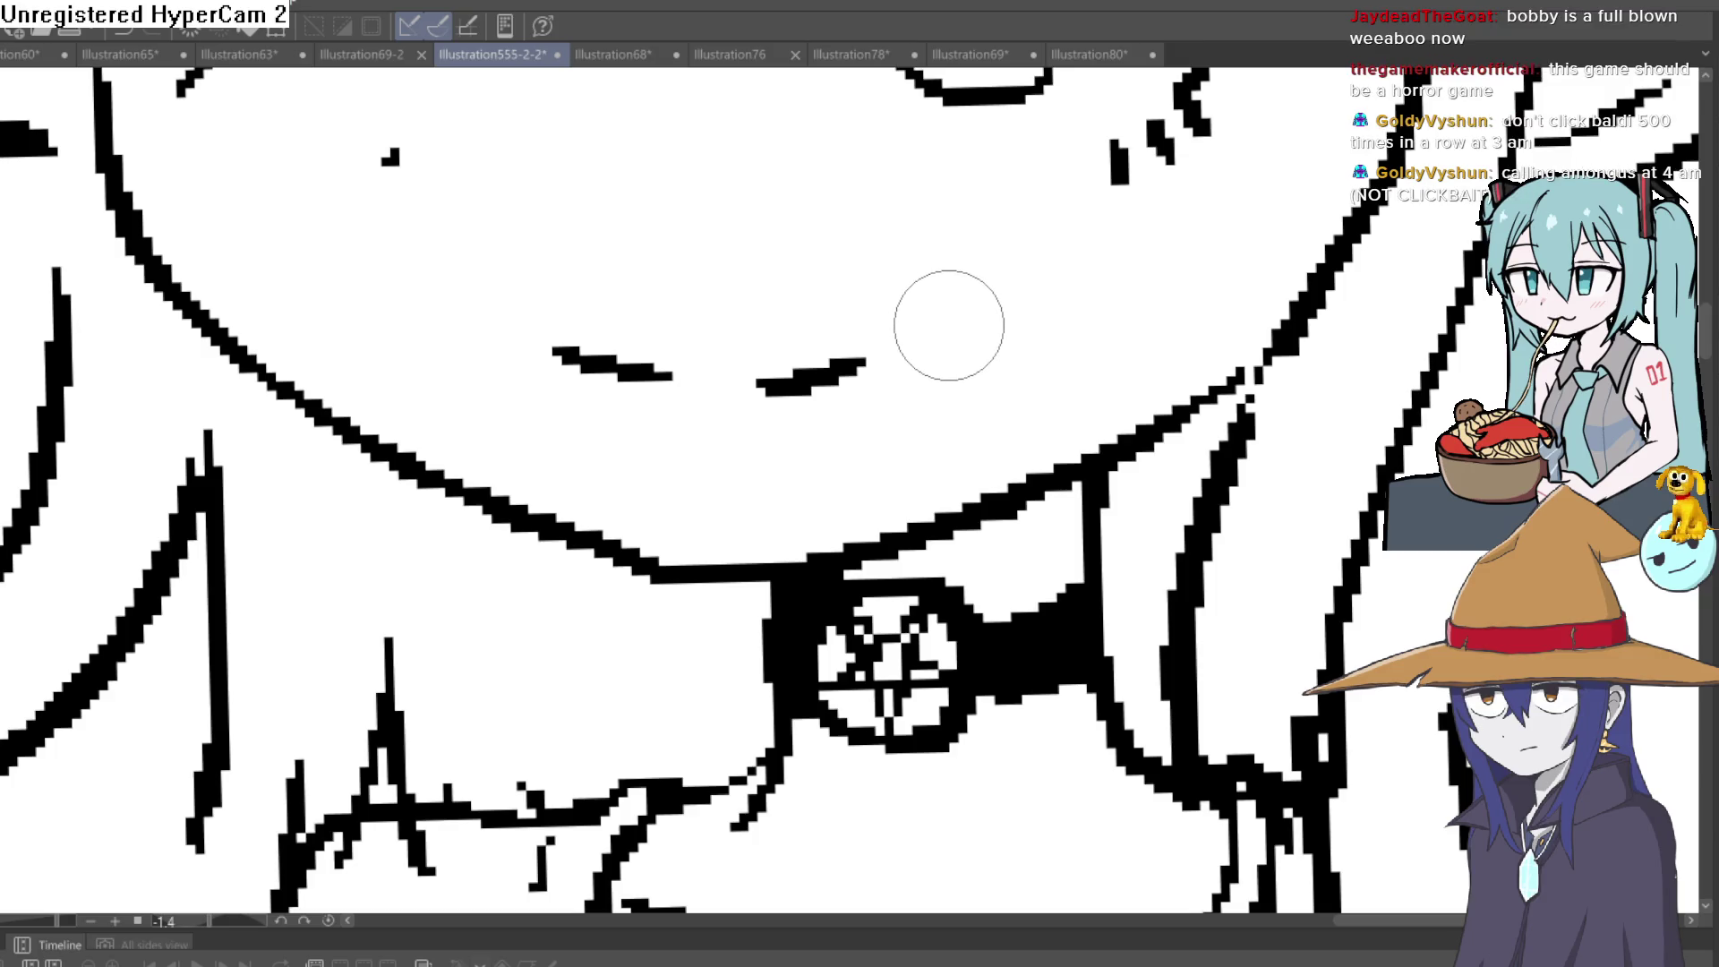
{"action": "scroll", "coordinate": [950, 328], "scroll_direction": "down", "scroll_amount": 4}
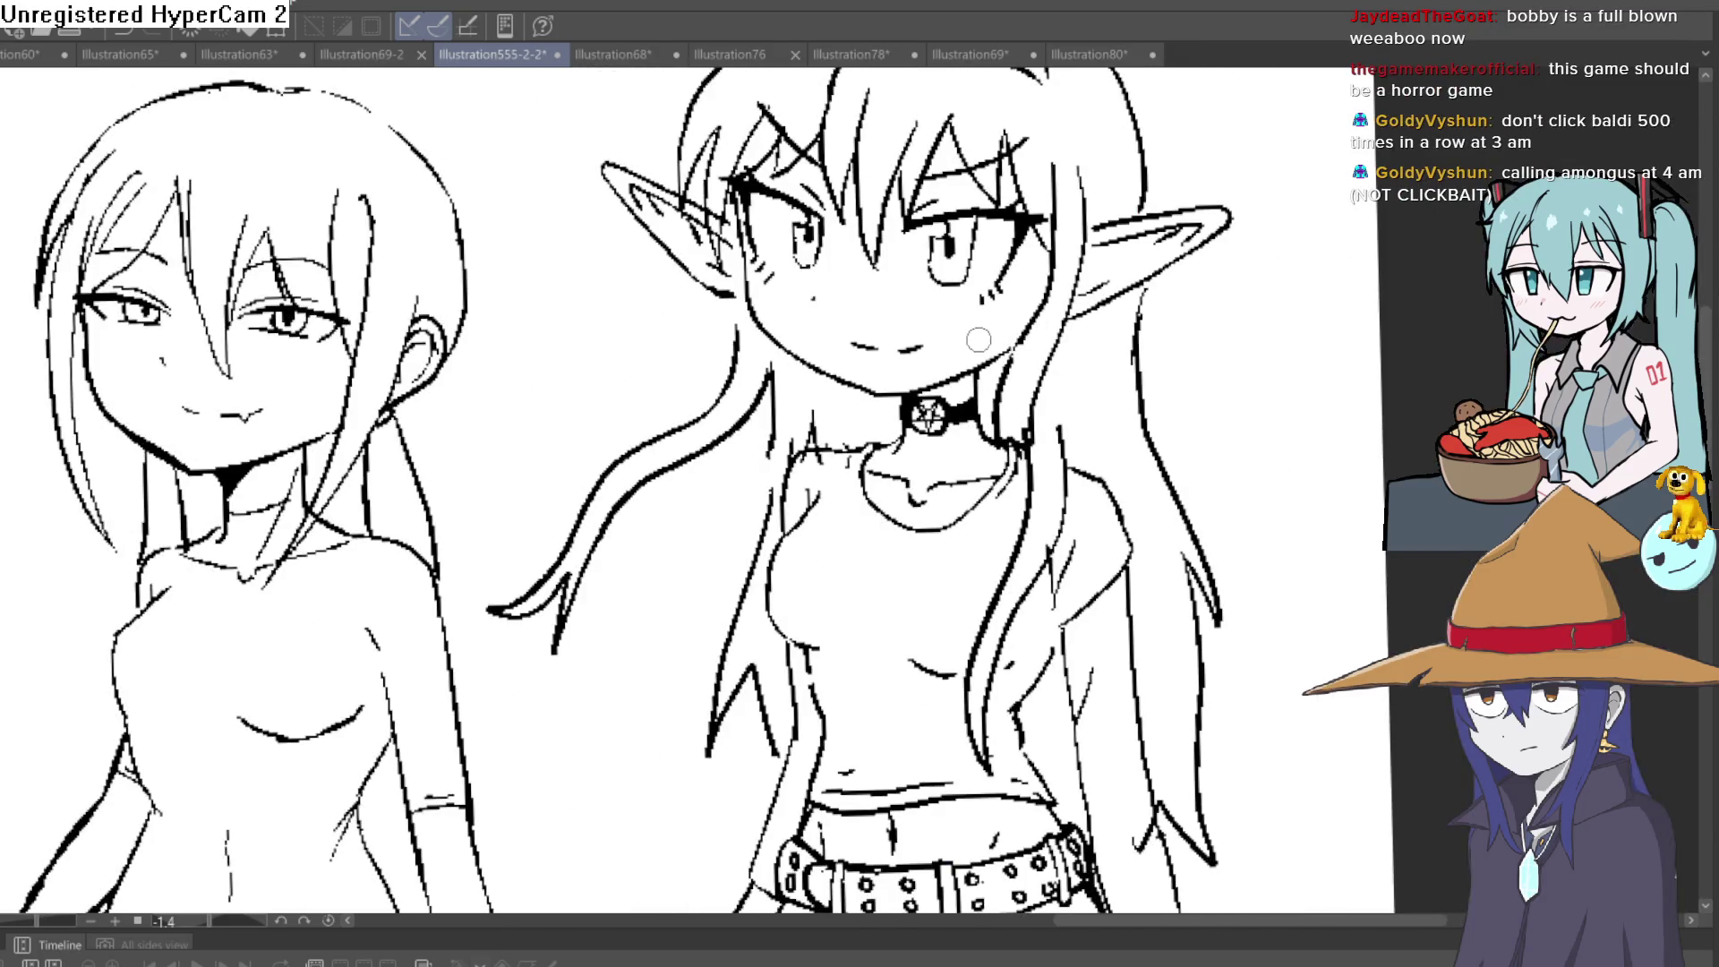
{"action": "scroll", "coordinate": [906, 340], "scroll_direction": "up", "scroll_amount": 4}
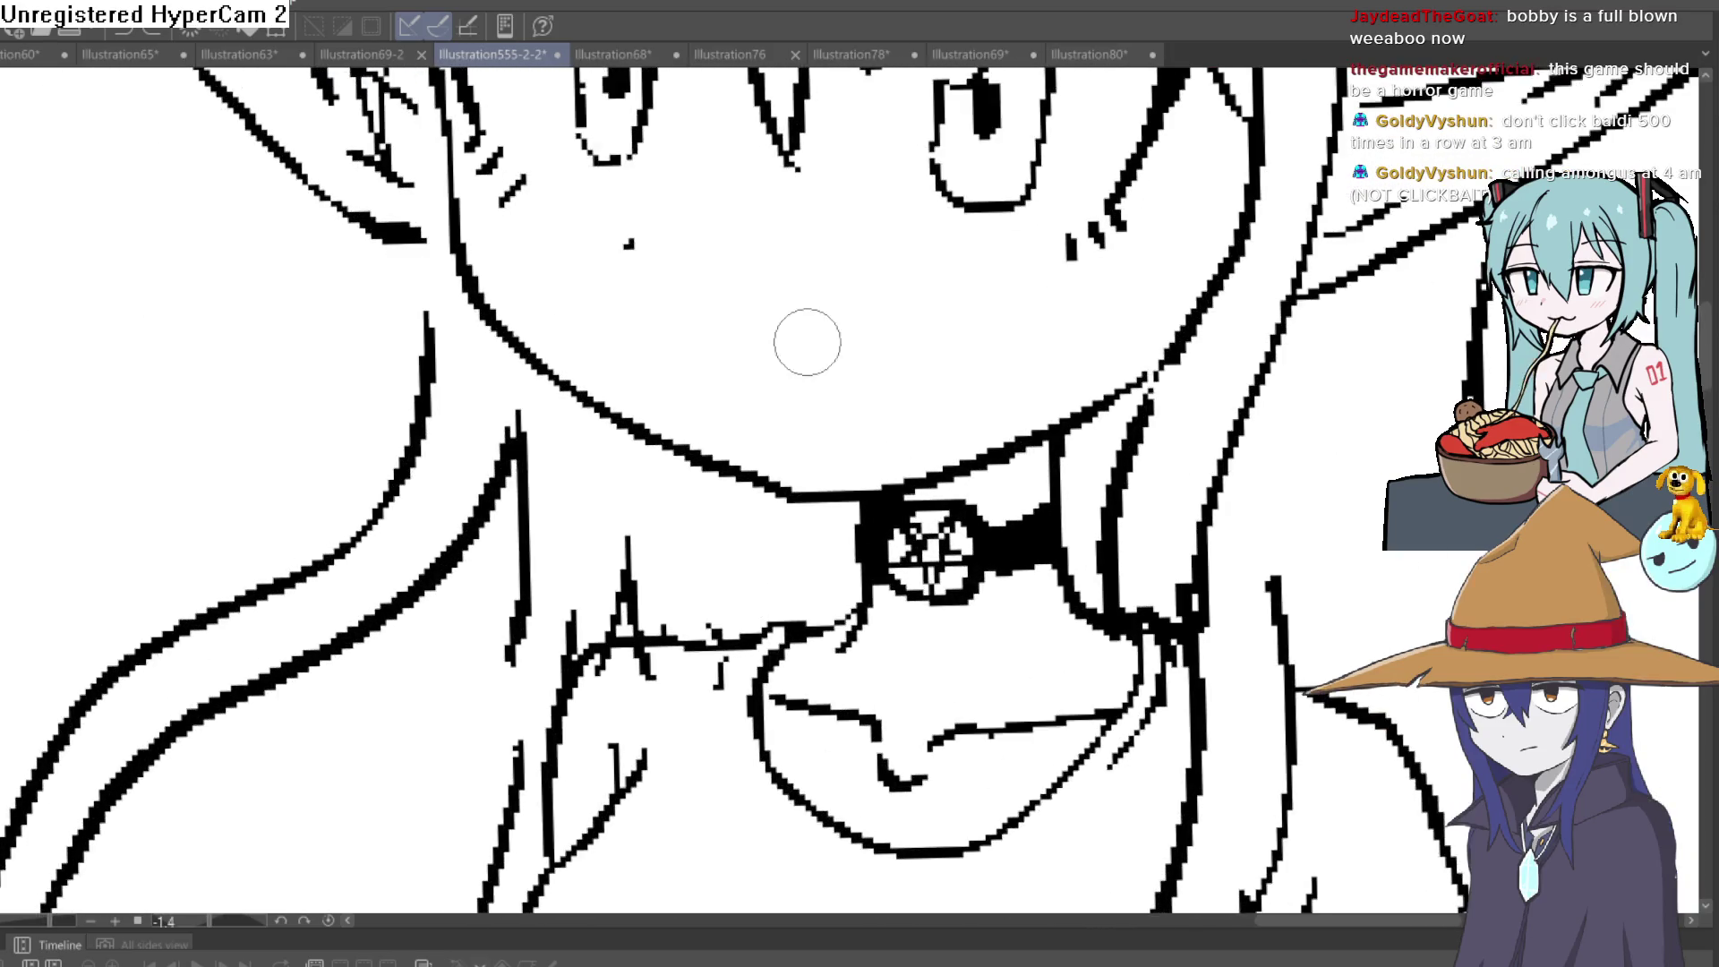
{"action": "mouse_move", "coordinate": [724, 350]}
{"action": "left_mouse_down"}
{"action": "mouse_move", "coordinate": [771, 367]}
{"action": "mouse_move", "coordinate": [882, 359]}
{"action": "left_mouse_up"}
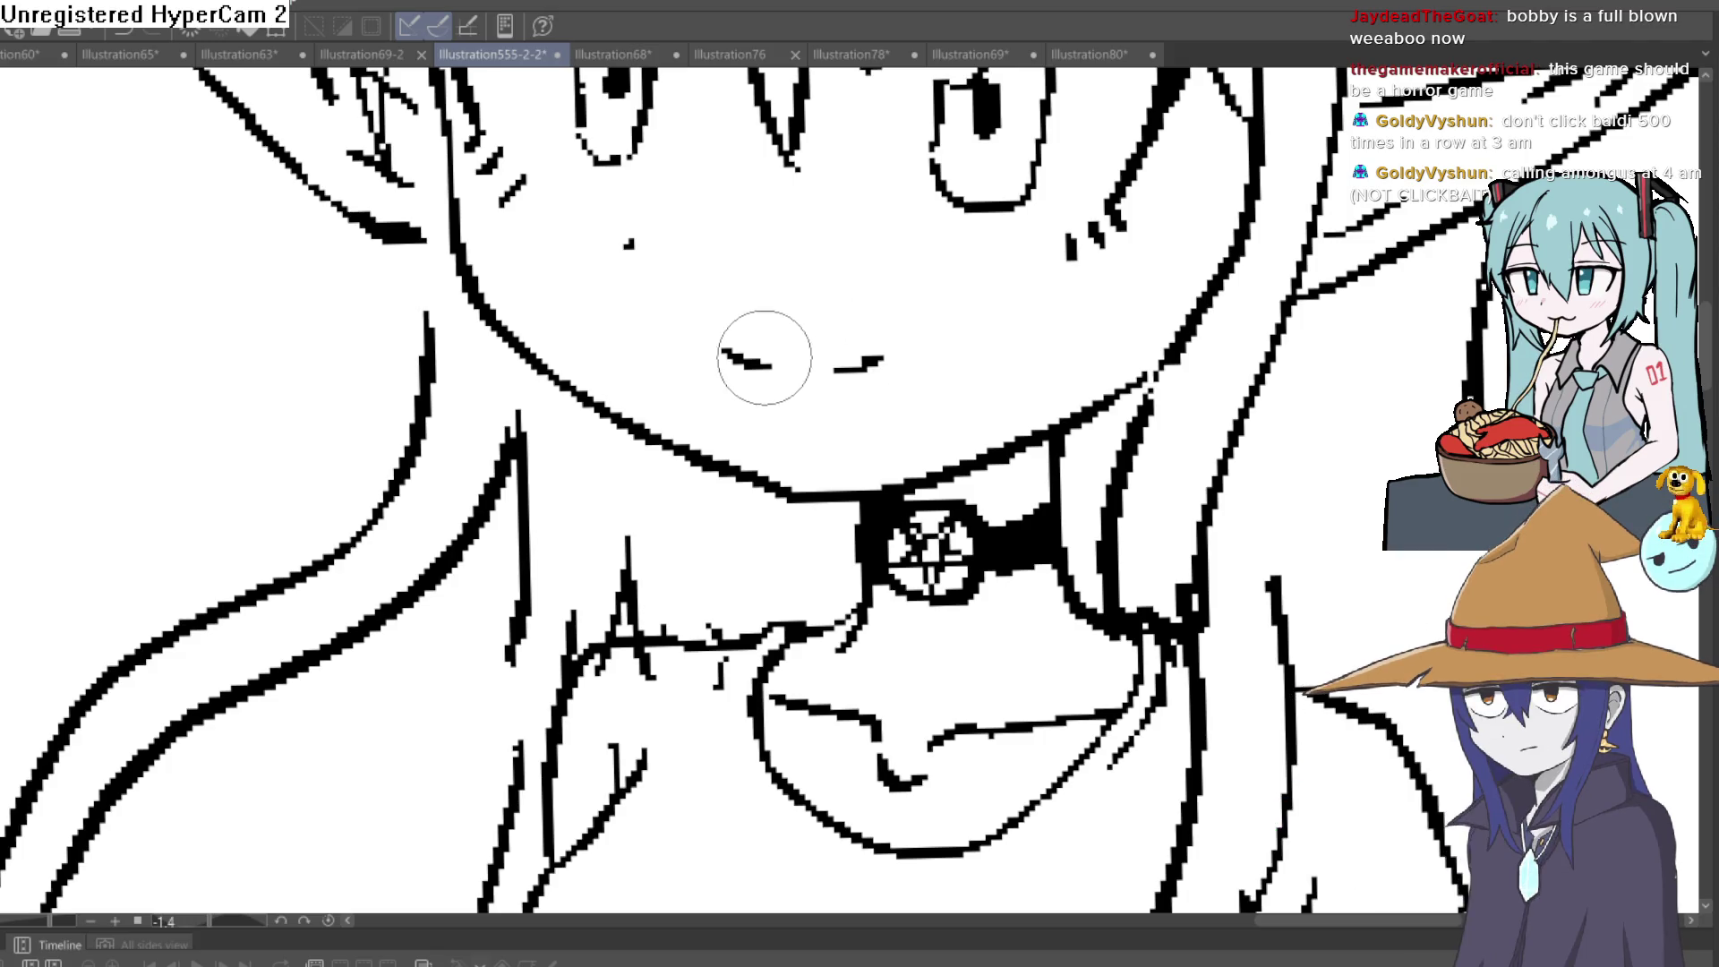
{"action": "scroll", "coordinate": [922, 318], "scroll_direction": "down", "scroll_amount": 5}
{"action": "mouse_move", "coordinate": [997, 508]}
{"action": "left_mouse_down"}
{"action": "mouse_move", "coordinate": [1032, 432]}
{"action": "mouse_move", "coordinate": [1033, 337]}
{"action": "left_mouse_up"}
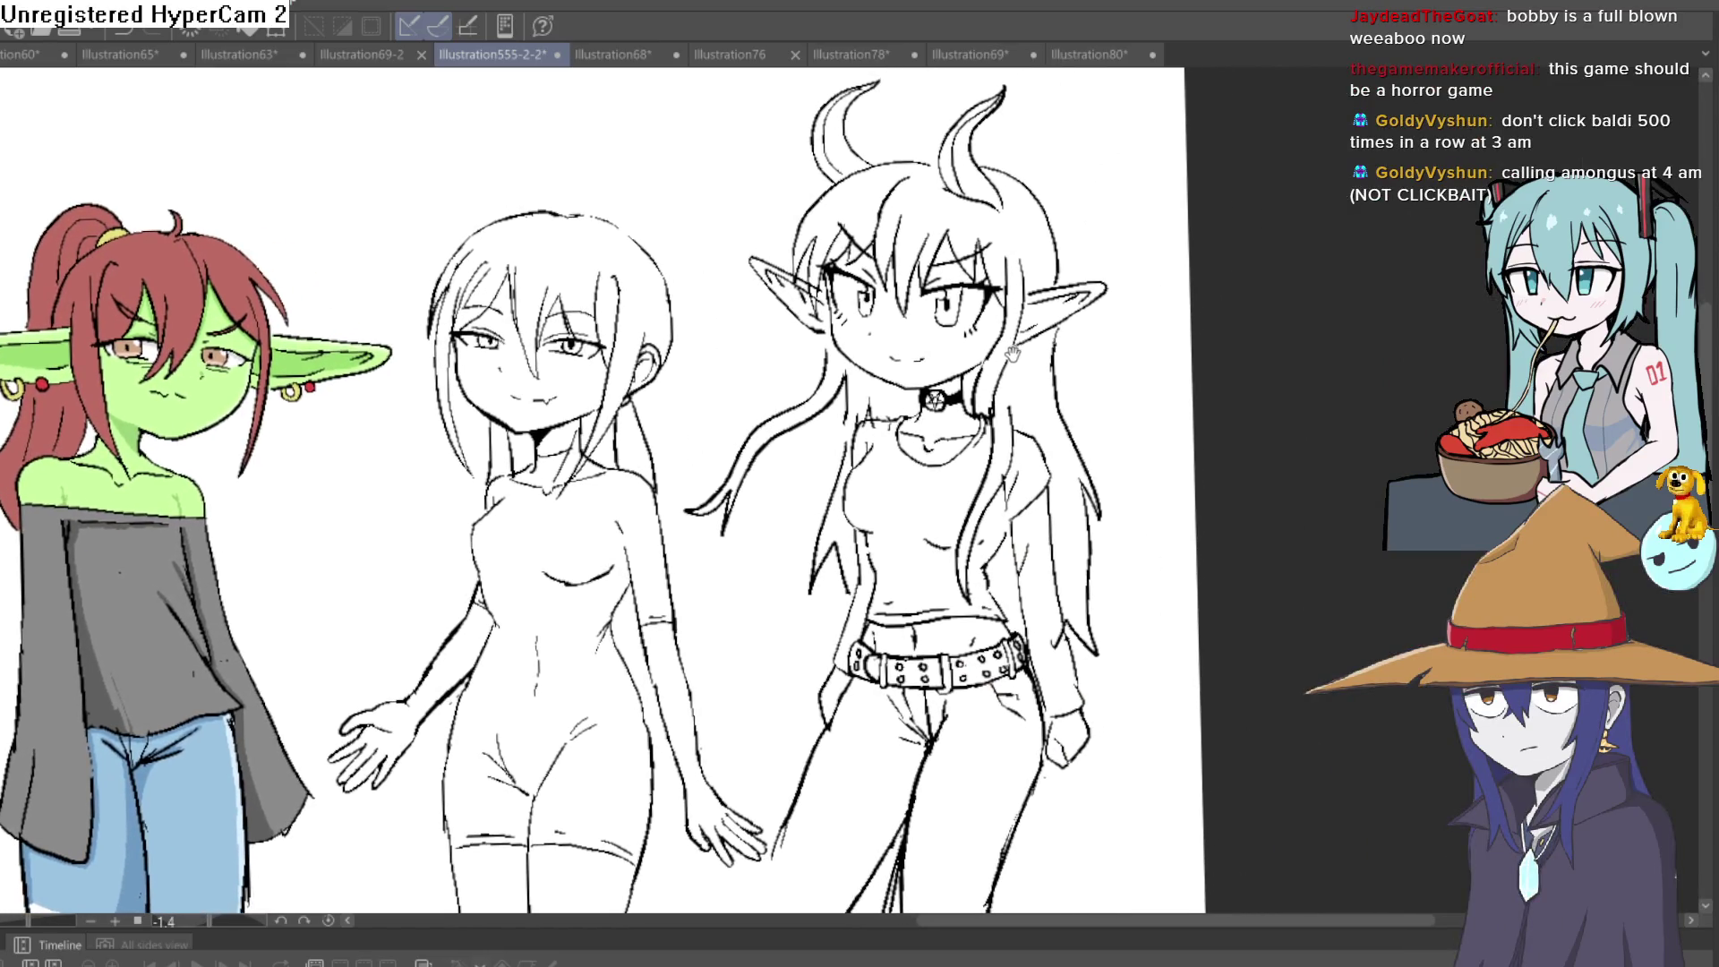
Zoom in and redraw the left eye's outline and pupil
{"action": "scroll", "coordinate": [1015, 336], "scroll_direction": "up", "scroll_amount": 5}
{"action": "scroll", "coordinate": [1015, 337], "scroll_direction": "up", "scroll_amount": 3}
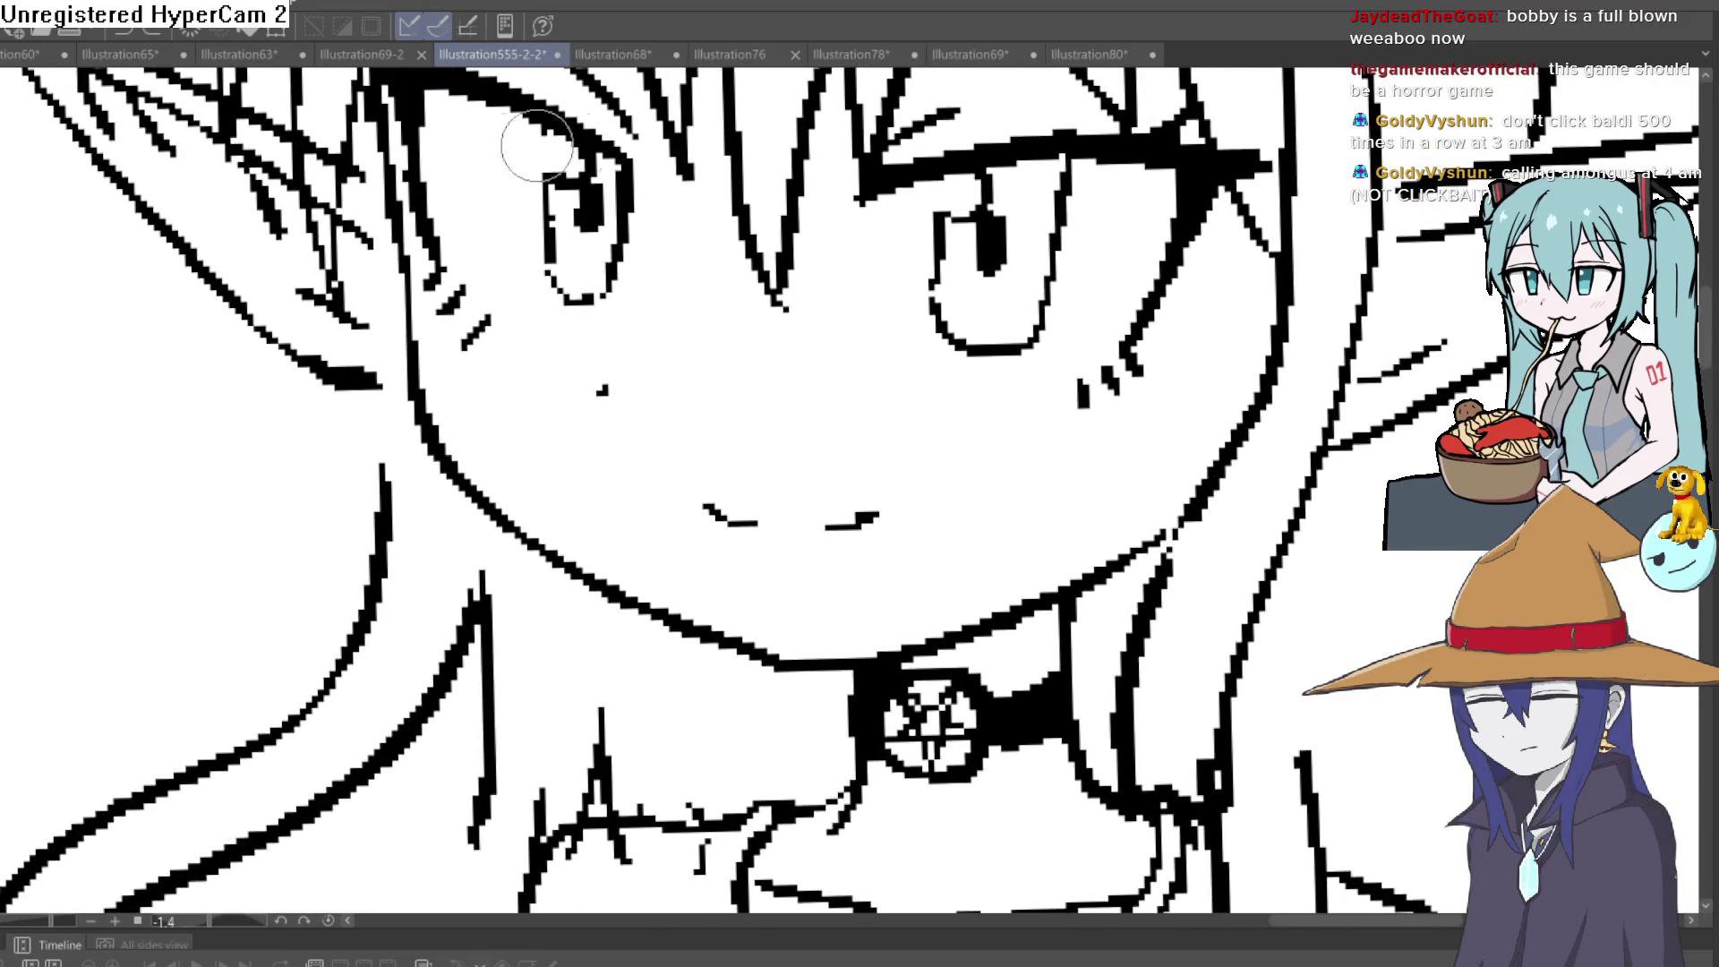
{"action": "mouse_move", "coordinate": [625, 248]}
{"action": "left_mouse_down"}
{"action": "mouse_move", "coordinate": [626, 192]}
{"action": "mouse_move", "coordinate": [626, 242]}
{"action": "mouse_move", "coordinate": [557, 280]}
{"action": "mouse_move", "coordinate": [560, 227]}
{"action": "left_mouse_up"}
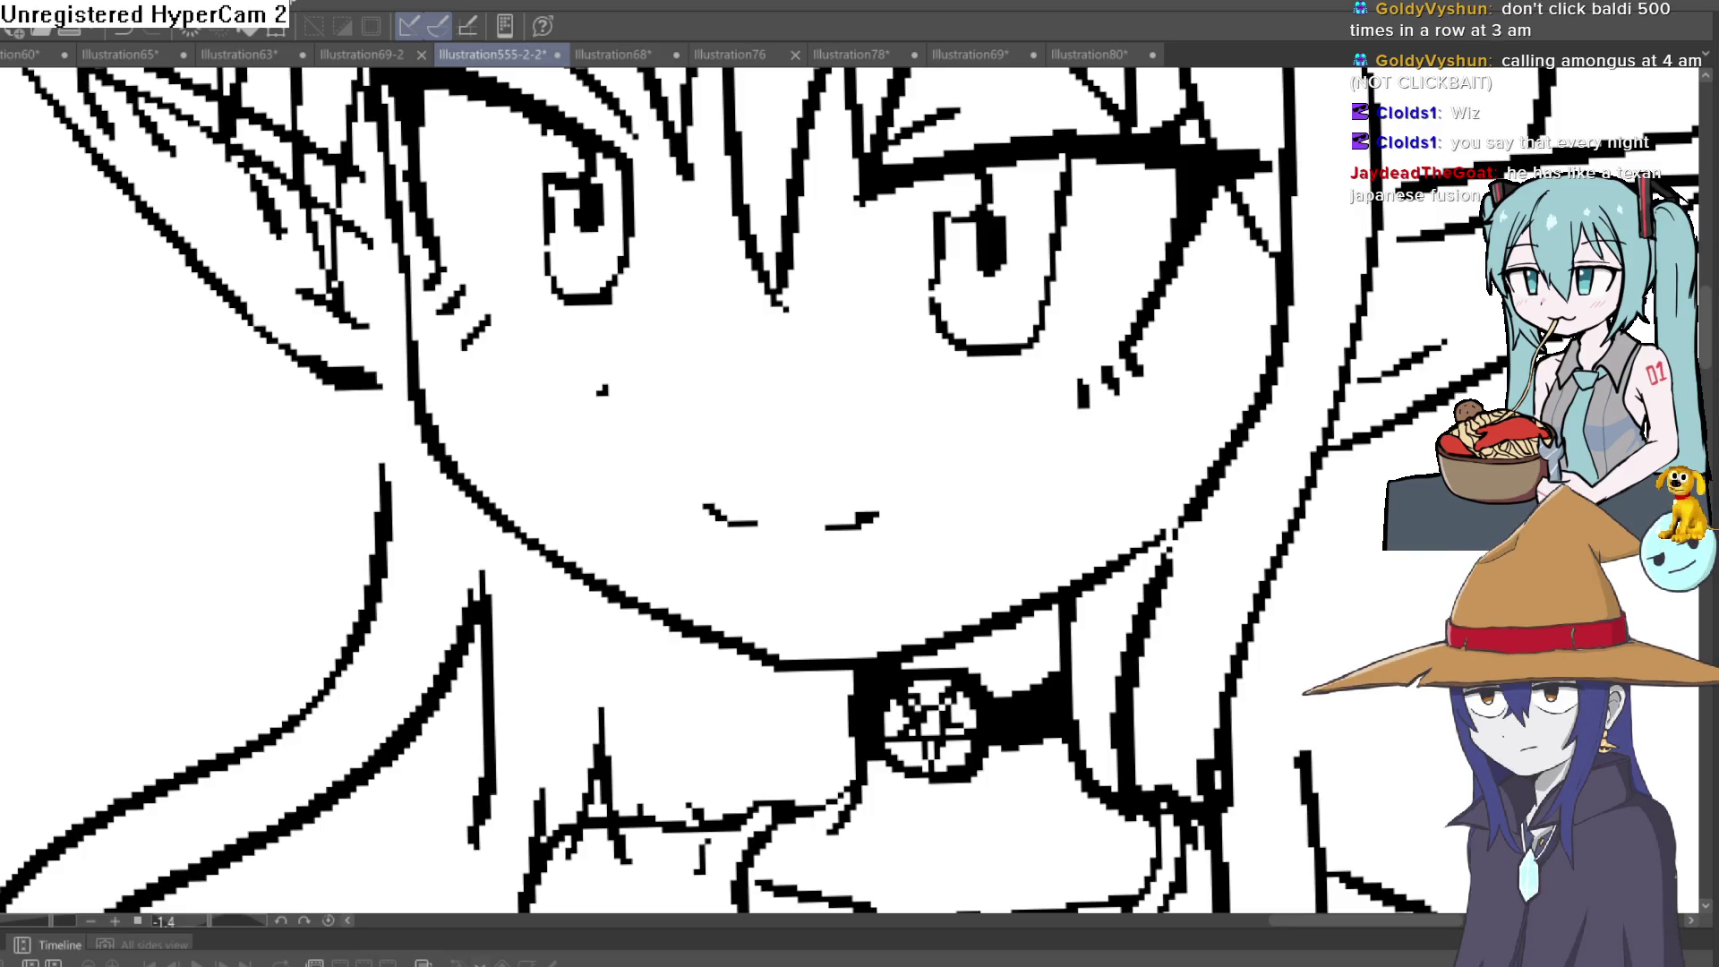
Merge a hair line into one thicker stroke and add short detail strokes to the hair and ear
{"action": "left_click_drag", "start_coordinate": [395, 413], "coordinate": [320, 425]}
{"action": "mouse_move", "coordinate": [852, 244]}
{"action": "left_mouse_down"}
{"action": "mouse_move", "coordinate": [825, 556]}
{"action": "mouse_move", "coordinate": [519, 295]}
{"action": "mouse_move", "coordinate": [484, 242]}
{"action": "mouse_move", "coordinate": [542, 222]}
{"action": "left_mouse_up"}
{"action": "scroll", "coordinate": [543, 221], "scroll_direction": "up", "scroll_amount": 3}
{"action": "left_click_drag", "start_coordinate": [667, 286], "coordinate": [620, 428]}
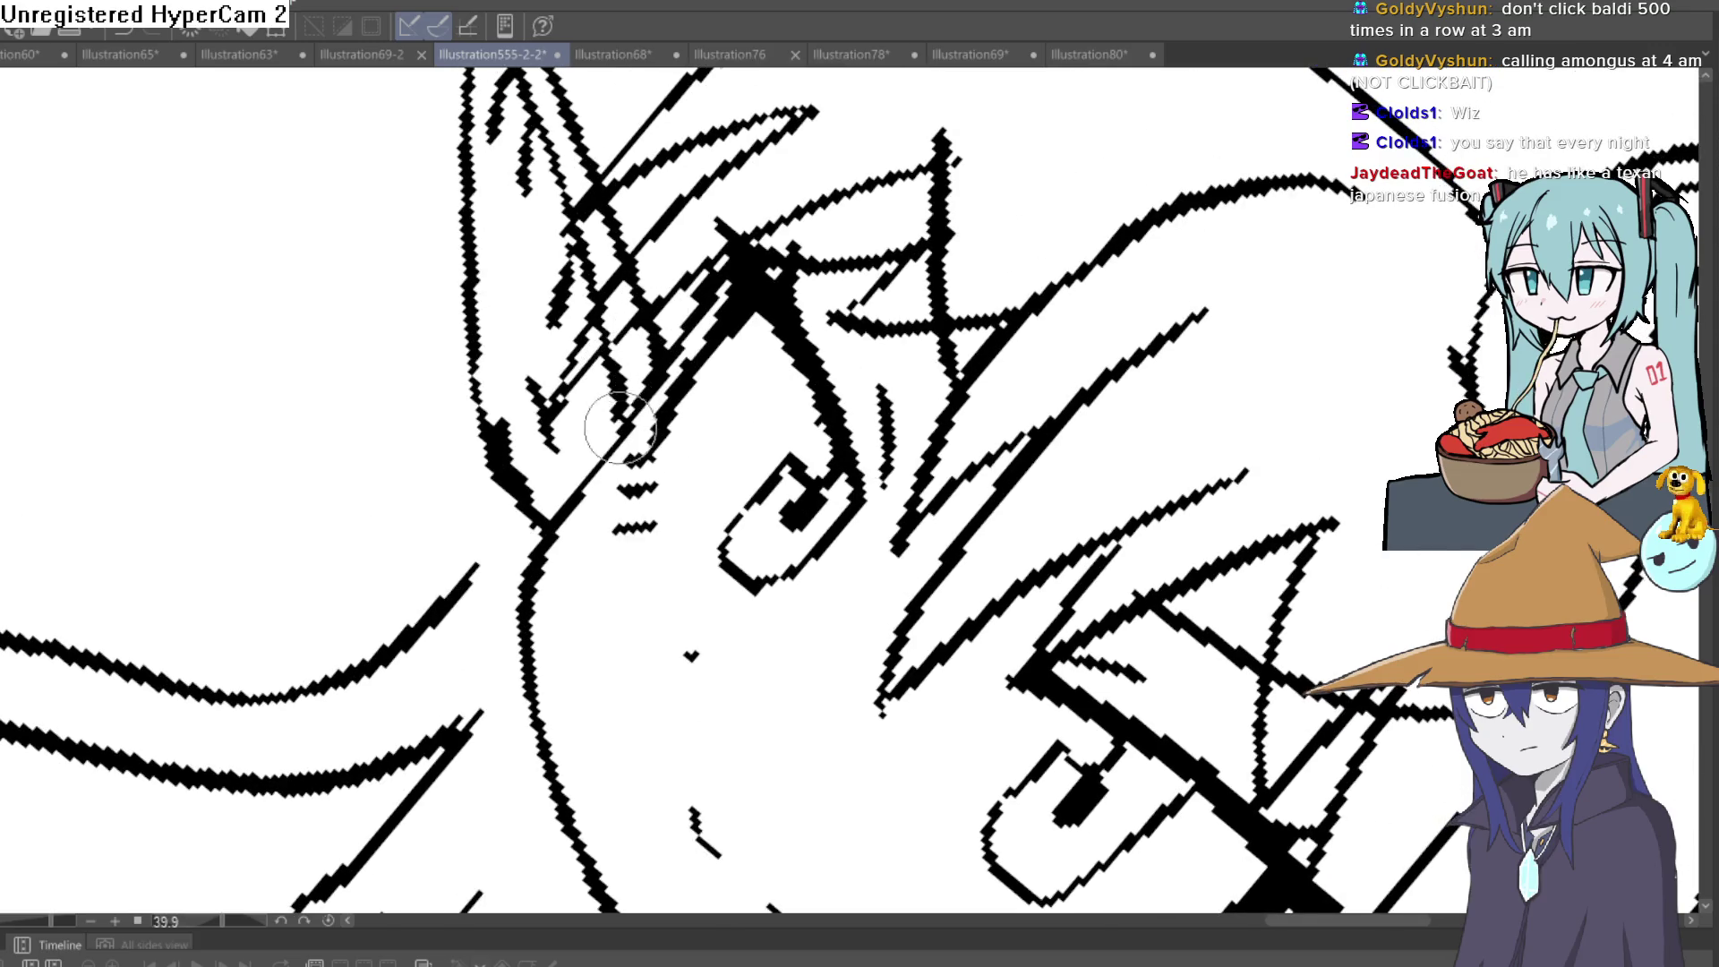
{"action": "left_click_drag", "start_coordinate": [870, 345], "coordinate": [1221, 514]}
{"action": "scroll", "coordinate": [1221, 514], "scroll_direction": "down", "scroll_amount": 2}
{"action": "scroll", "coordinate": [742, 488], "scroll_direction": "up", "scroll_amount": 5}
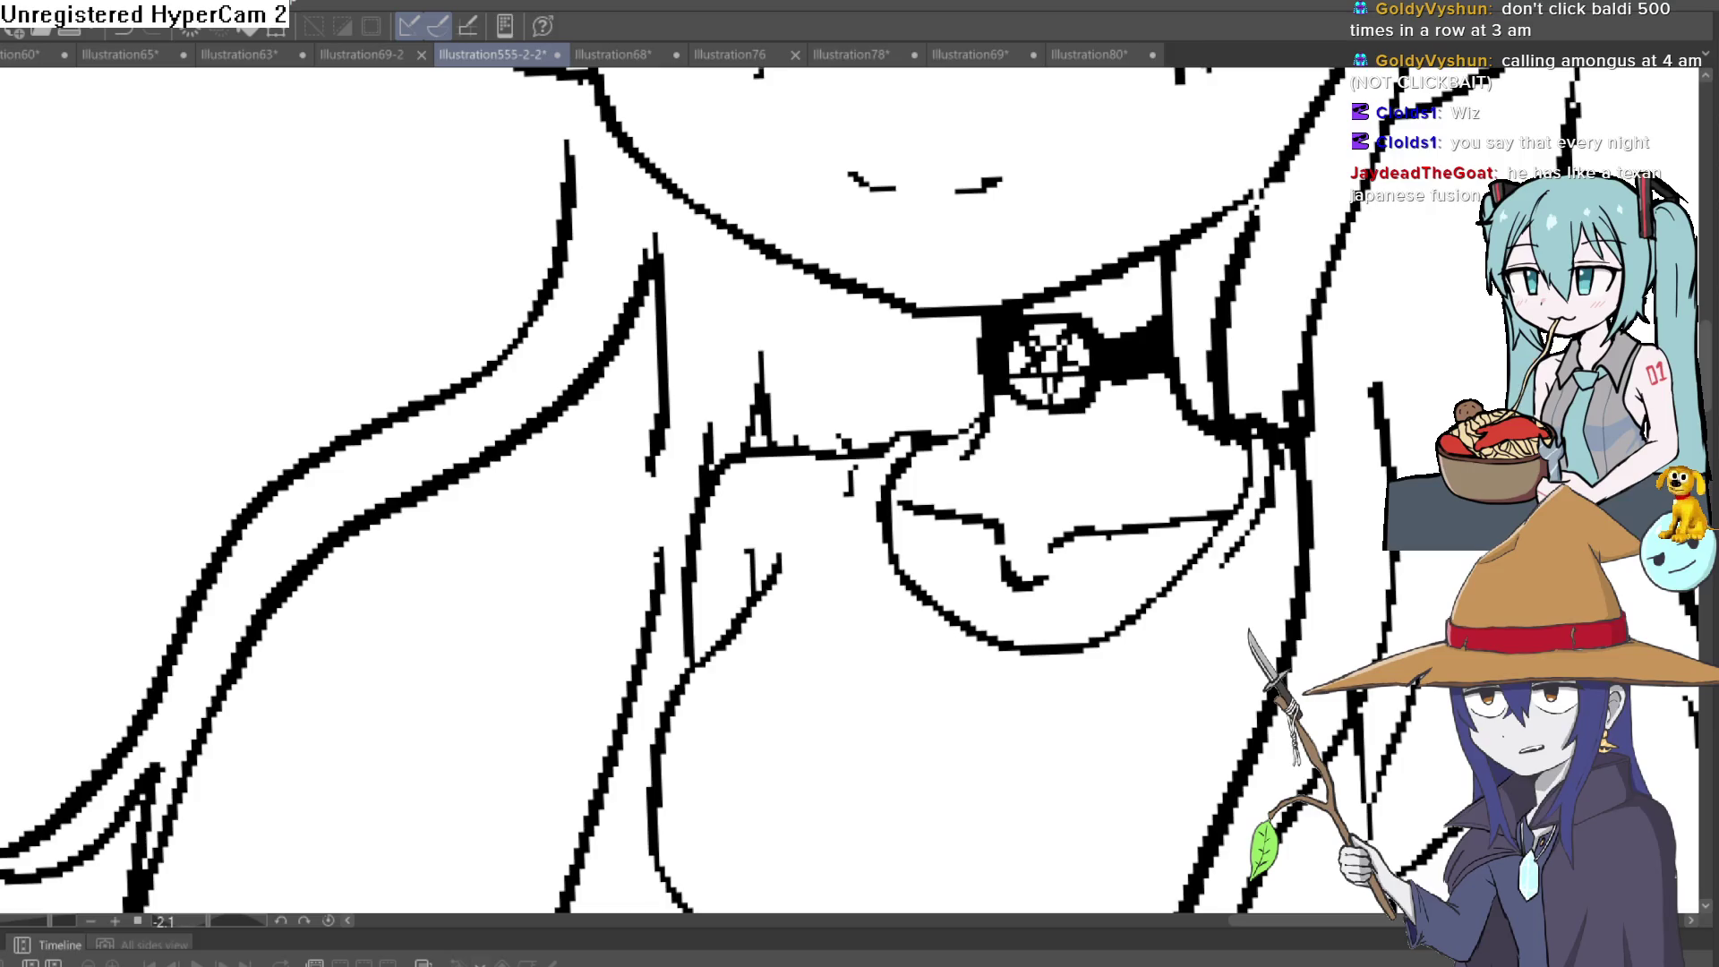
{"action": "scroll", "coordinate": [630, 546], "scroll_direction": "down", "scroll_amount": 3}
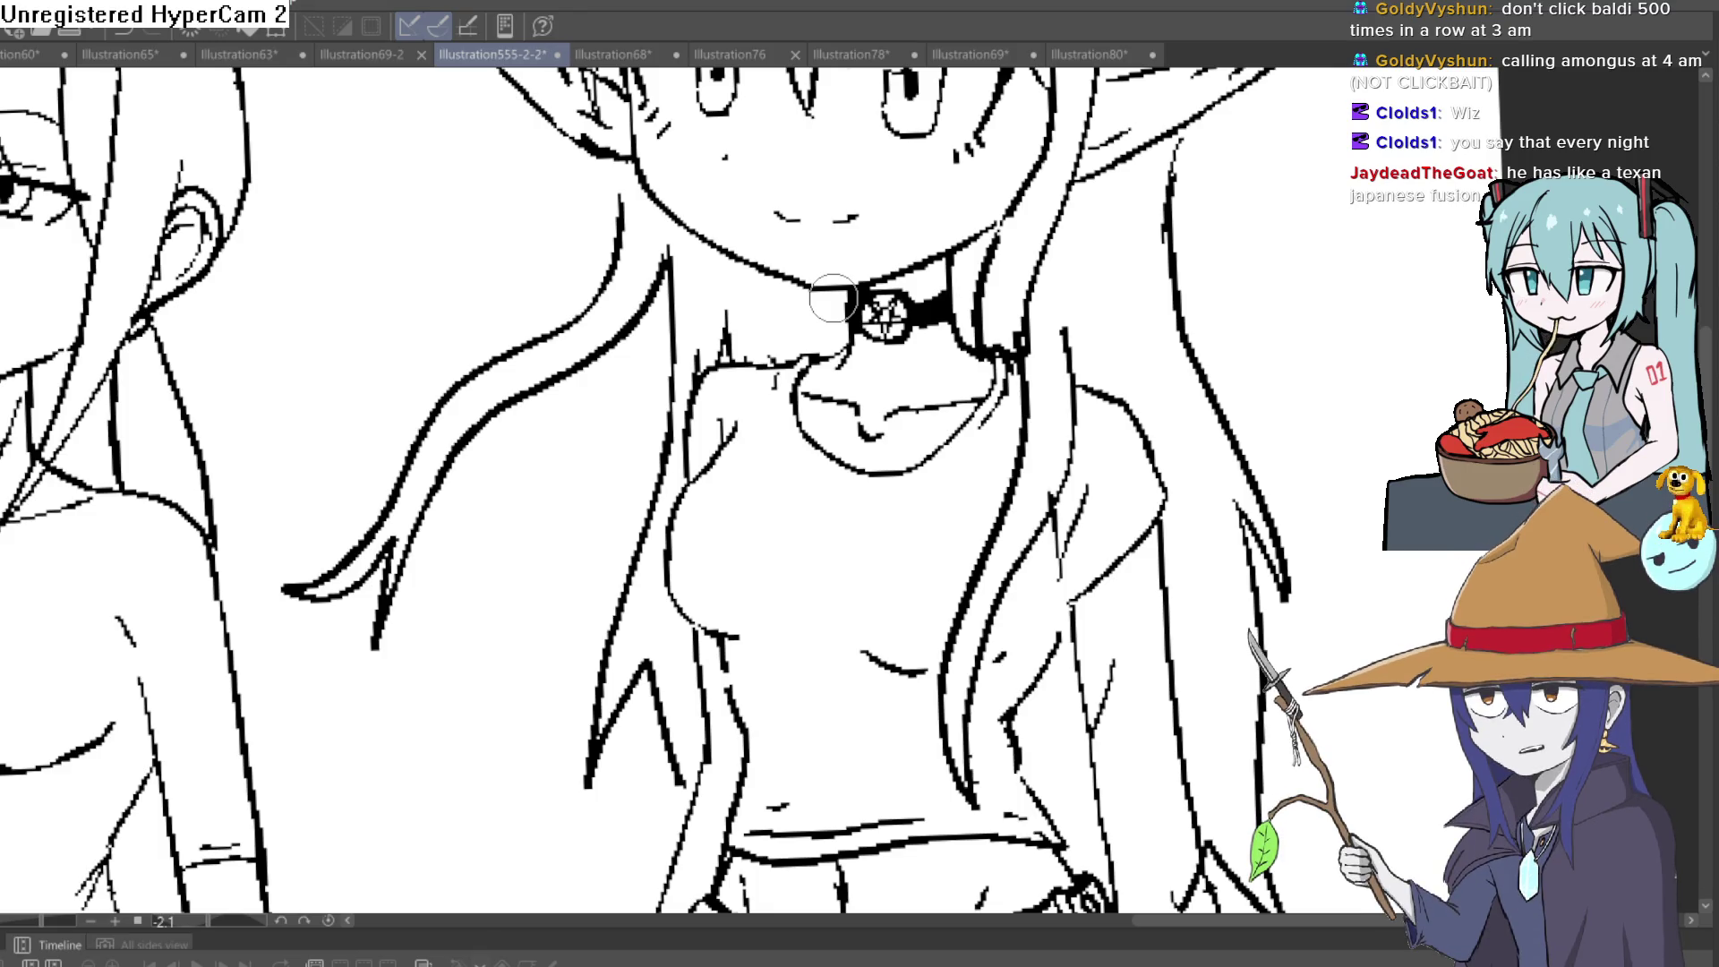
Erase the stray short line below the neckline and the dark marks near the collarbone
{"action": "scroll", "coordinate": [833, 298], "scroll_direction": "down", "scroll_amount": 3}
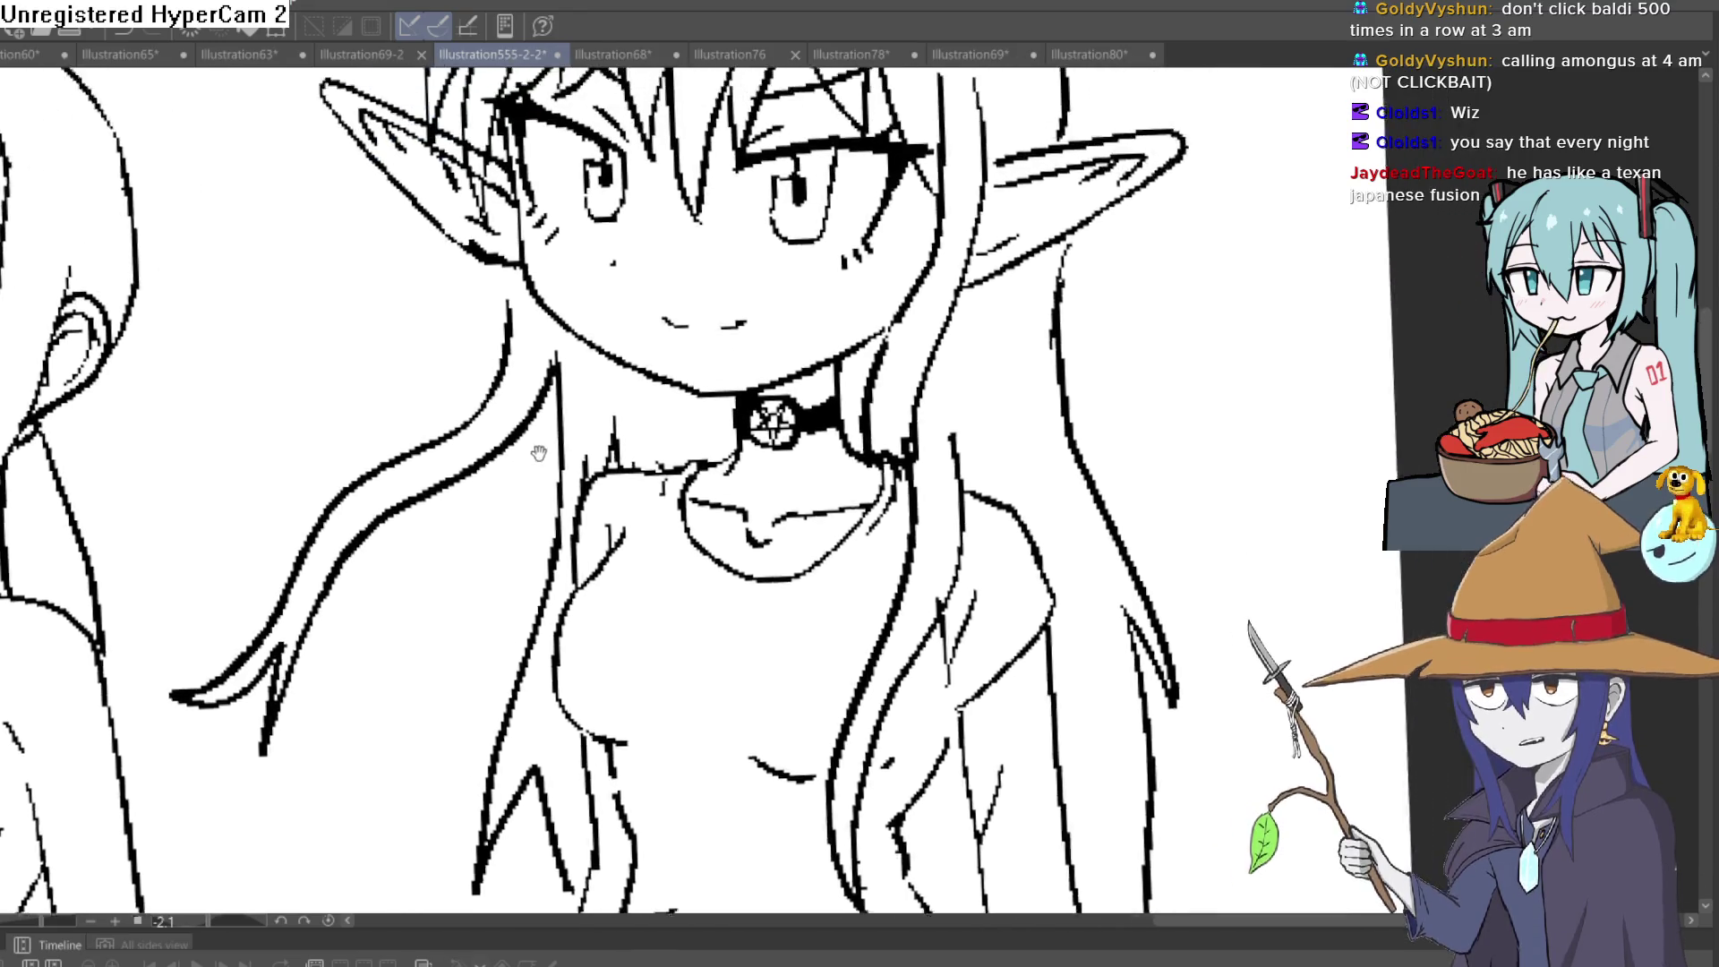
{"action": "scroll", "coordinate": [180, 365], "scroll_direction": "up", "scroll_amount": 2}
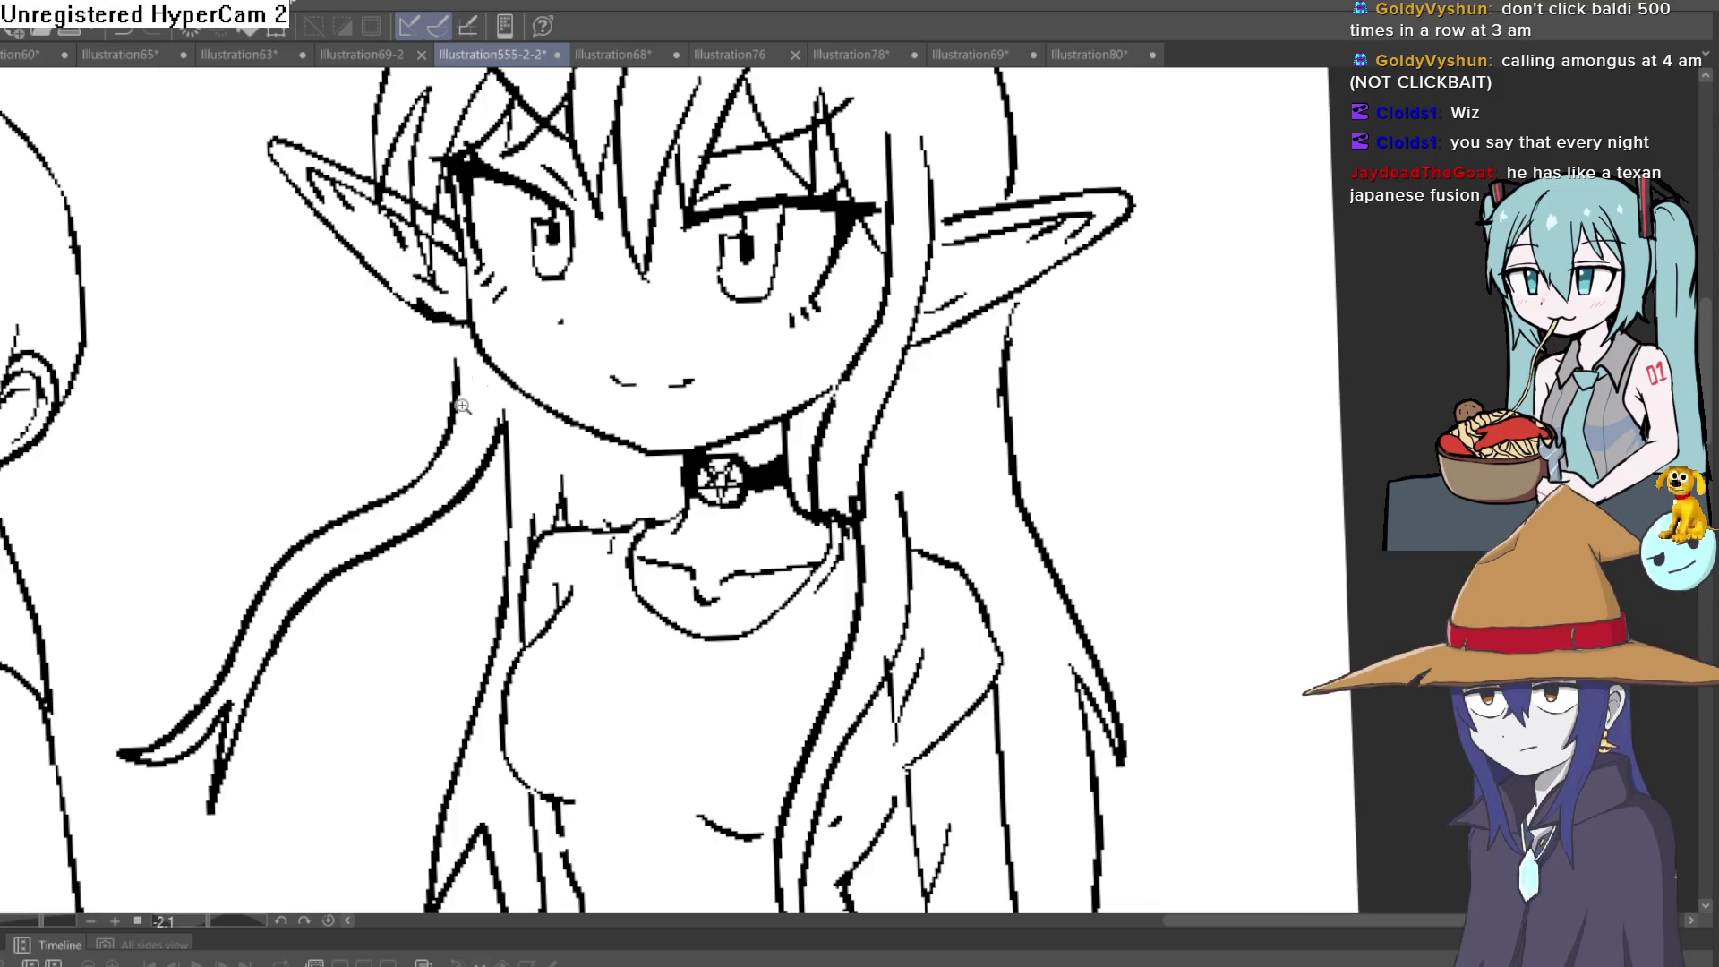
{"action": "scroll", "coordinate": [465, 407], "scroll_direction": "up", "scroll_amount": 2}
{"action": "scroll", "coordinate": [486, 283], "scroll_direction": "down", "scroll_amount": 3}
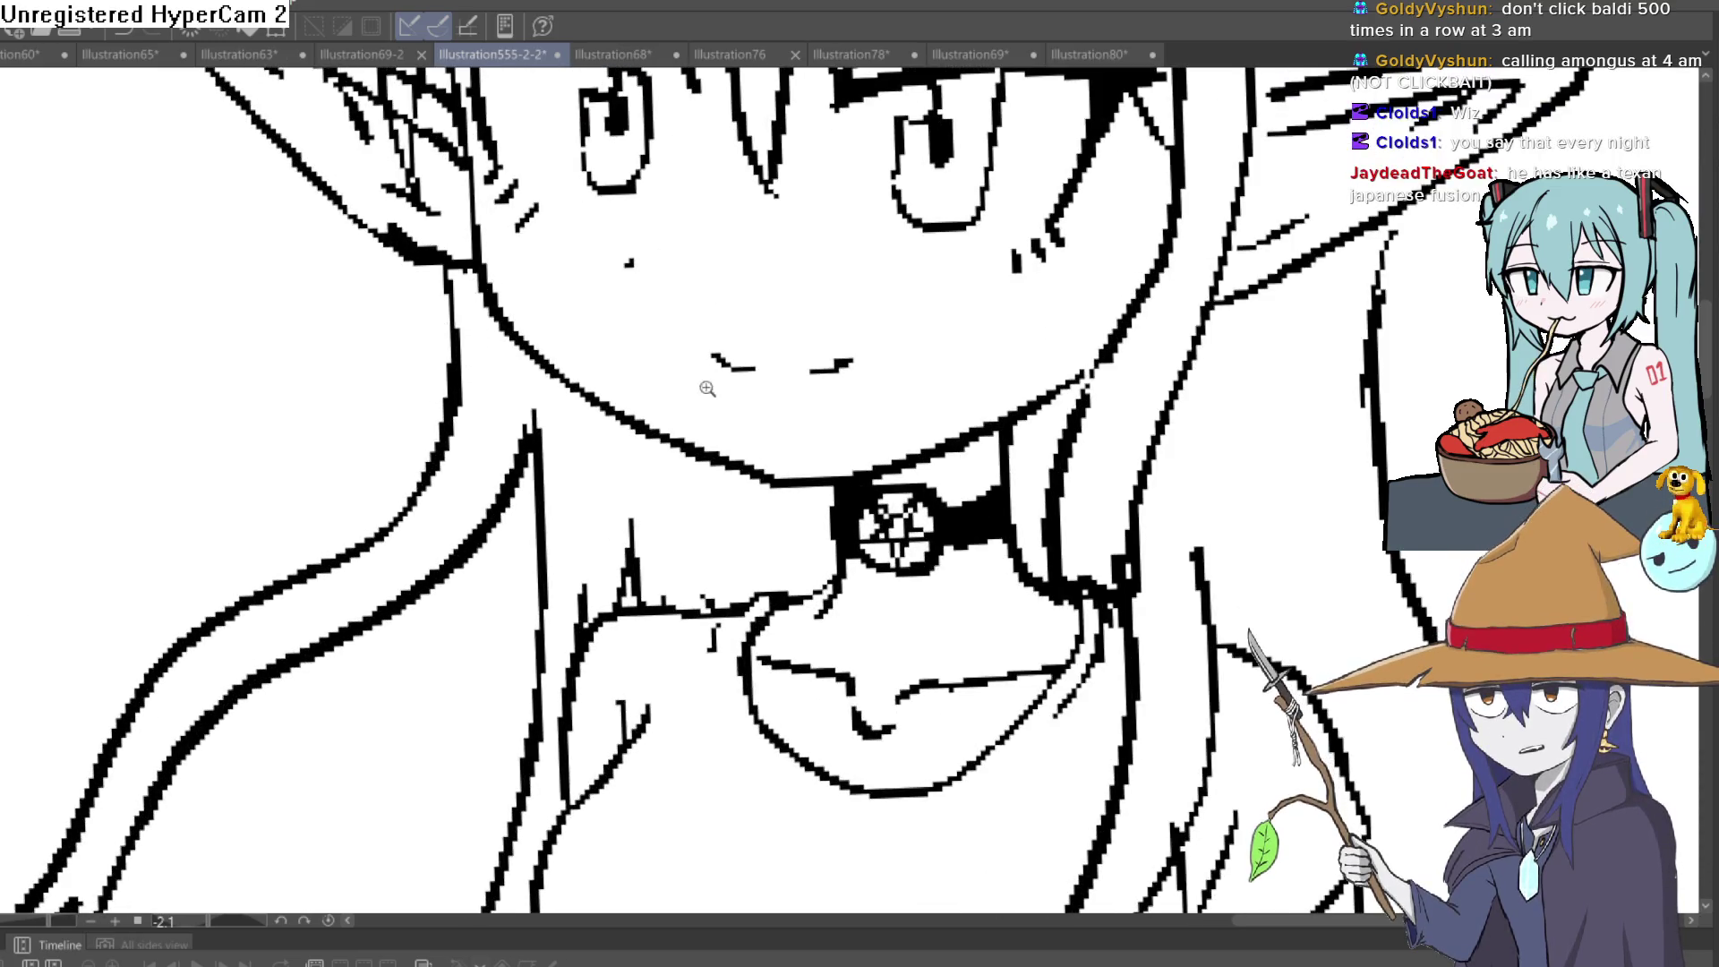
{"action": "scroll", "coordinate": [528, 448], "scroll_direction": "up", "scroll_amount": 2}
{"action": "mouse_move", "coordinate": [517, 519]}
{"action": "left_mouse_down"}
{"action": "mouse_move", "coordinate": [510, 560]}
{"action": "mouse_move", "coordinate": [499, 421]}
{"action": "mouse_move", "coordinate": [518, 440]}
{"action": "left_mouse_up"}
{"action": "mouse_move", "coordinate": [442, 506]}
{"action": "left_mouse_down"}
{"action": "mouse_move", "coordinate": [411, 483]}
{"action": "mouse_move", "coordinate": [403, 372]}
{"action": "left_mouse_up"}
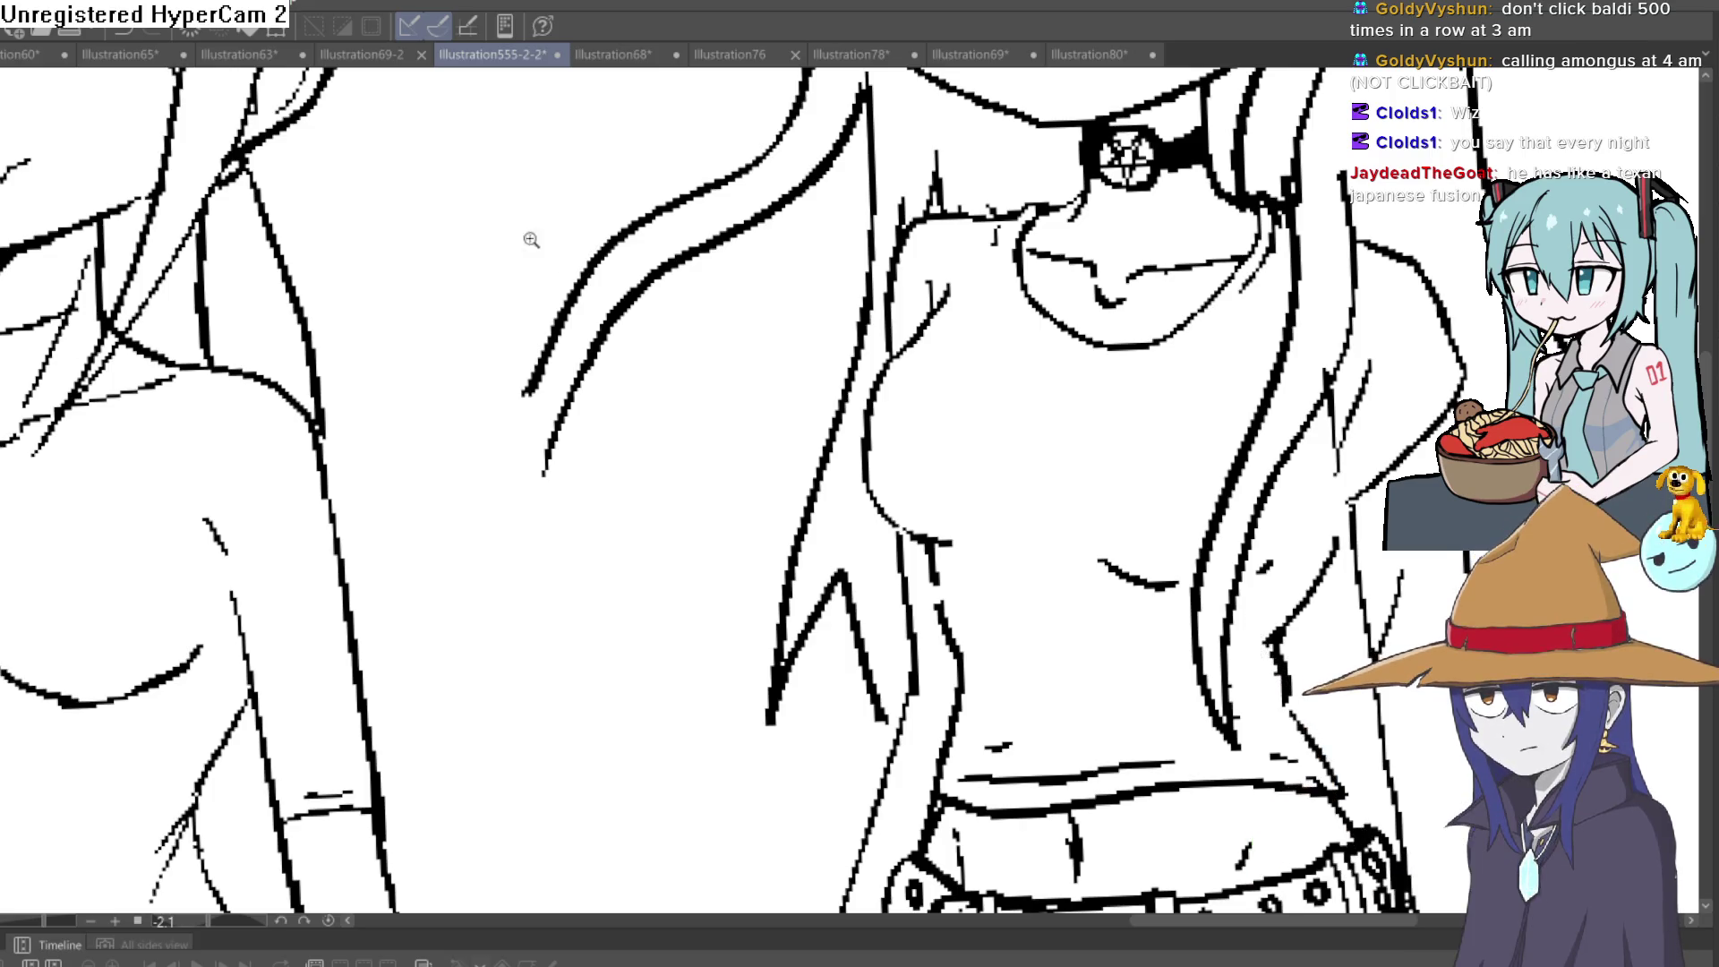
Ink a new strand along the hair edge beside the torso
{"action": "scroll", "coordinate": [530, 346], "scroll_direction": "up", "scroll_amount": 2}
{"action": "mouse_move", "coordinate": [515, 376]}
{"action": "left_mouse_down"}
{"action": "mouse_move", "coordinate": [495, 534]}
{"action": "mouse_move", "coordinate": [528, 689]}
{"action": "left_mouse_up"}
{"action": "left_click_drag", "start_coordinate": [537, 501], "coordinate": [575, 391]}
Close in on the horned girl's chin and undo mouth strokes until a thin V-shaped mouth remains
{"action": "scroll", "coordinate": [575, 392], "scroll_direction": "down", "scroll_amount": 5}
{"action": "mouse_move", "coordinate": [917, 451]}
{"action": "left_mouse_down"}
{"action": "mouse_move", "coordinate": [799, 421]}
{"action": "mouse_move", "coordinate": [803, 448]}
{"action": "left_mouse_up"}
{"action": "scroll", "coordinate": [799, 421], "scroll_direction": "up", "scroll_amount": 5}
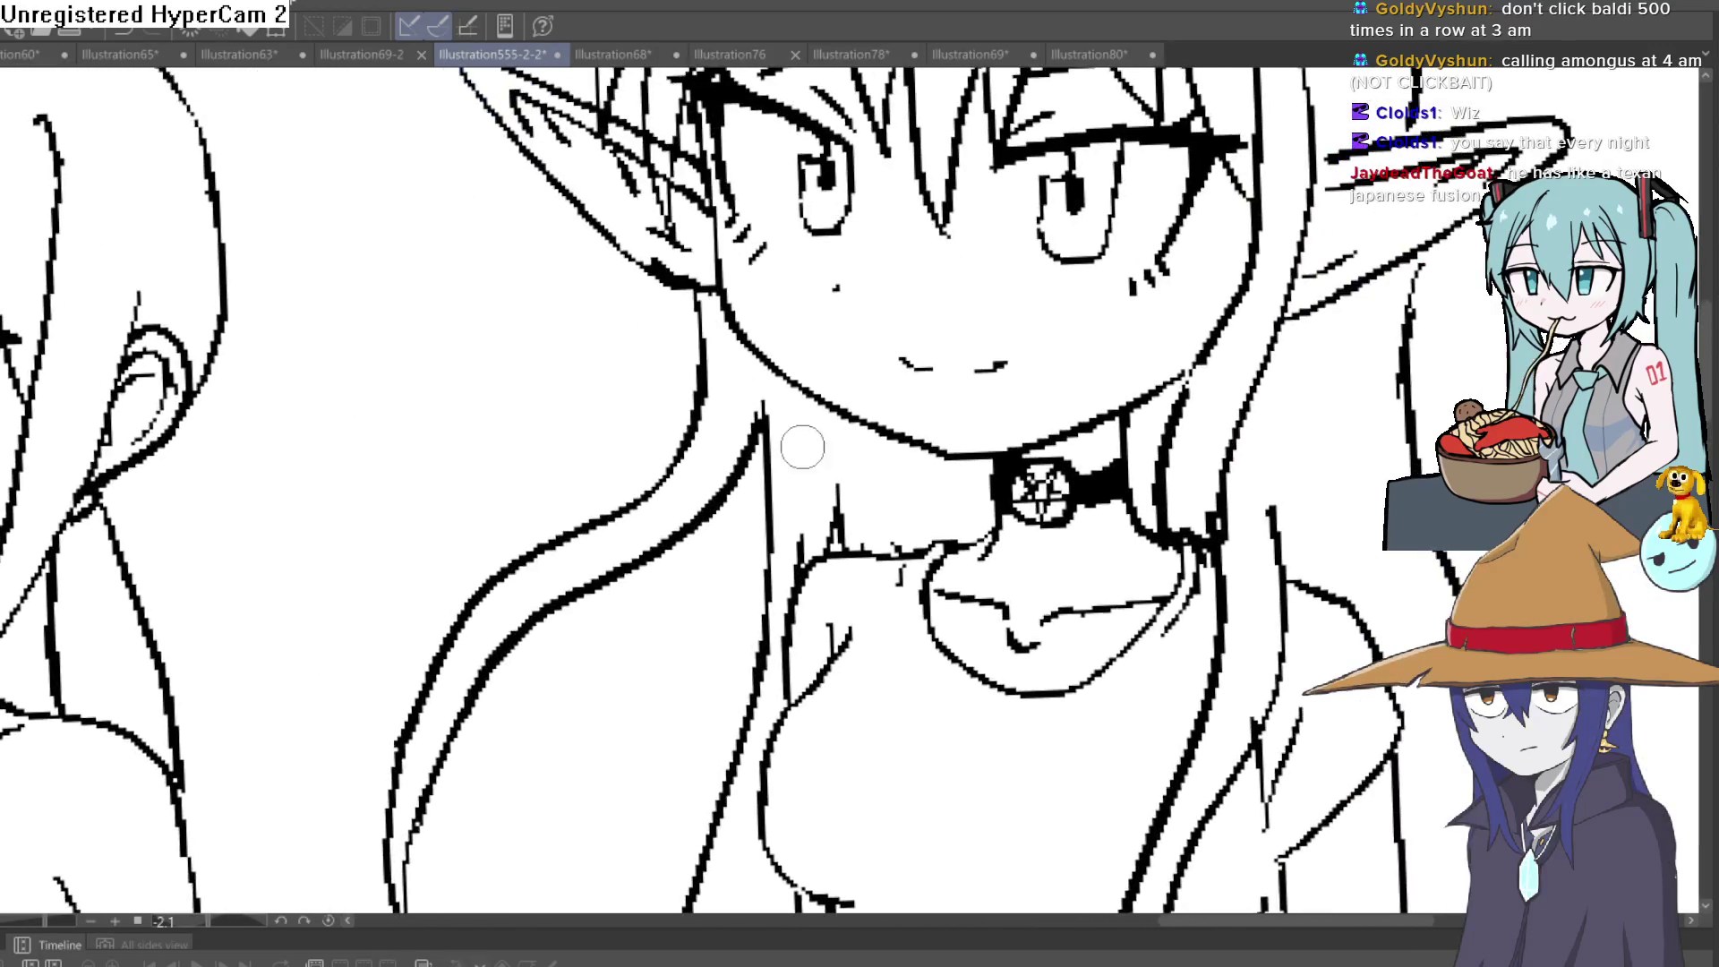
{"action": "scroll", "coordinate": [870, 534], "scroll_direction": "down", "scroll_amount": 3}
{"action": "scroll", "coordinate": [958, 412], "scroll_direction": "up", "scroll_amount": 1}
{"action": "scroll", "coordinate": [954, 419], "scroll_direction": "up", "scroll_amount": 2}
{"action": "scroll", "coordinate": [985, 397], "scroll_direction": "down", "scroll_amount": 1}
{"action": "scroll", "coordinate": [985, 397], "scroll_direction": "up", "scroll_amount": 3}
{"action": "scroll", "coordinate": [923, 448], "scroll_direction": "down", "scroll_amount": 1}
{"action": "scroll", "coordinate": [919, 474], "scroll_direction": "down", "scroll_amount": 1}
{"action": "left_click_drag", "start_coordinate": [919, 474], "coordinate": [885, 472]}
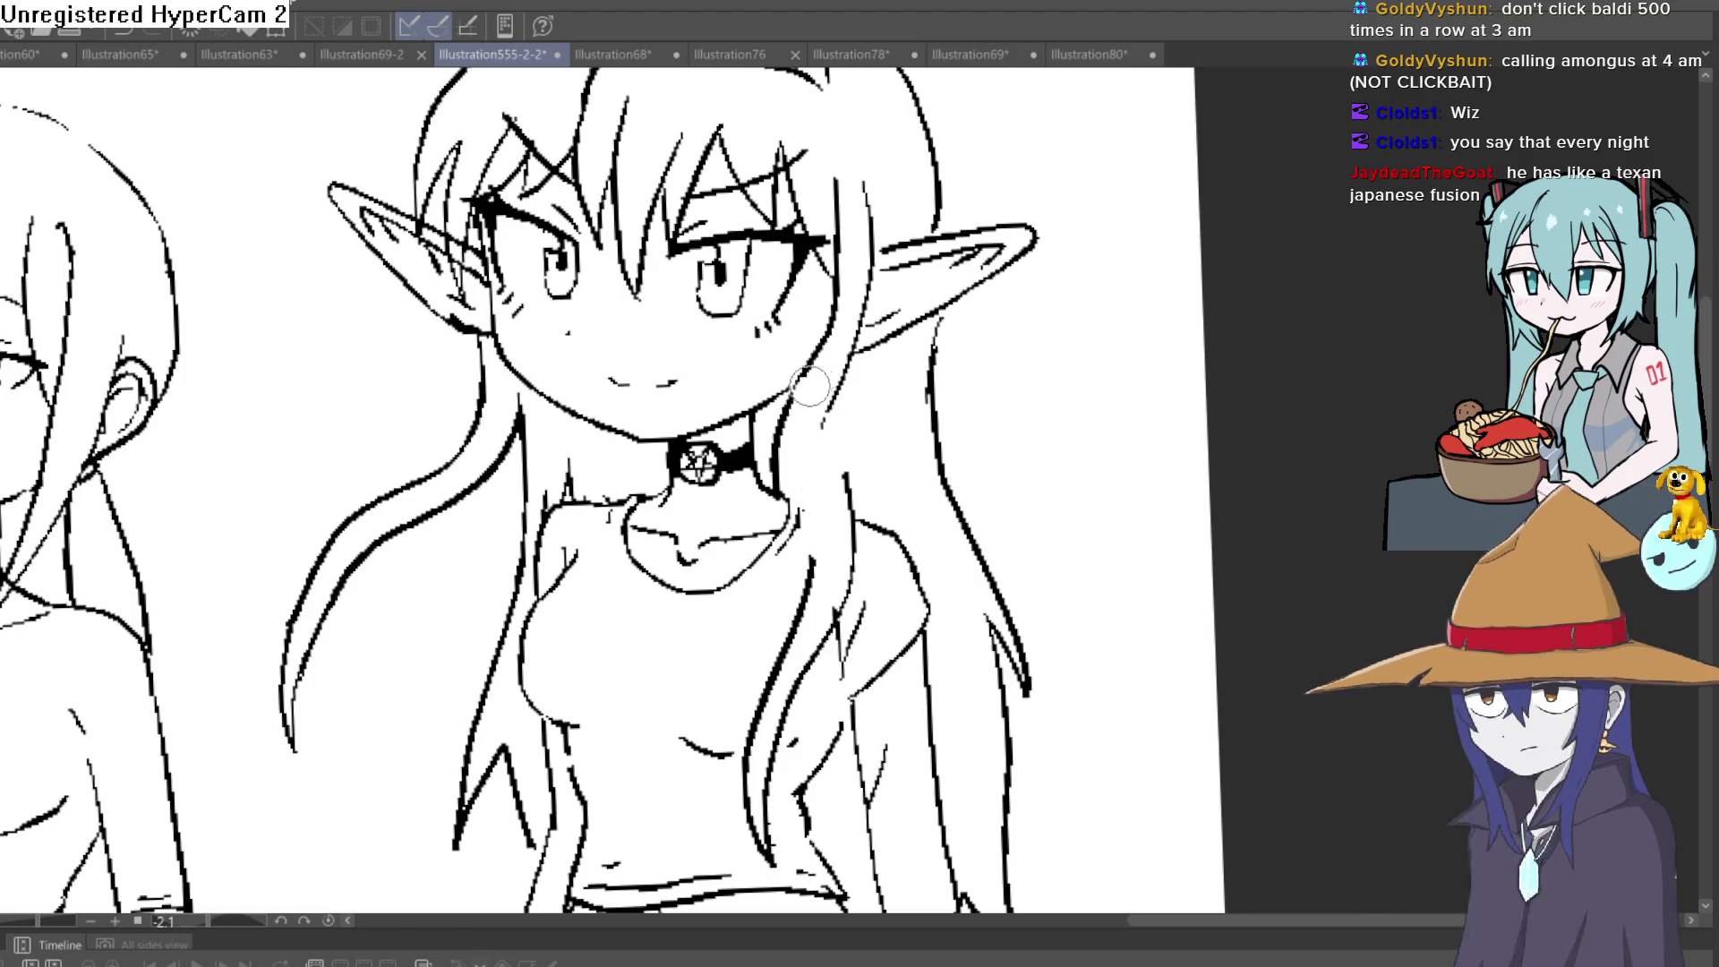
{"action": "left_click_drag", "start_coordinate": [965, 321], "coordinate": [932, 438]}
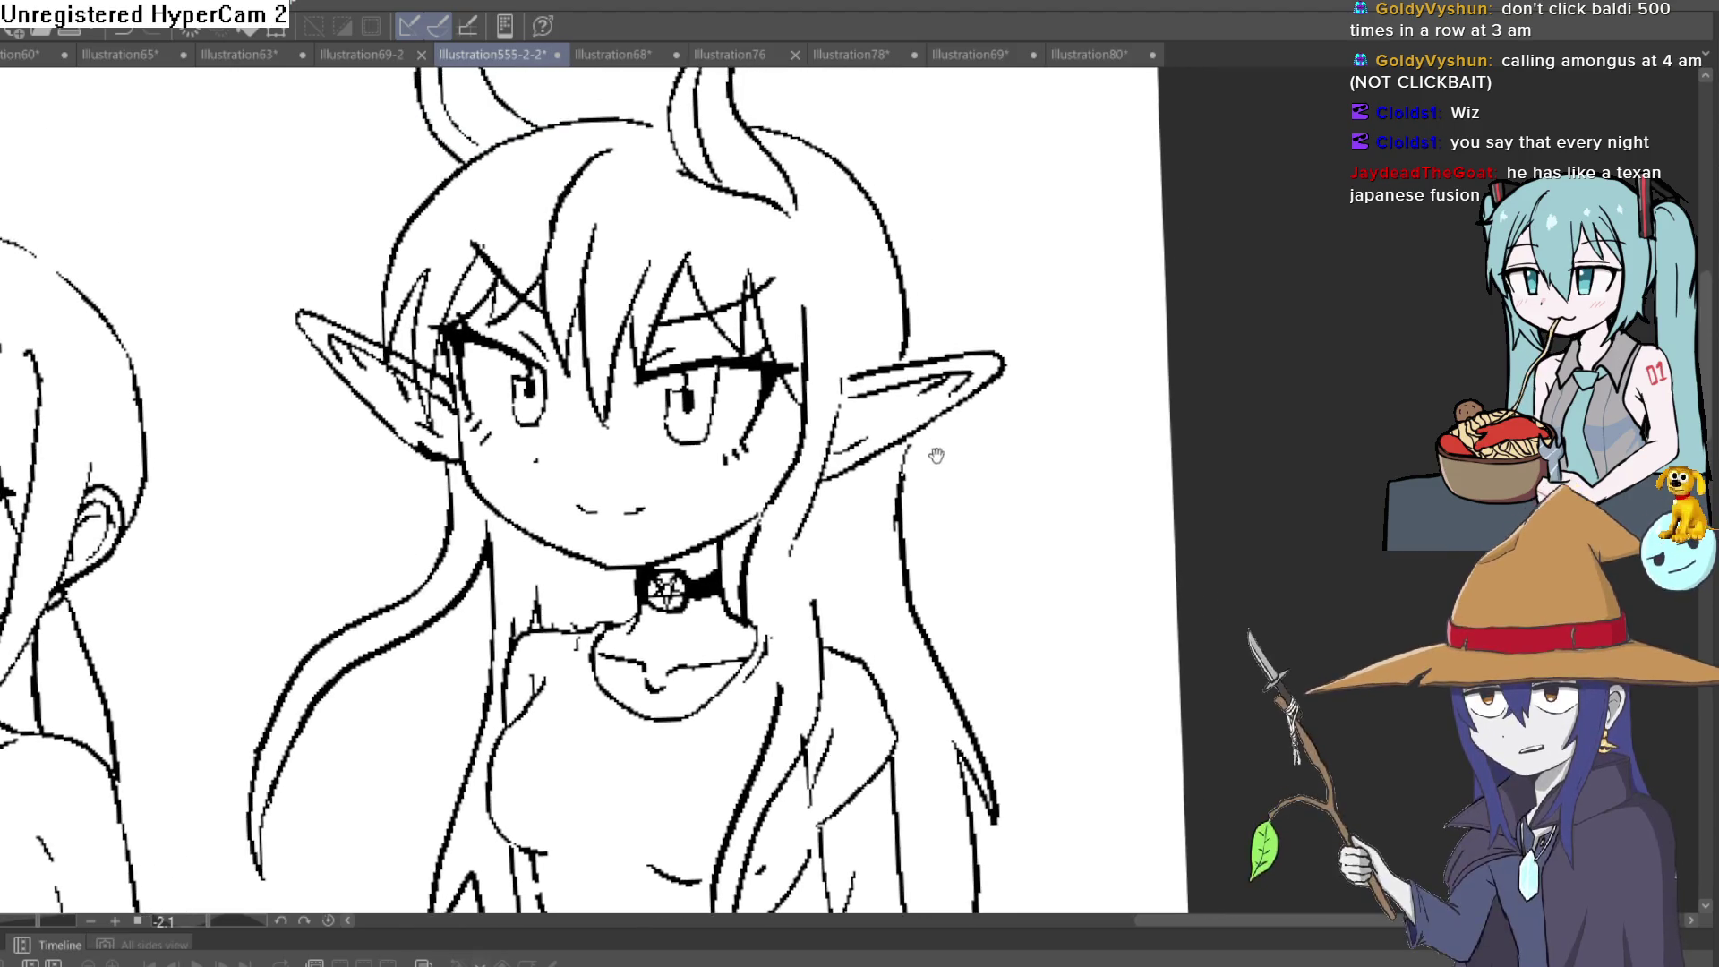
{"action": "scroll", "coordinate": [923, 433], "scroll_direction": "down", "scroll_amount": 3}
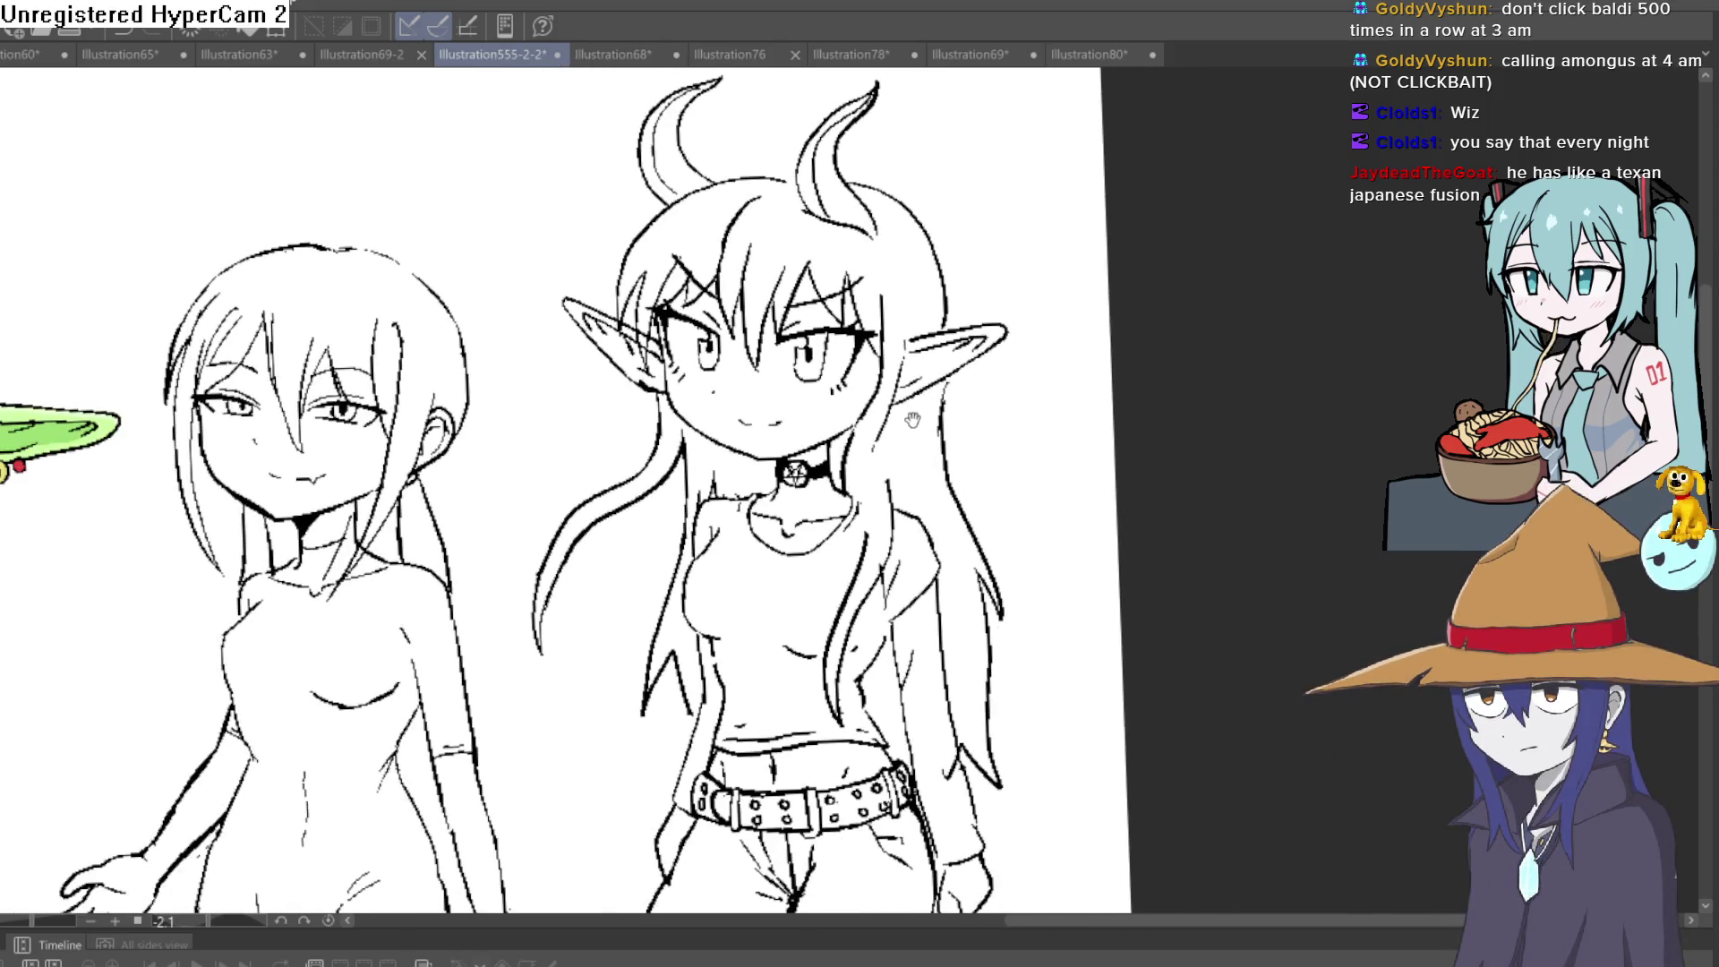
{"action": "left_click_drag", "start_coordinate": [955, 349], "coordinate": [1012, 285]}
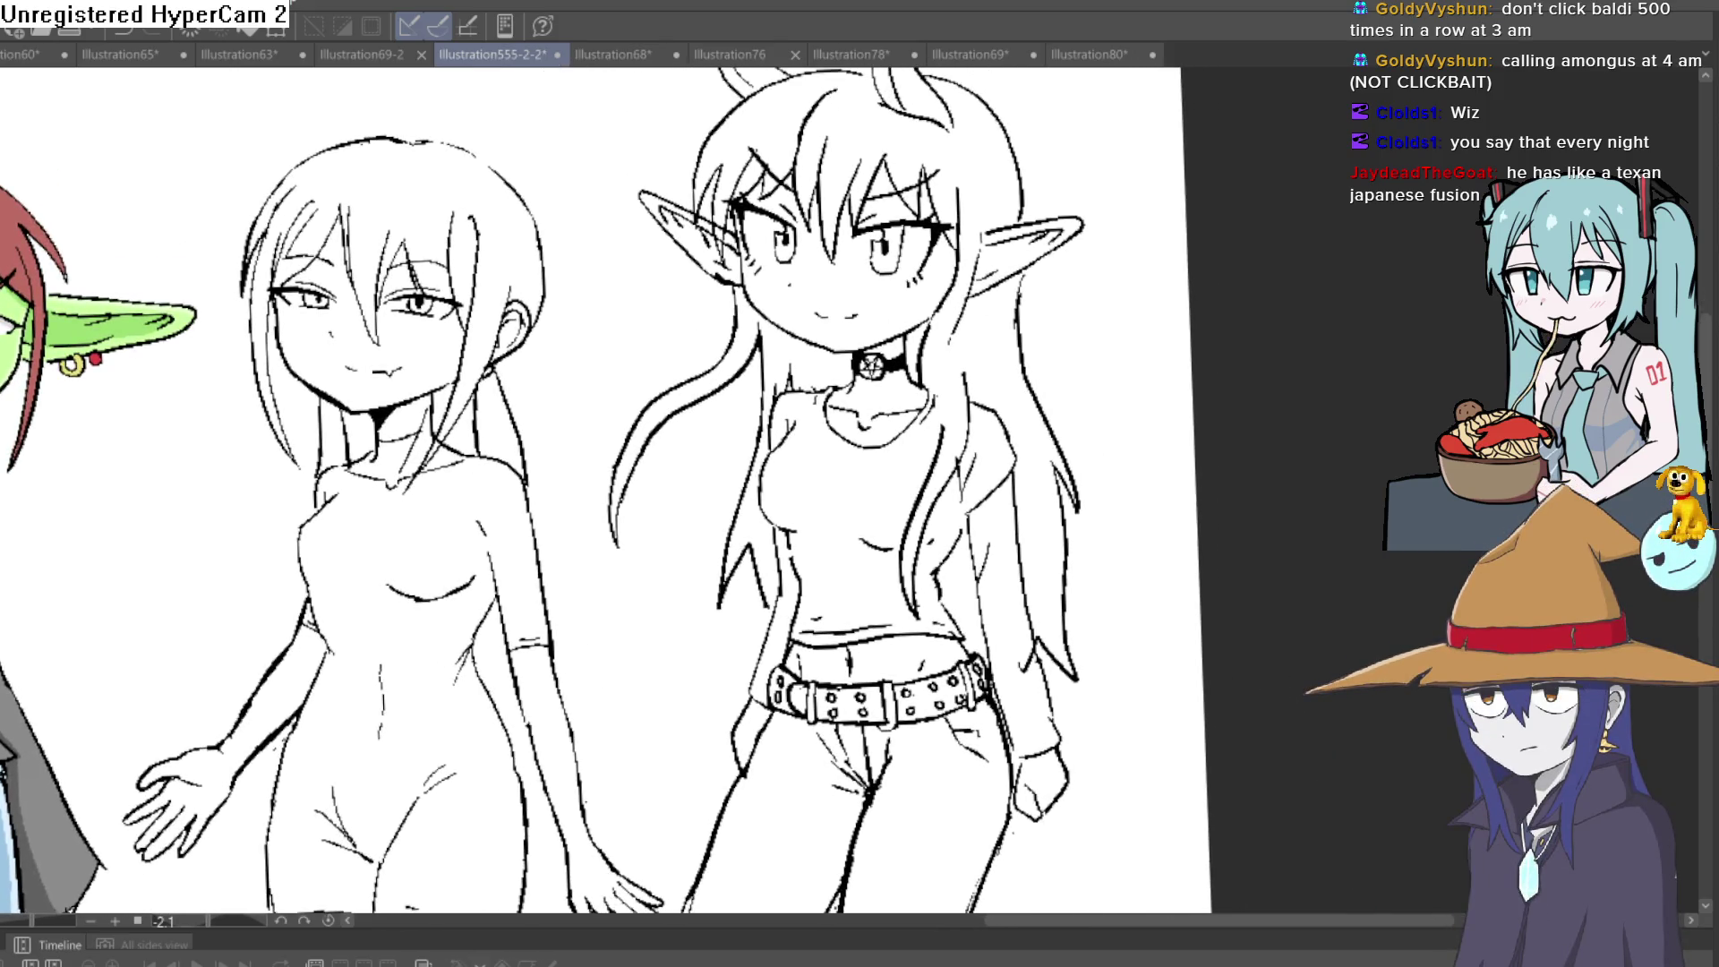
{"action": "mouse_move", "coordinate": [858, 256]}
{"action": "left_mouse_down"}
{"action": "mouse_move", "coordinate": [985, 269]}
{"action": "mouse_move", "coordinate": [895, 359]}
{"action": "mouse_move", "coordinate": [942, 367]}
{"action": "mouse_move", "coordinate": [883, 383]}
{"action": "mouse_move", "coordinate": [883, 365]}
{"action": "left_mouse_up"}
{"action": "scroll", "coordinate": [941, 367], "scroll_direction": "up", "scroll_amount": 5}
{"action": "key", "text": "ctrl+z"}
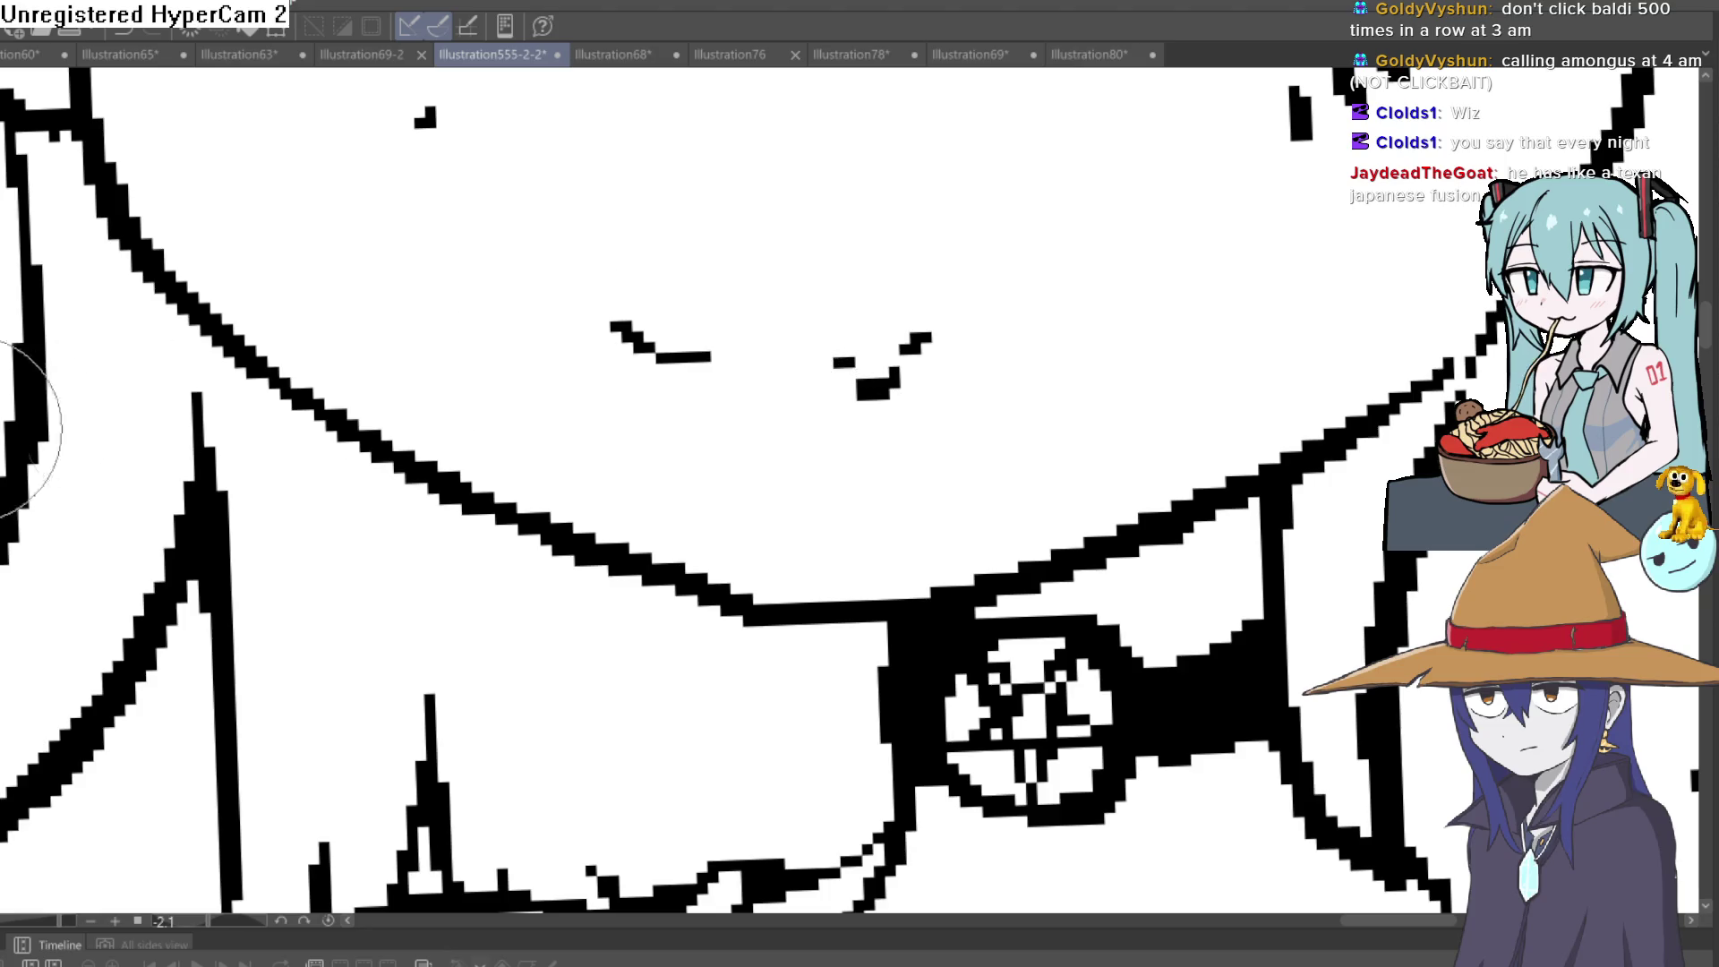
{"action": "mouse_move", "coordinate": [899, 371]}
{"action": "left_mouse_down"}
{"action": "mouse_move", "coordinate": [886, 394]}
{"action": "mouse_move", "coordinate": [928, 339]}
{"action": "left_mouse_up"}
{"action": "key", "text": "ctrl+z"}
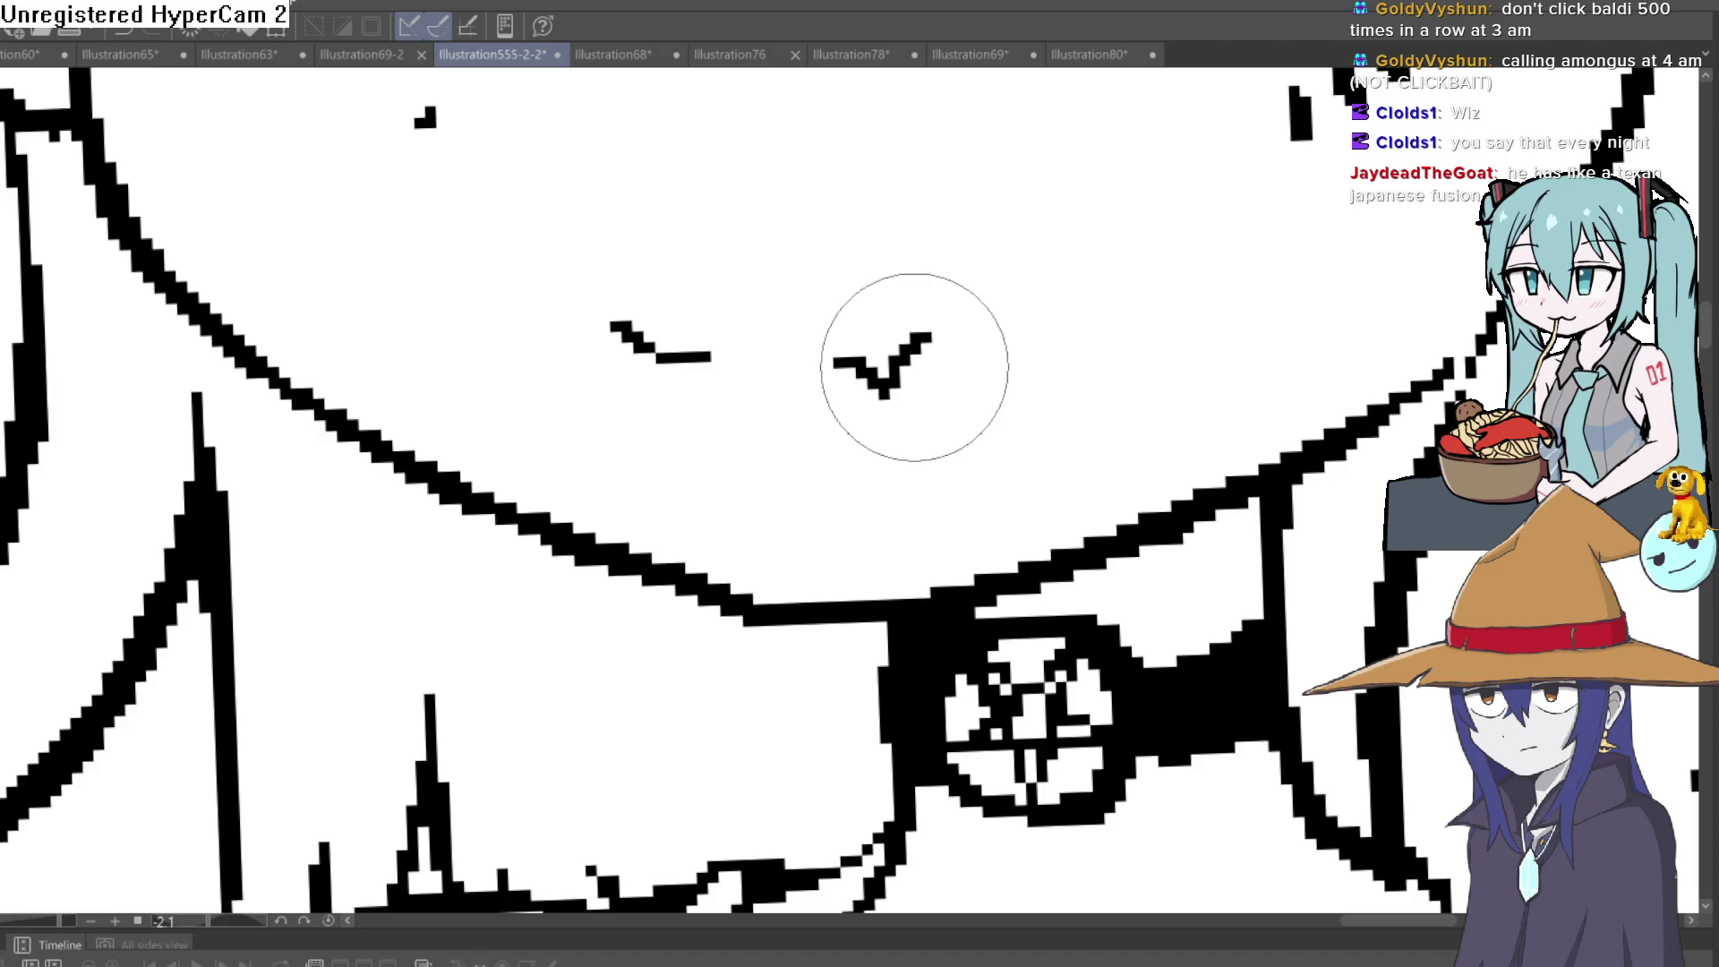
{"action": "scroll", "coordinate": [998, 400], "scroll_direction": "down", "scroll_amount": 10}
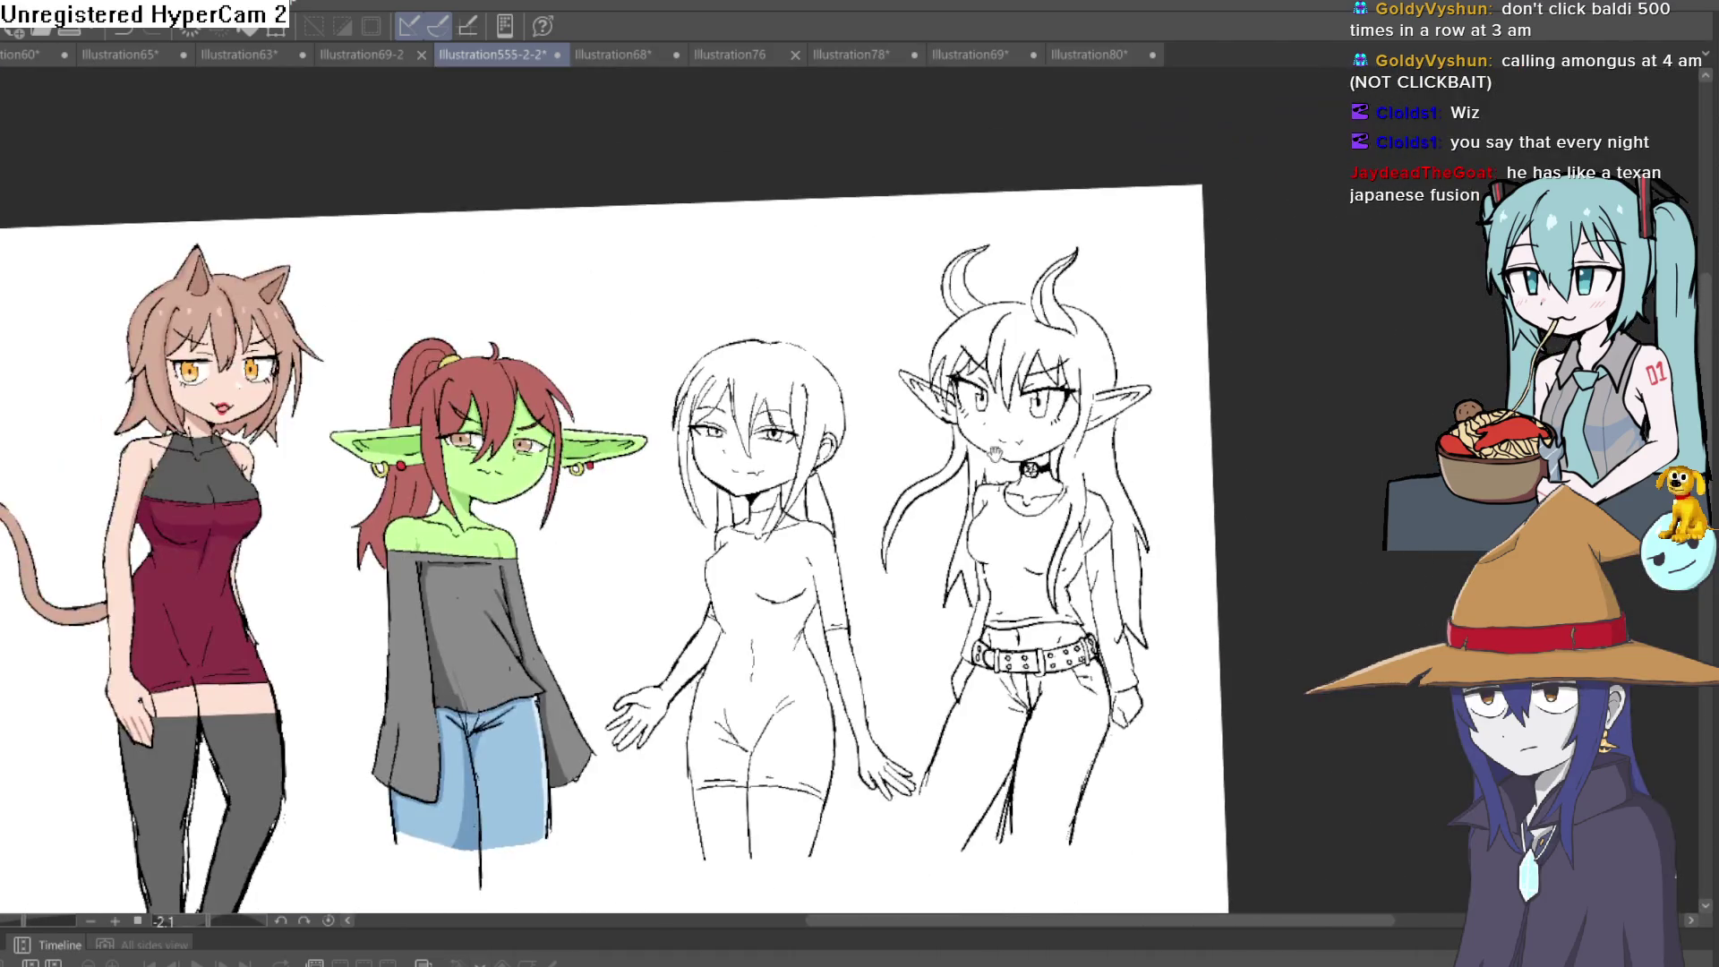
{"action": "left_click_drag", "start_coordinate": [699, 515], "coordinate": [810, 537]}
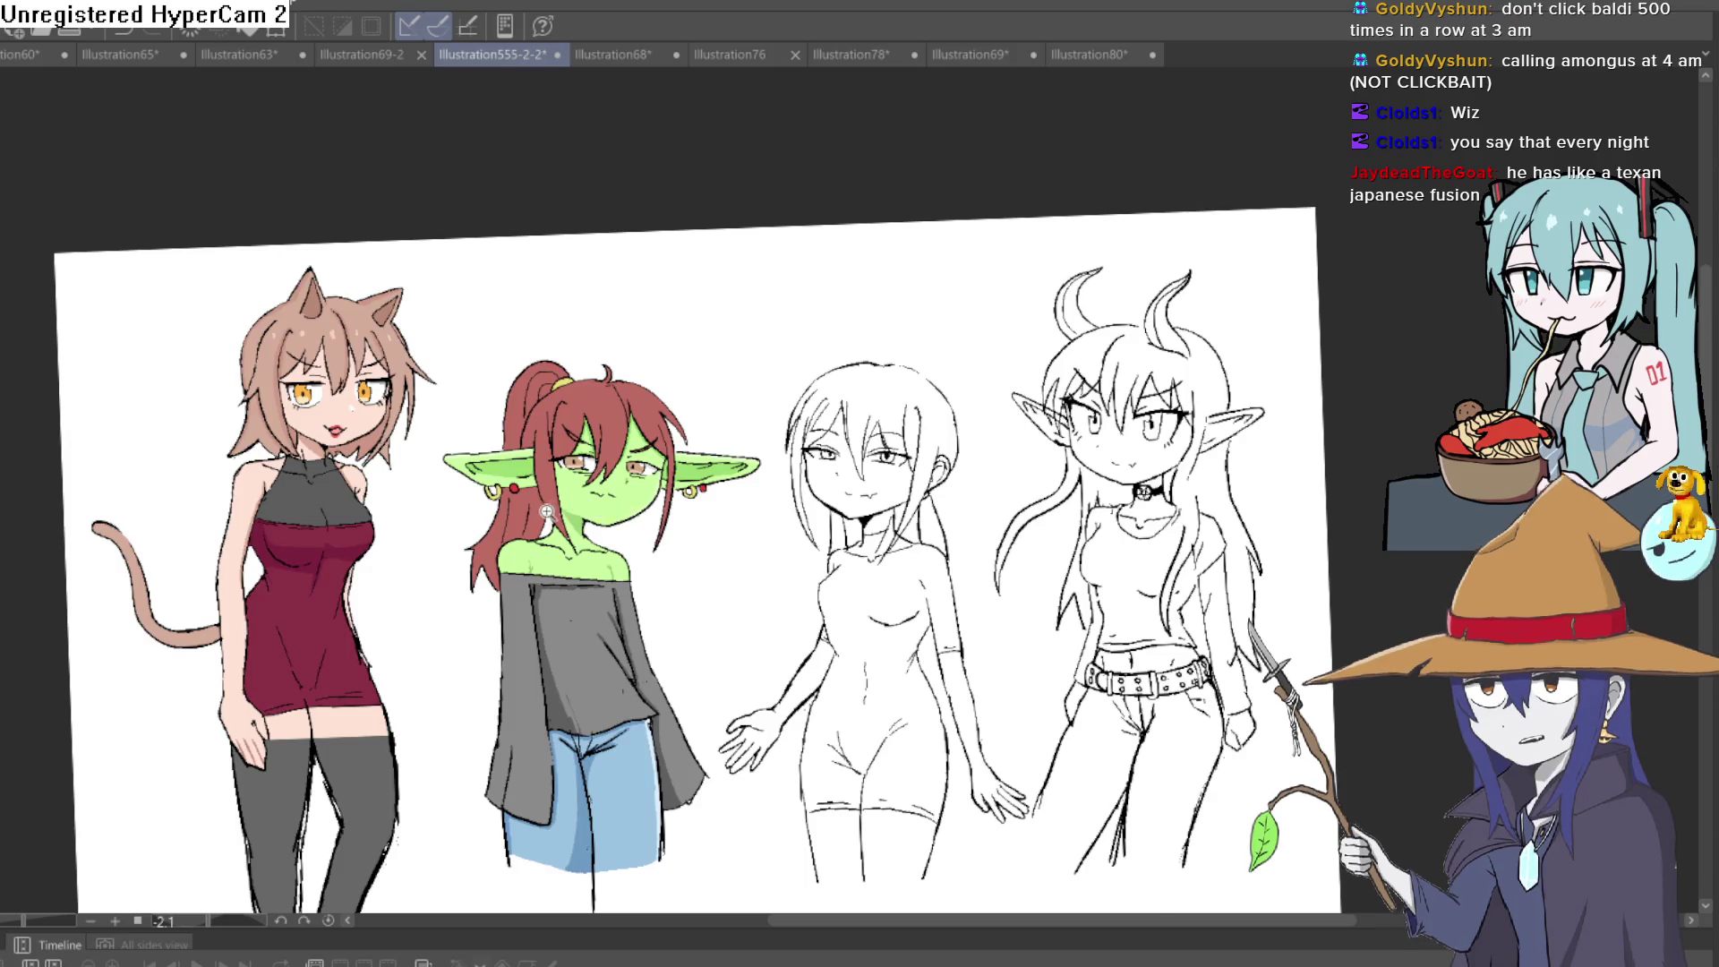
{"action": "scroll", "coordinate": [547, 512], "scroll_direction": "up", "scroll_amount": 10}
{"action": "left_click_drag", "start_coordinate": [1140, 453], "coordinate": [607, 541]}
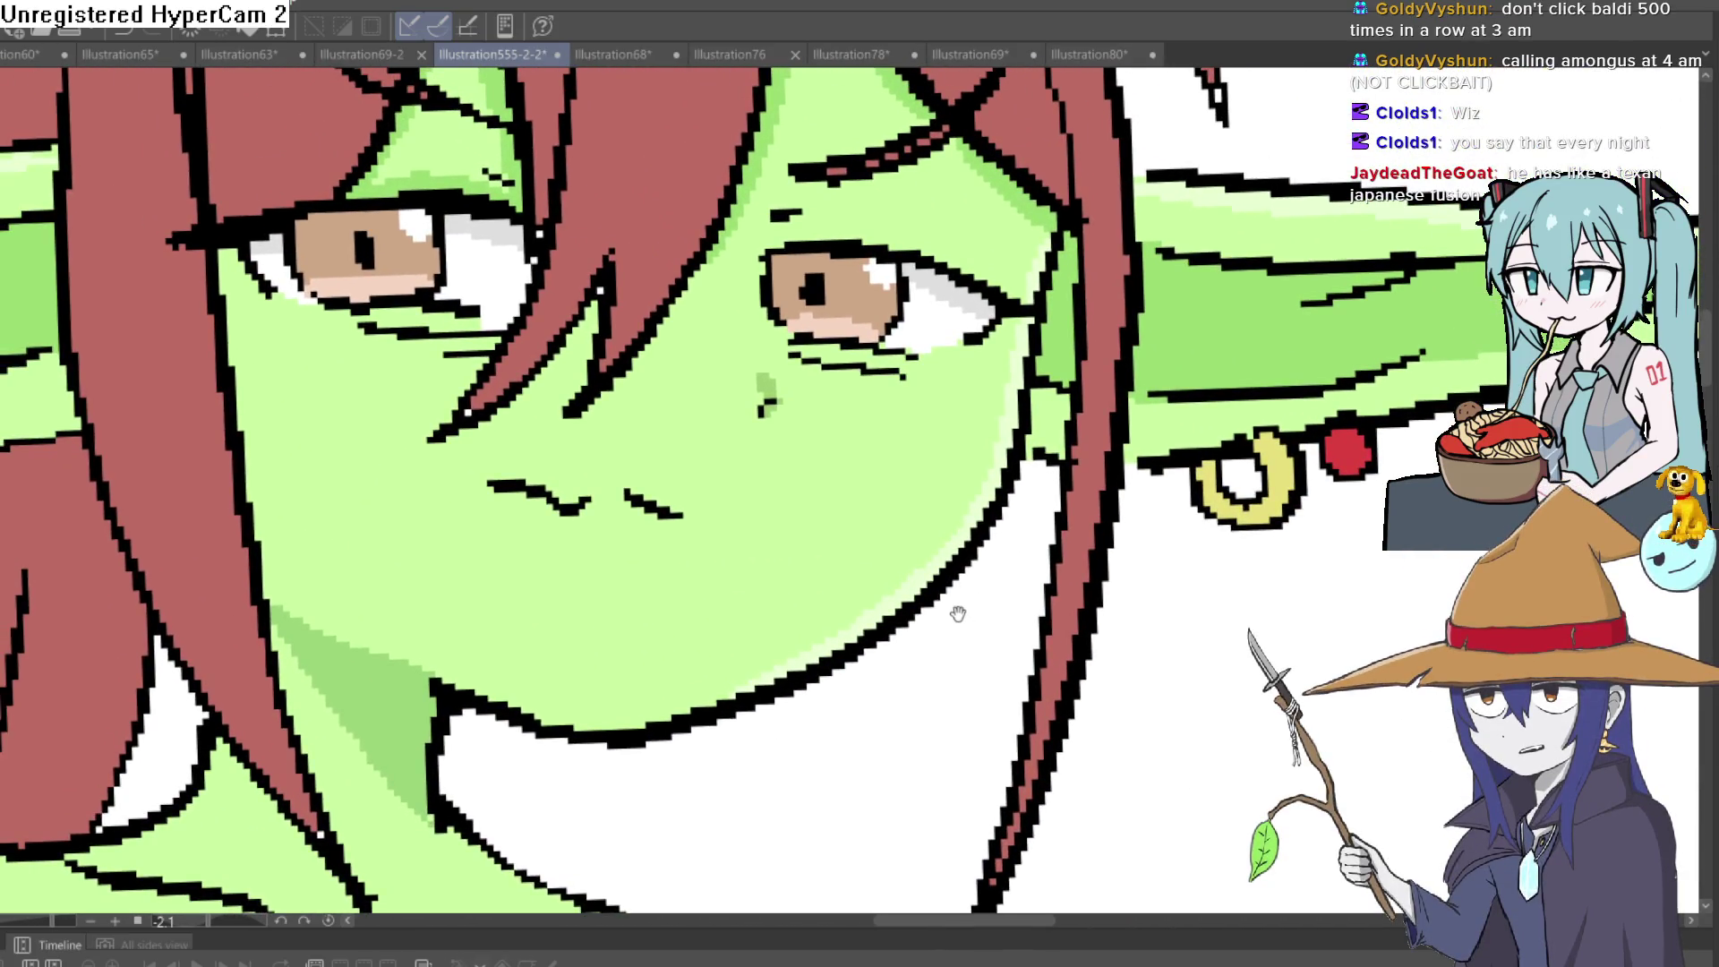
{"action": "scroll", "coordinate": [1097, 366], "scroll_direction": "down", "scroll_amount": 8}
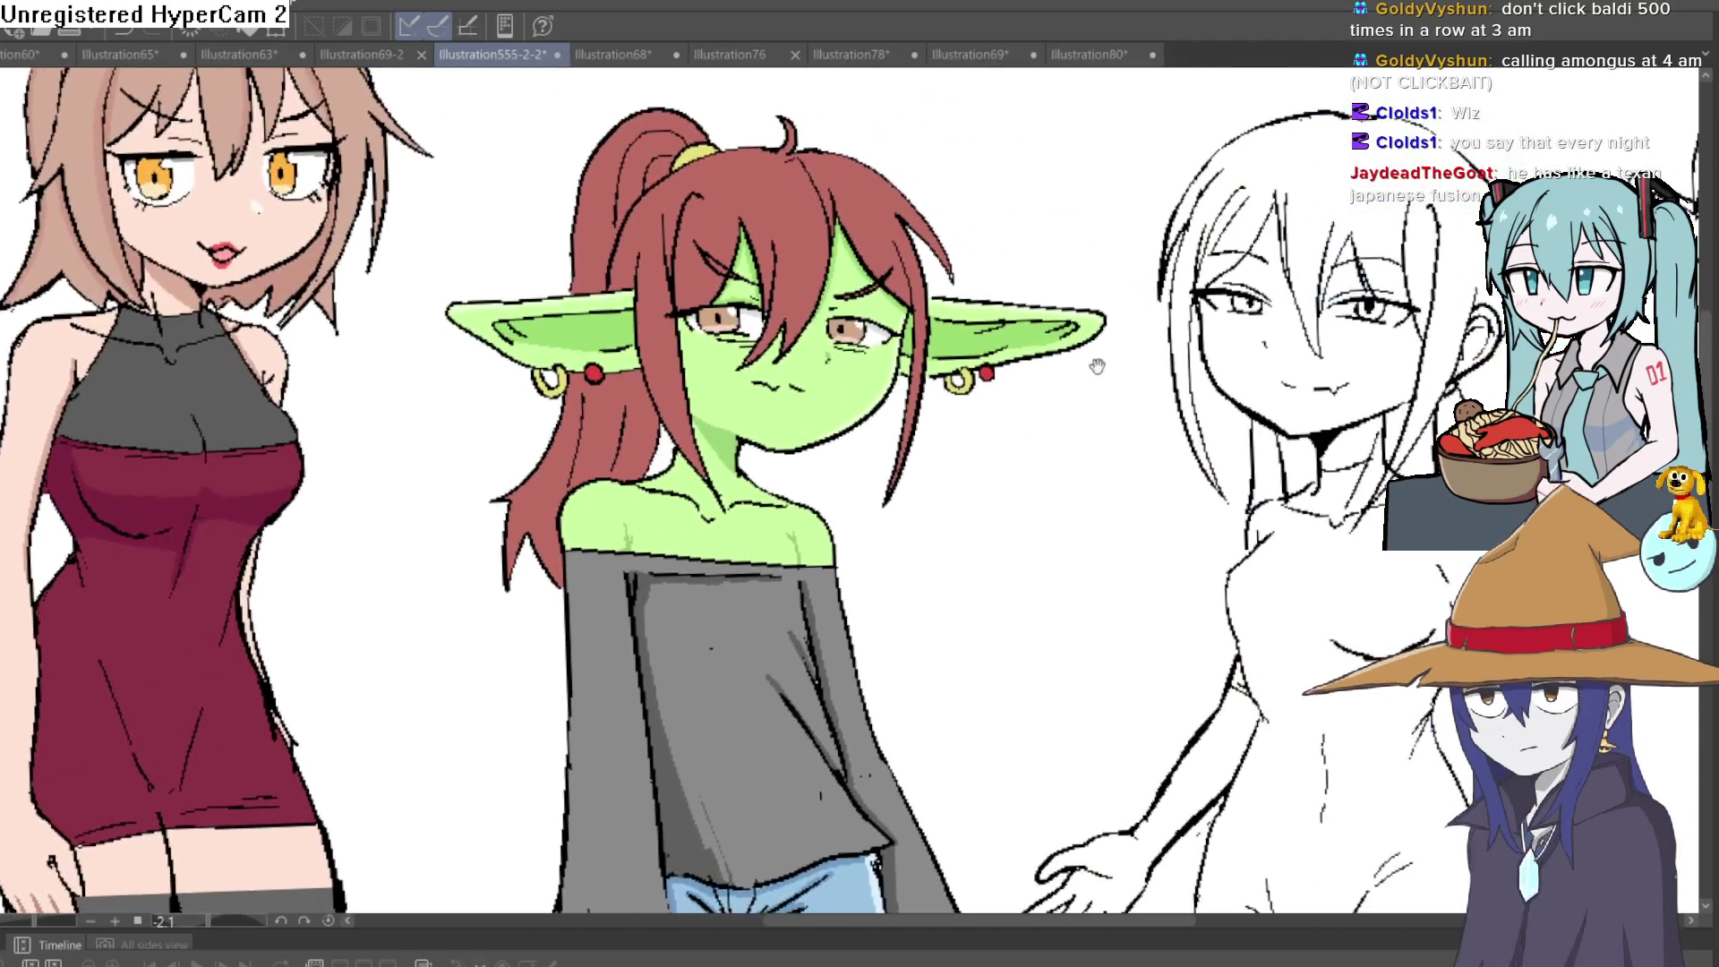
{"action": "left_click_drag", "start_coordinate": [1097, 367], "coordinate": [1036, 345]}
{"action": "mouse_move", "coordinate": [1200, 350]}
{"action": "left_mouse_down"}
{"action": "mouse_move", "coordinate": [994, 349]}
{"action": "mouse_move", "coordinate": [924, 437]}
{"action": "left_mouse_up"}
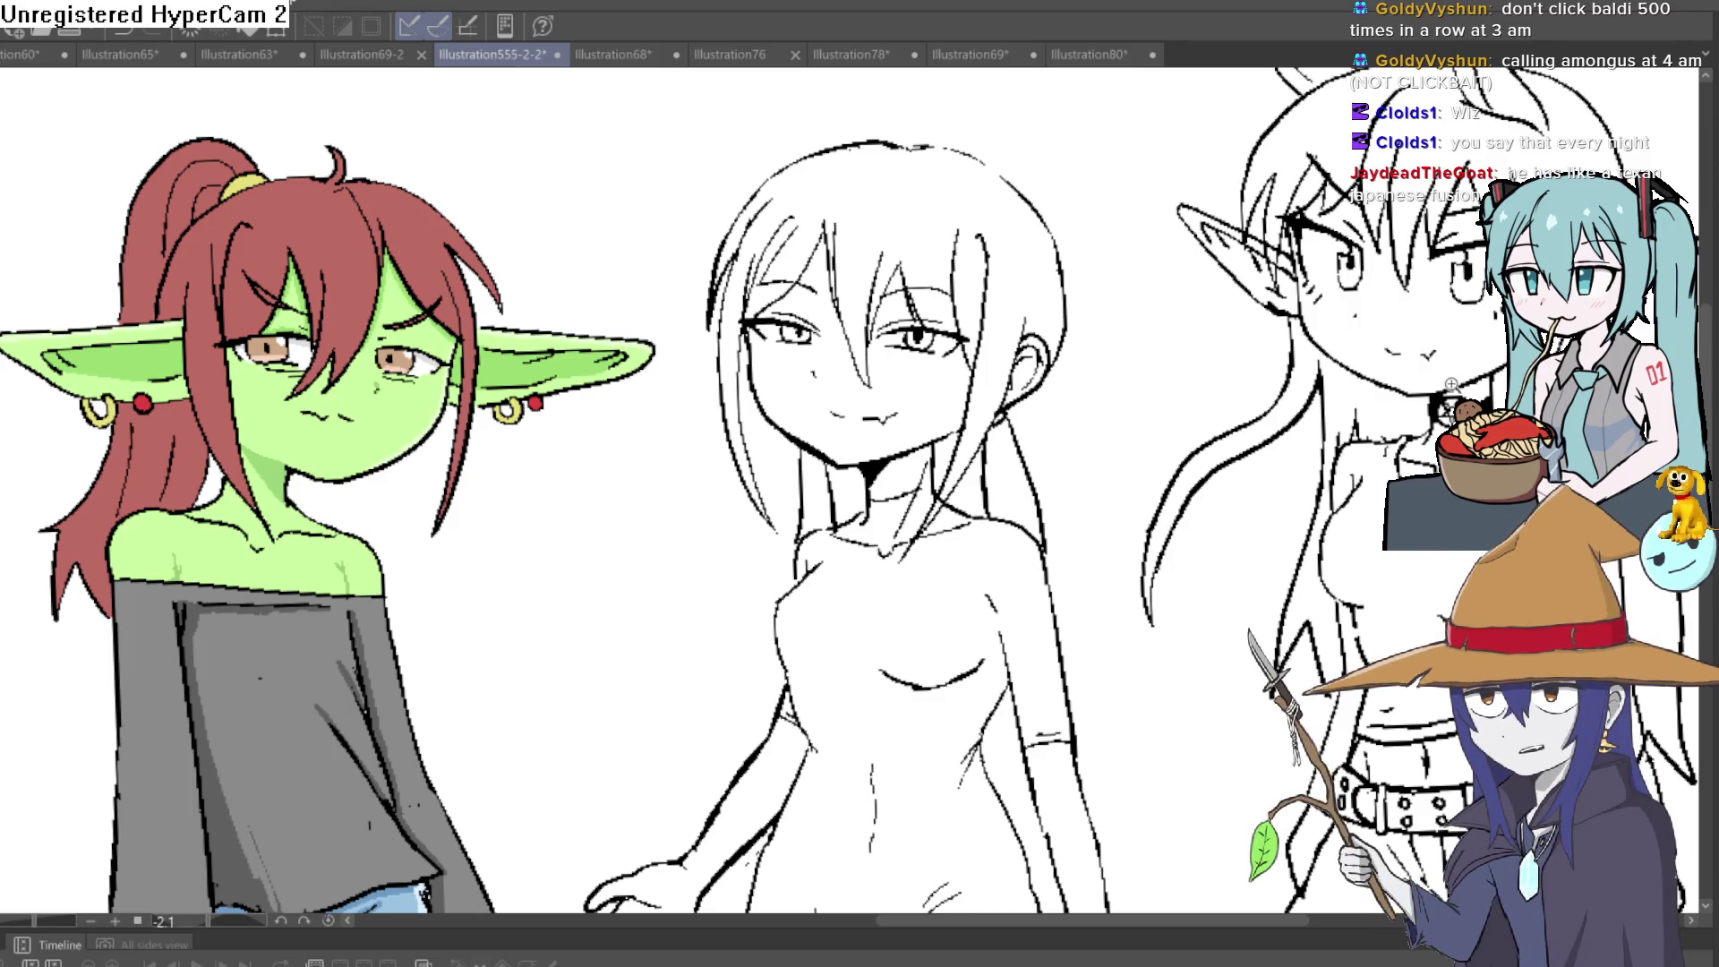
{"action": "scroll", "coordinate": [1473, 394], "scroll_direction": "down", "scroll_amount": 2}
{"action": "scroll", "coordinate": [1473, 394], "scroll_direction": "up", "scroll_amount": 2}
{"action": "left_click_drag", "start_coordinate": [1477, 421], "coordinate": [1136, 433]}
{"action": "scroll", "coordinate": [1135, 432], "scroll_direction": "down", "scroll_amount": 2}
{"action": "scroll", "coordinate": [1093, 411], "scroll_direction": "up", "scroll_amount": 6}
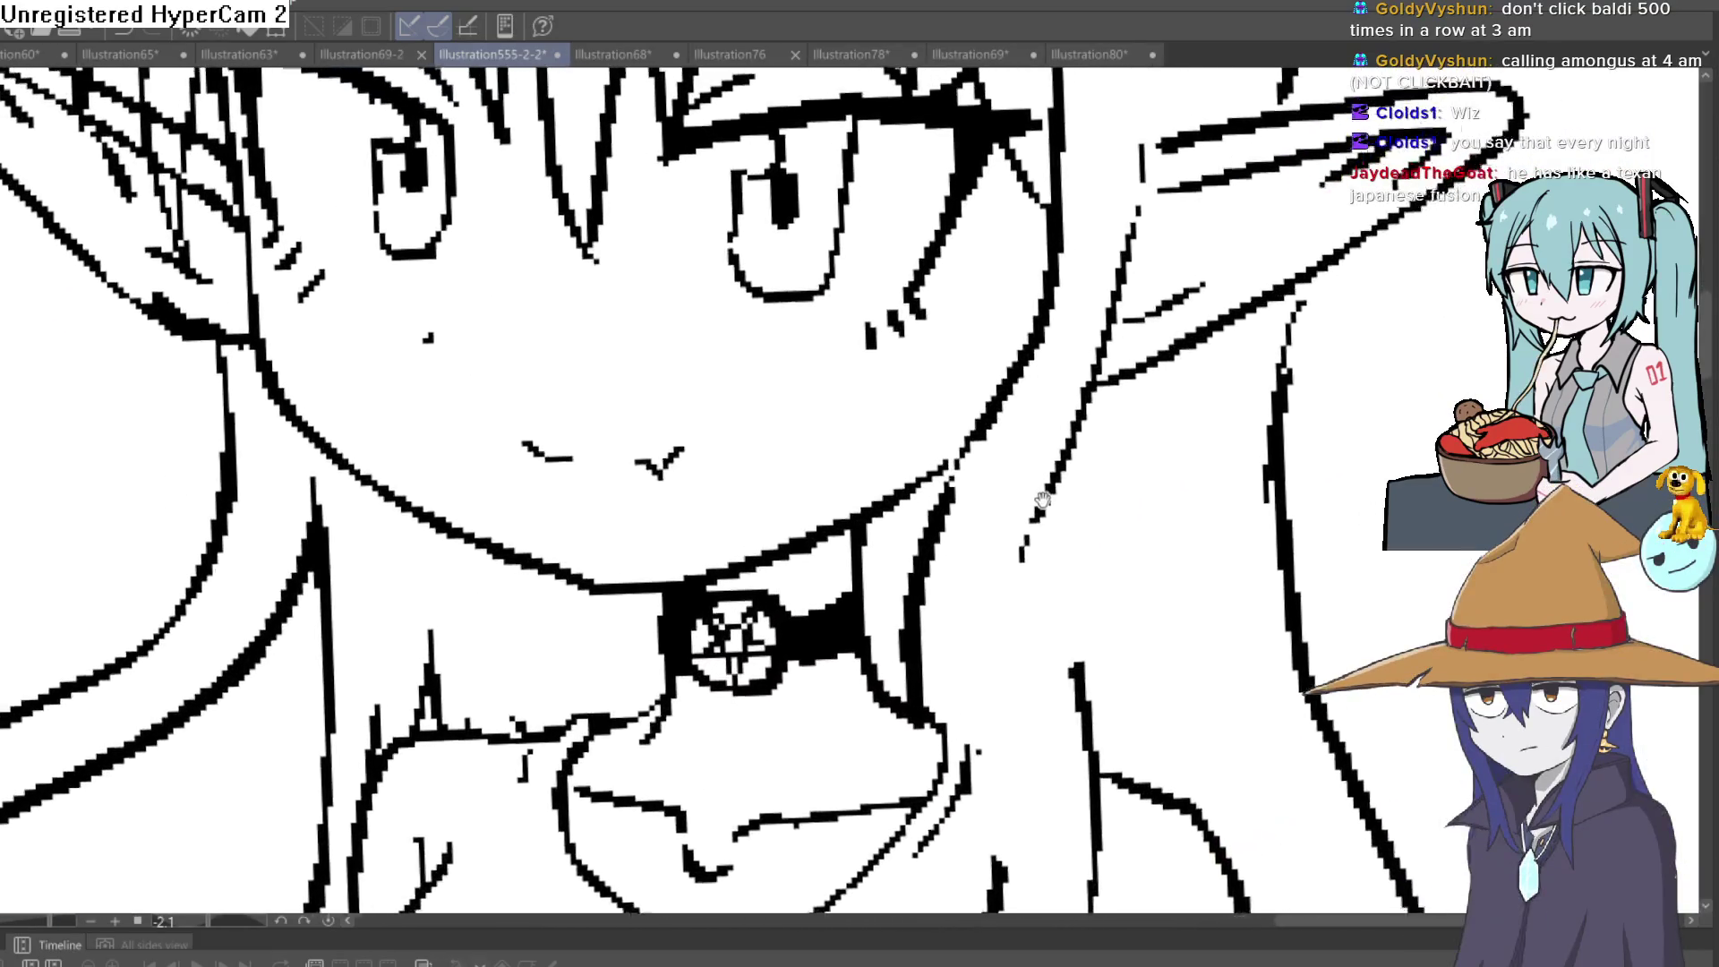
{"action": "scroll", "coordinate": [988, 535], "scroll_direction": "down", "scroll_amount": 2}
{"action": "left_click_drag", "start_coordinate": [987, 535], "coordinate": [1127, 447]}
{"action": "scroll", "coordinate": [1126, 448], "scroll_direction": "up", "scroll_amount": 3}
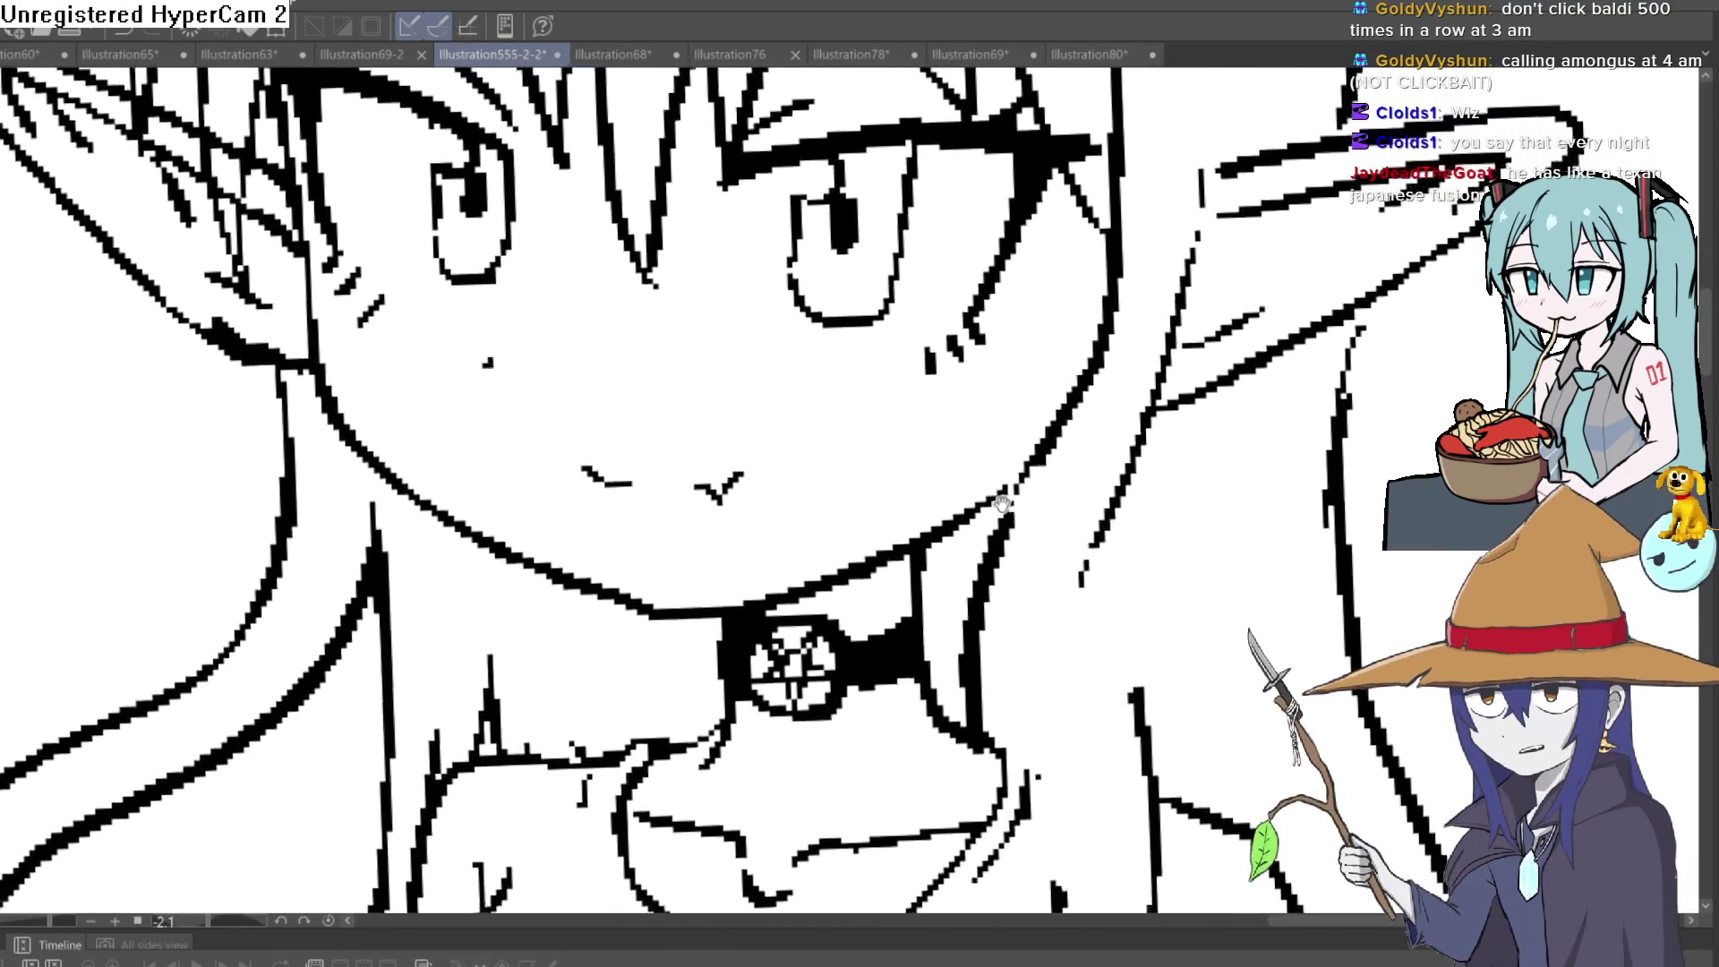
{"action": "scroll", "coordinate": [1127, 448], "scroll_direction": "down", "scroll_amount": 5}
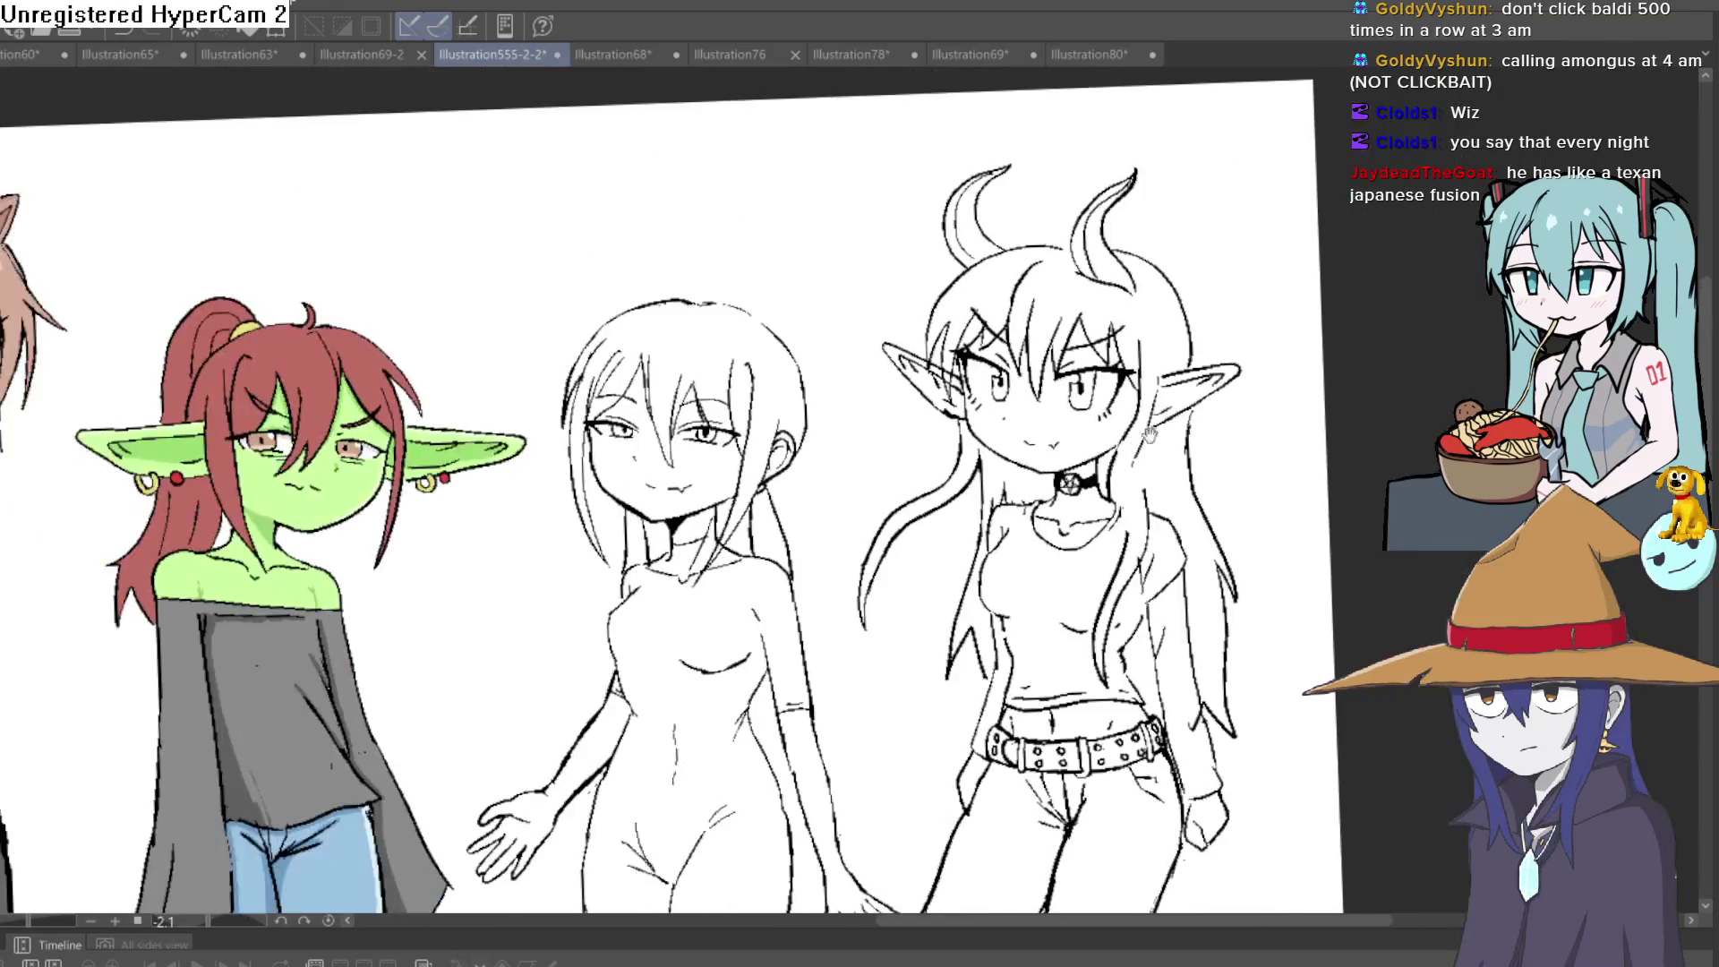
{"action": "scroll", "coordinate": [1239, 320], "scroll_direction": "down", "scroll_amount": 2}
{"action": "scroll", "coordinate": [1040, 388], "scroll_direction": "up", "scroll_amount": 4}
{"action": "mouse_move", "coordinate": [1040, 388]}
{"action": "left_mouse_down"}
{"action": "mouse_move", "coordinate": [959, 326]}
{"action": "mouse_move", "coordinate": [990, 448]}
{"action": "left_mouse_up"}
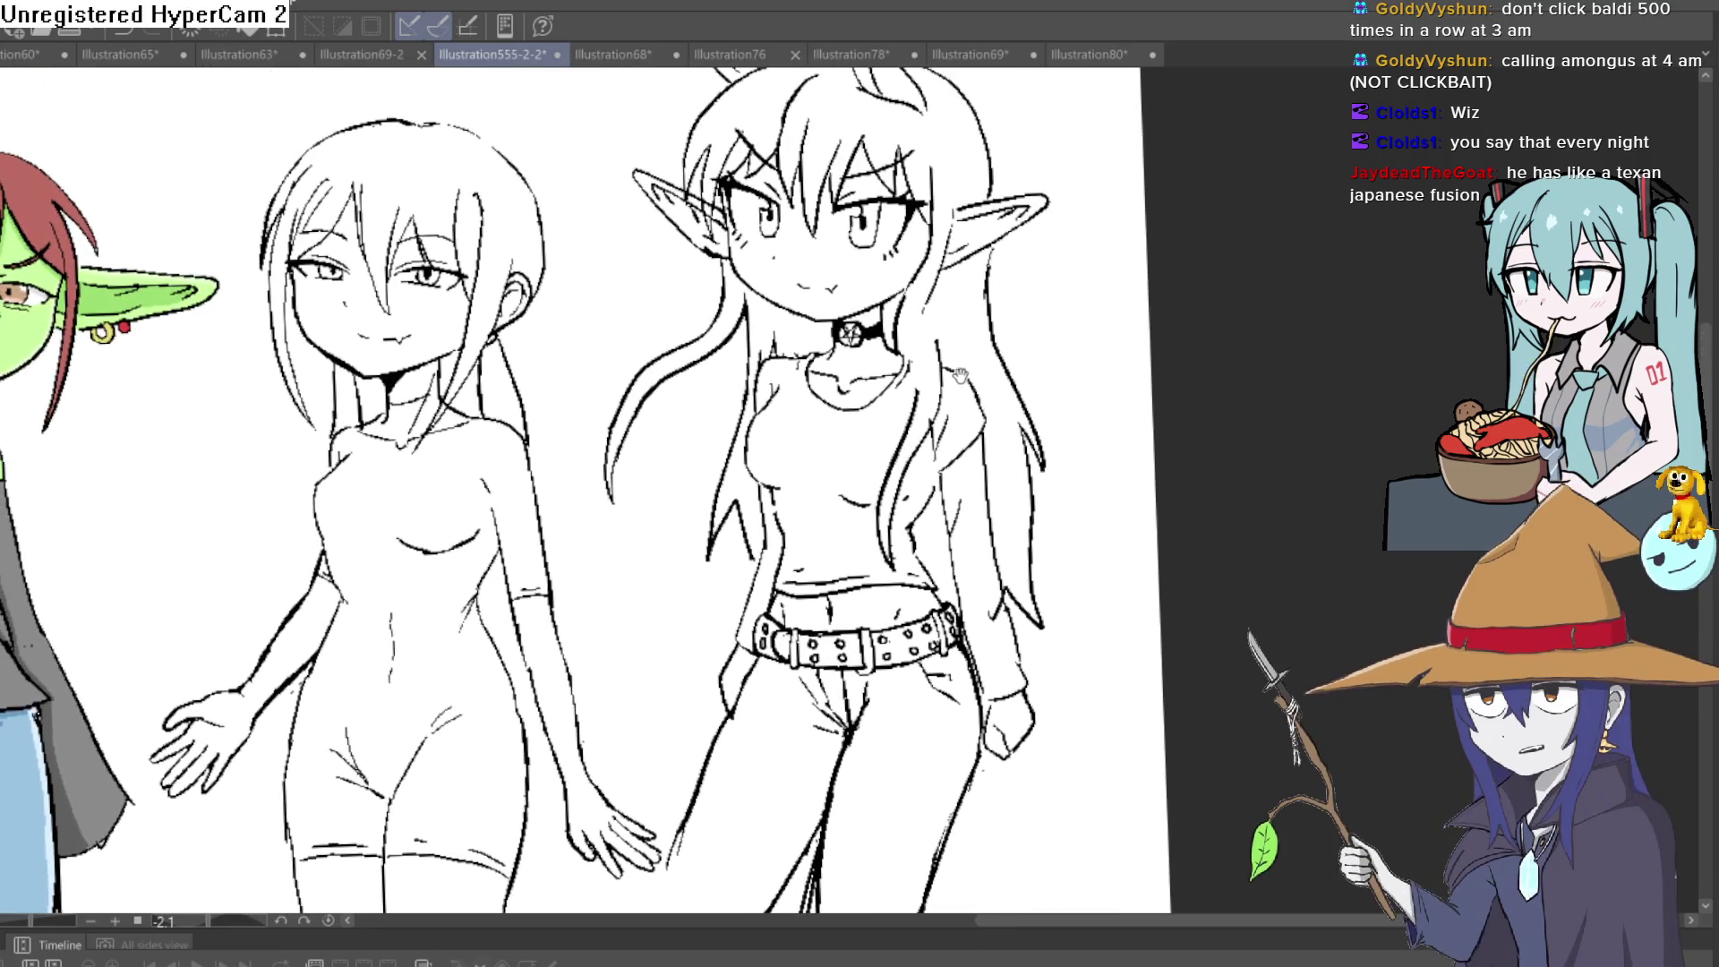
{"action": "left_click_drag", "start_coordinate": [1024, 555], "coordinate": [1003, 495]}
{"action": "scroll", "coordinate": [1014, 423], "scroll_direction": "up", "scroll_amount": 1}
{"action": "scroll", "coordinate": [926, 316], "scroll_direction": "up", "scroll_amount": 2}
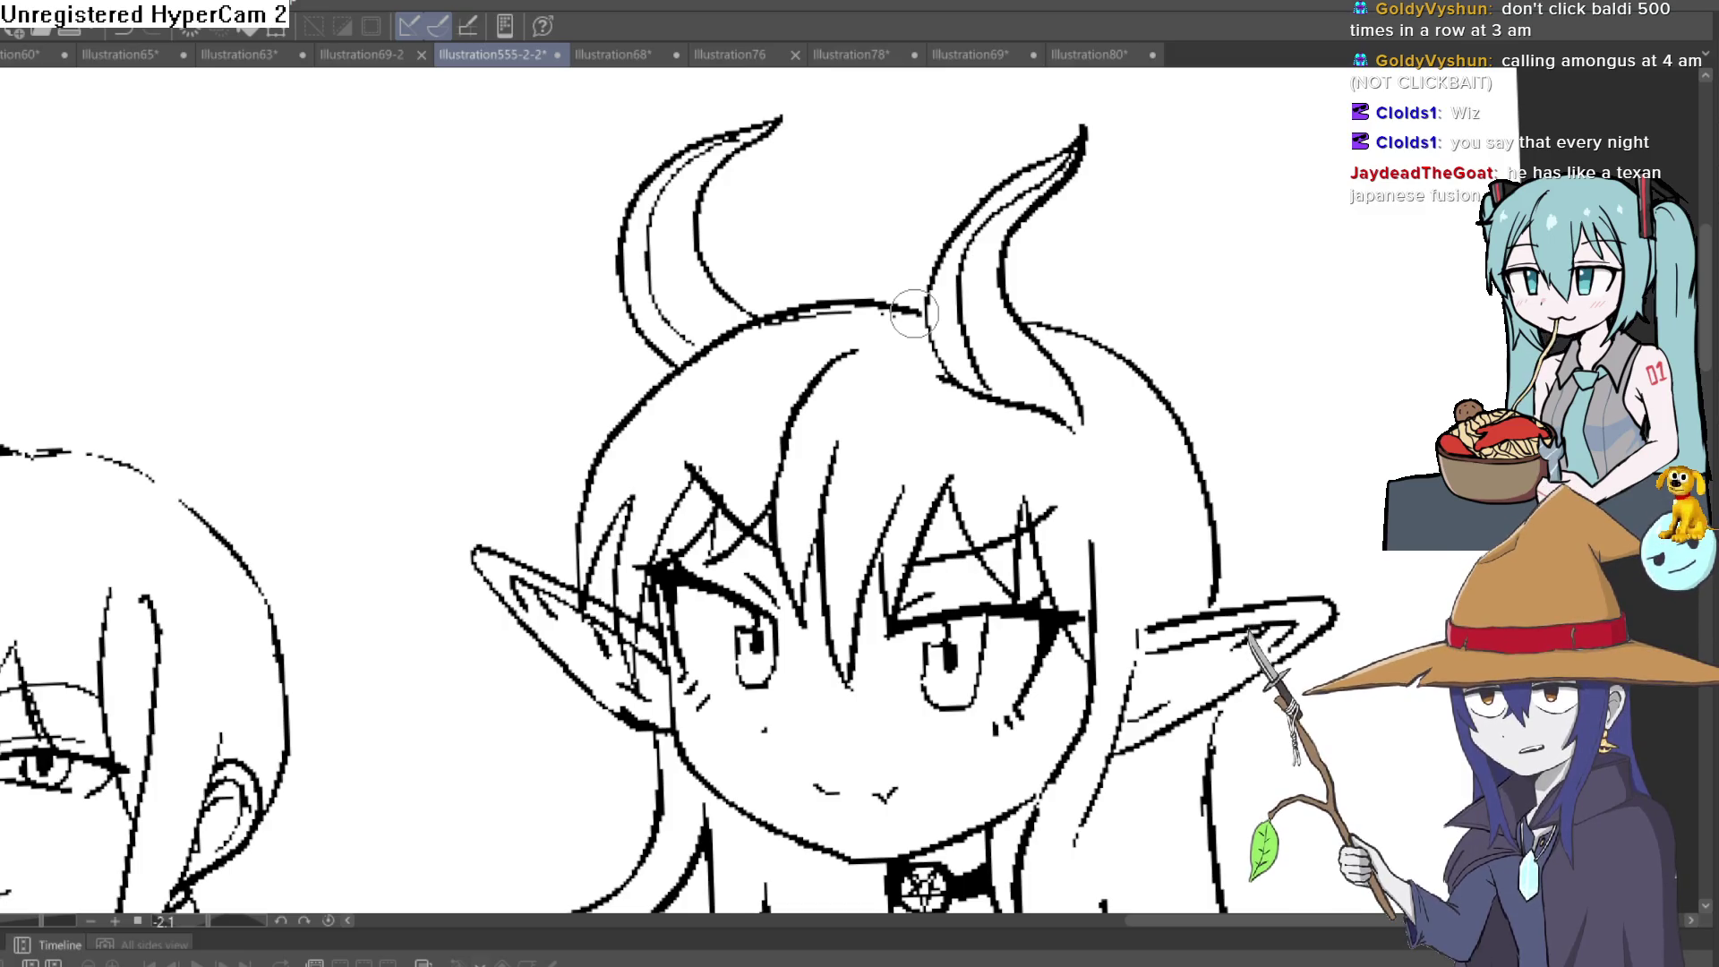
Erase stray pixels on the head outline and retrace the top between the horns more thickly
{"action": "scroll", "coordinate": [837, 318], "scroll_direction": "up", "scroll_amount": 2}
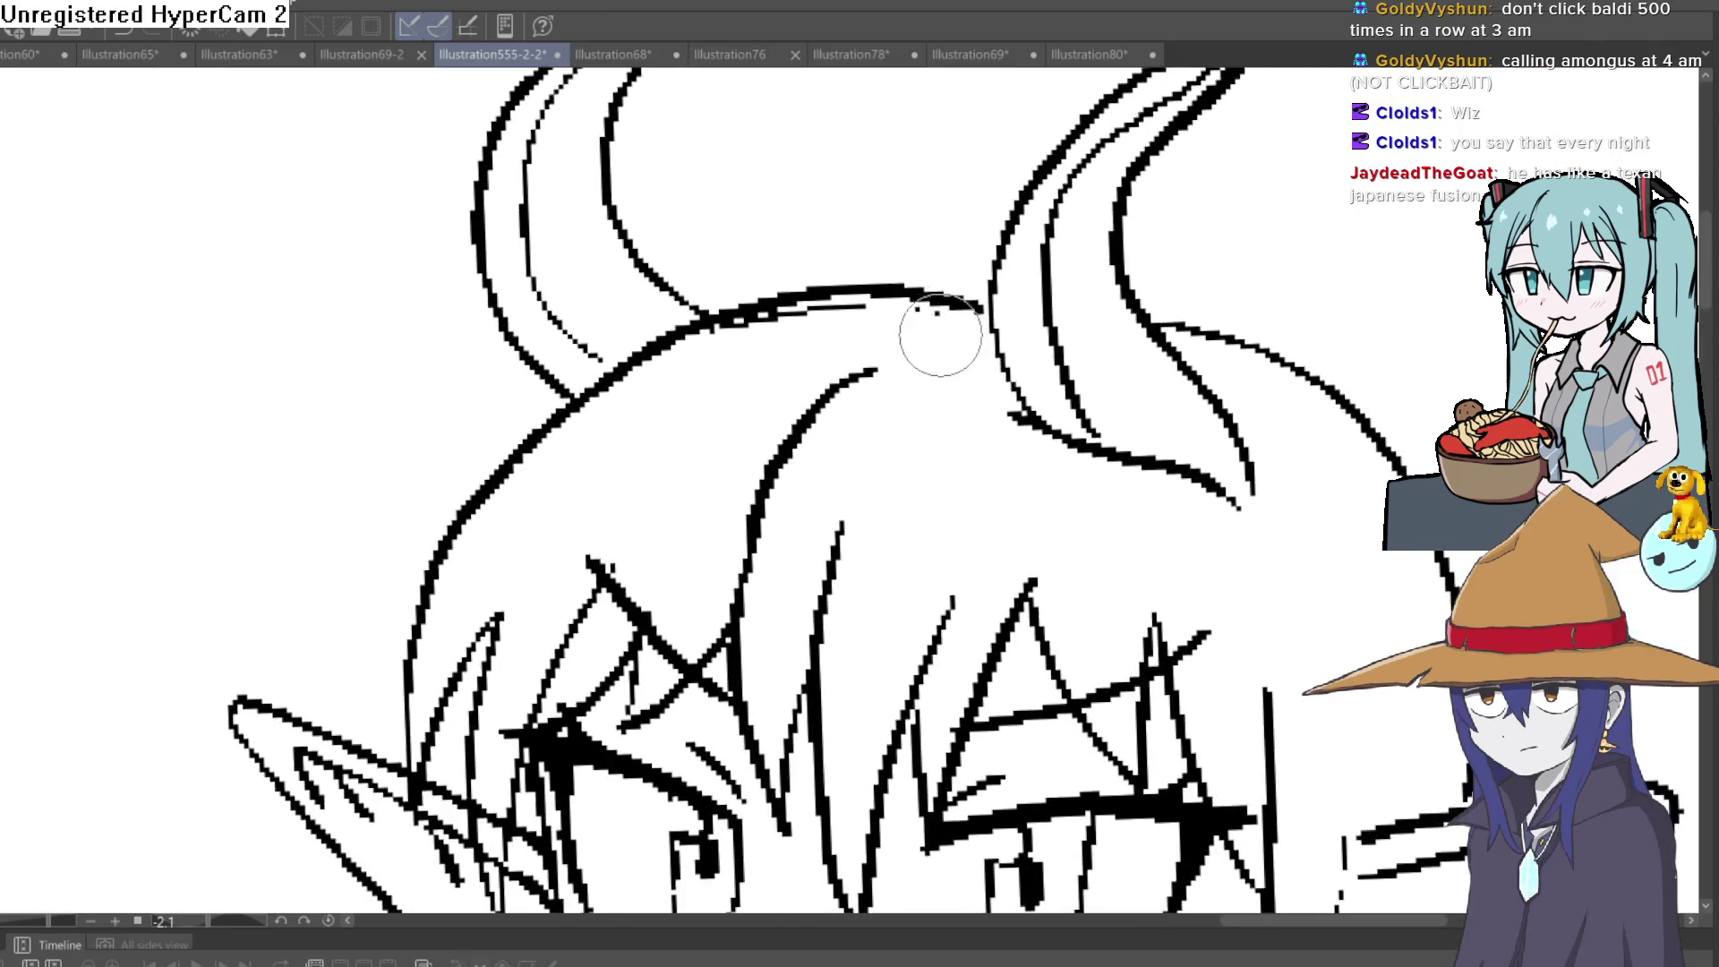
{"action": "mouse_move", "coordinate": [835, 308]}
{"action": "left_mouse_down"}
{"action": "mouse_move", "coordinate": [768, 288]}
{"action": "mouse_move", "coordinate": [660, 365]}
{"action": "mouse_move", "coordinate": [843, 307]}
{"action": "mouse_move", "coordinate": [664, 361]}
{"action": "left_mouse_up"}
{"action": "scroll", "coordinate": [1014, 334], "scroll_direction": "down", "scroll_amount": 3}
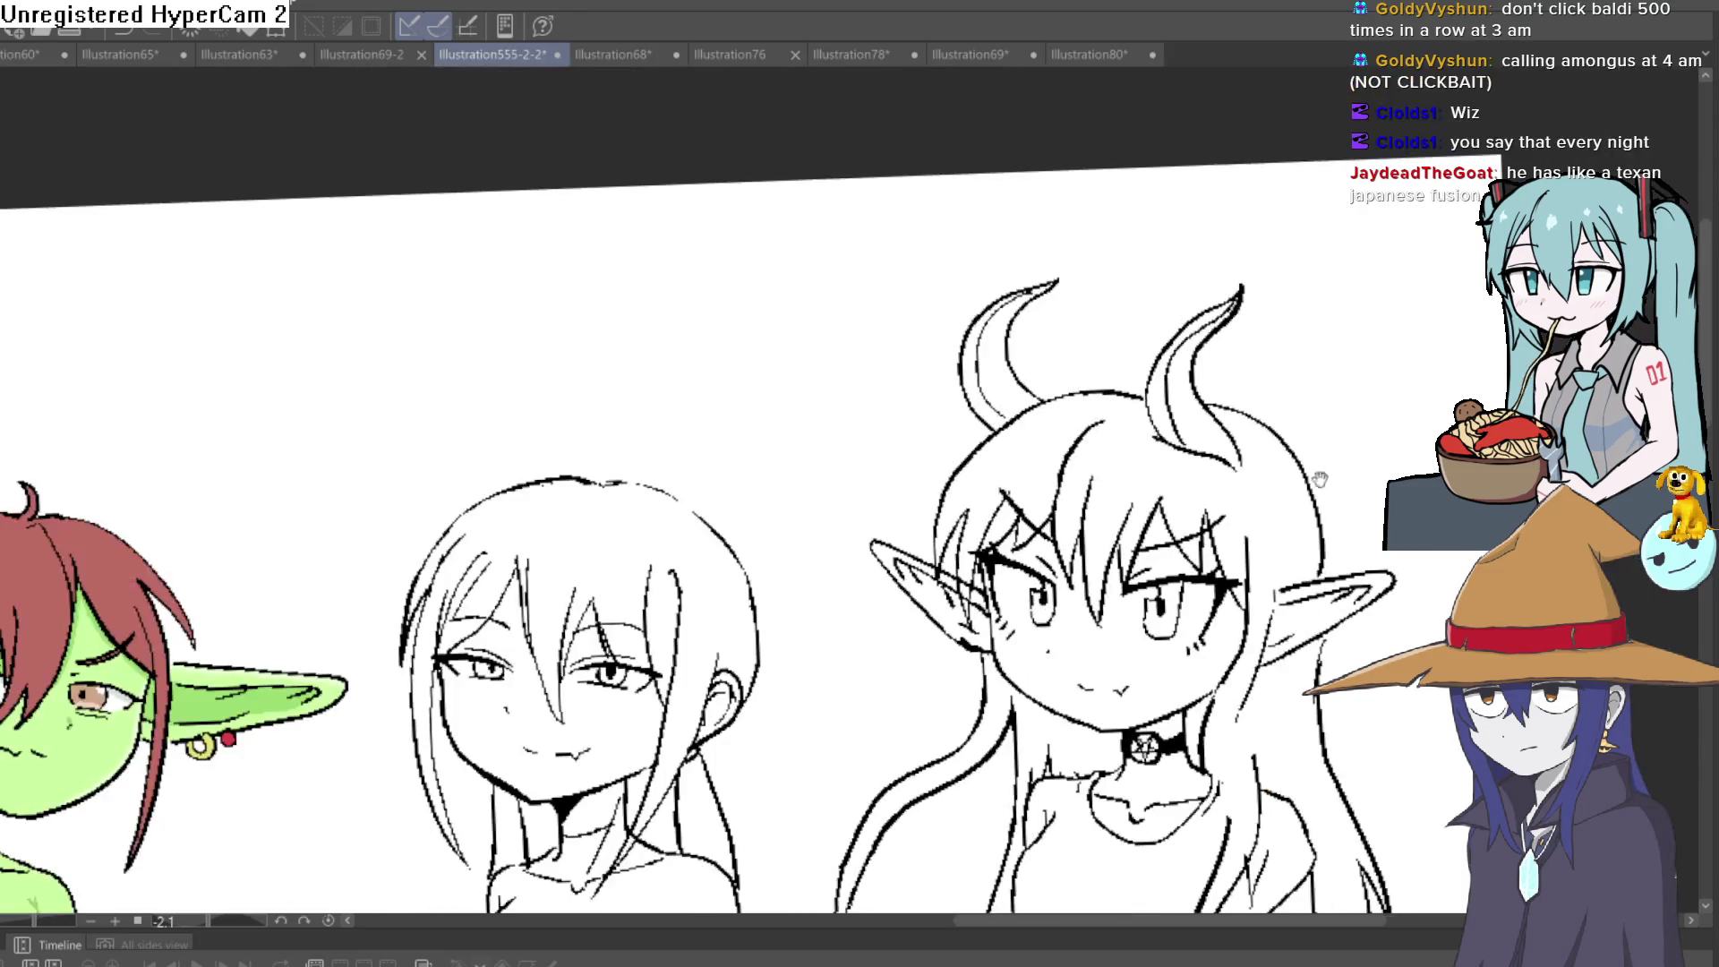
{"action": "scroll", "coordinate": [704, 209], "scroll_direction": "up", "scroll_amount": 2}
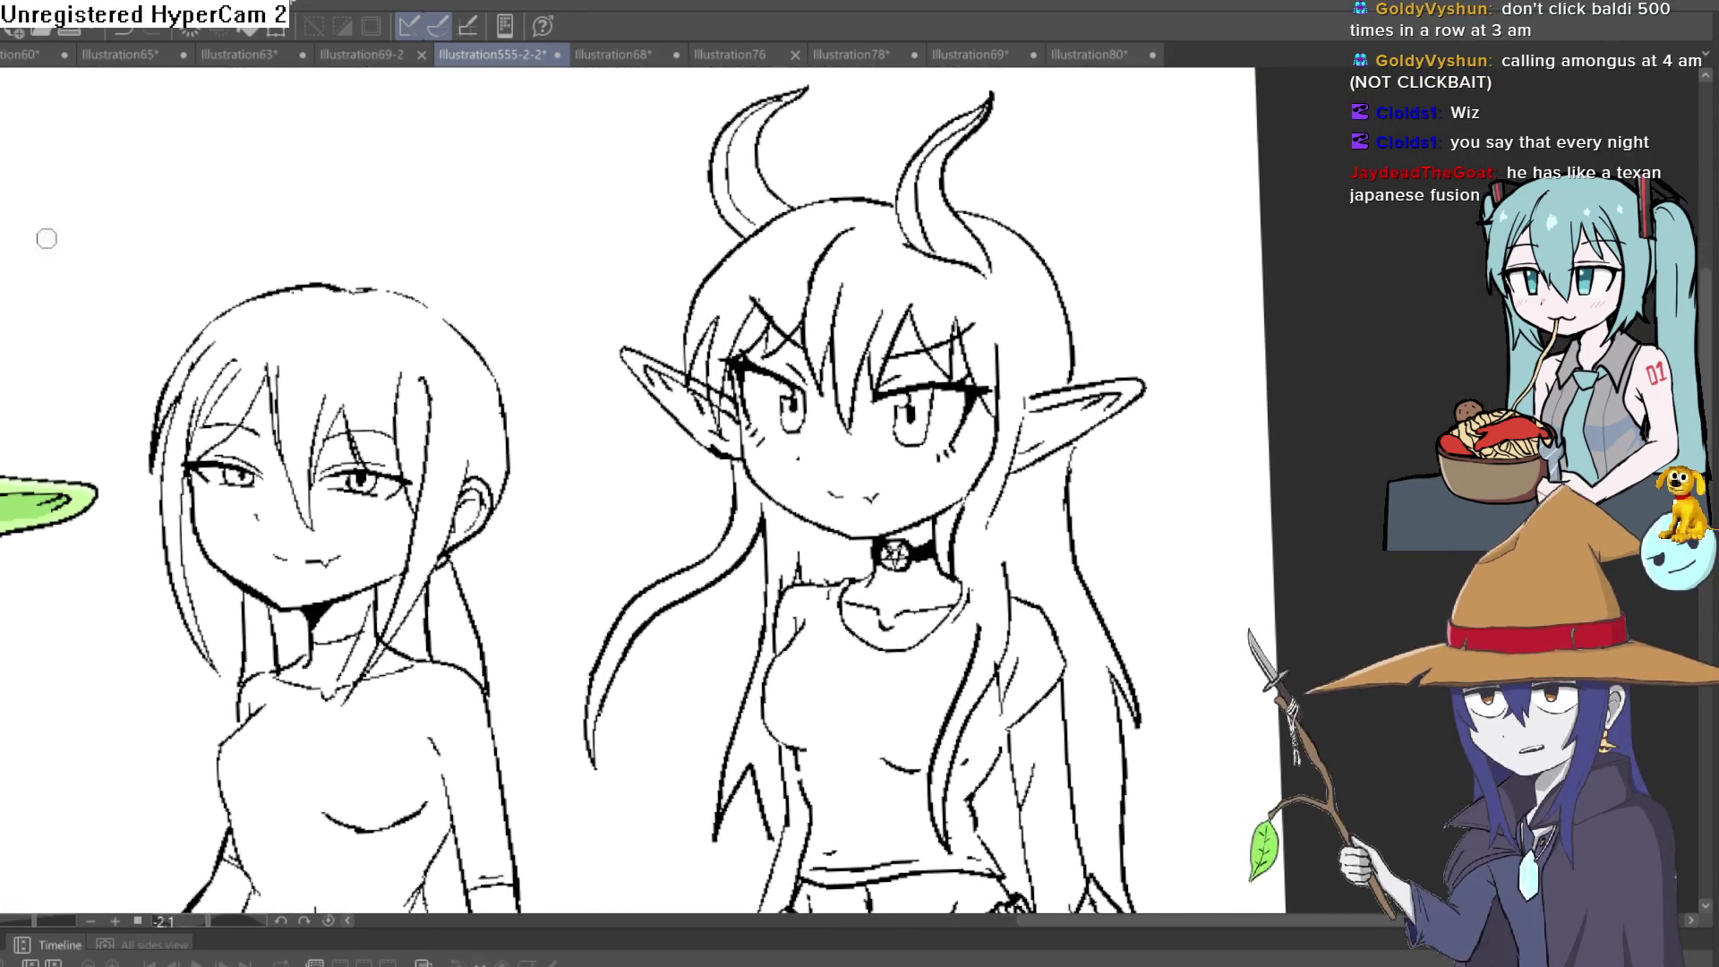
{"action": "scroll", "coordinate": [886, 224], "scroll_direction": "up", "scroll_amount": 3}
{"action": "left_click_drag", "start_coordinate": [877, 247], "coordinate": [729, 250]}
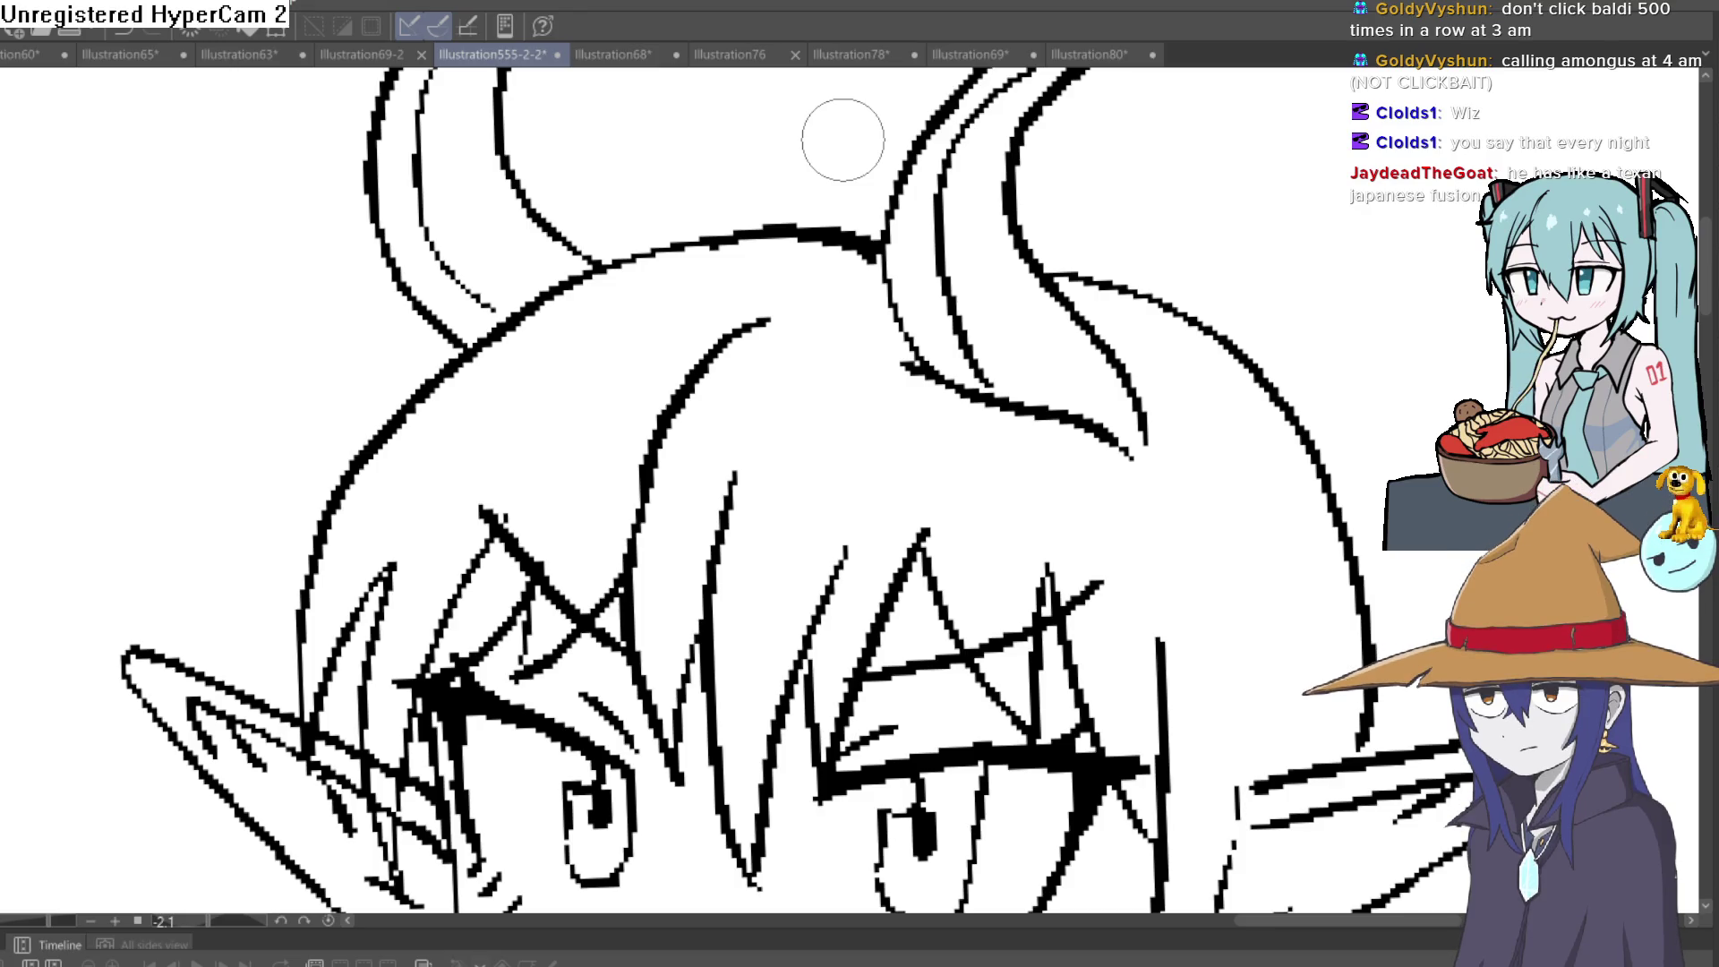
{"action": "scroll", "coordinate": [1002, 456], "scroll_direction": "down", "scroll_amount": 5}
{"action": "mouse_move", "coordinate": [1138, 263]}
{"action": "left_mouse_down"}
{"action": "mouse_move", "coordinate": [1113, 364]}
{"action": "mouse_move", "coordinate": [1116, 299]}
{"action": "mouse_move", "coordinate": [1065, 367]}
{"action": "mouse_move", "coordinate": [979, 359]}
{"action": "left_mouse_up"}
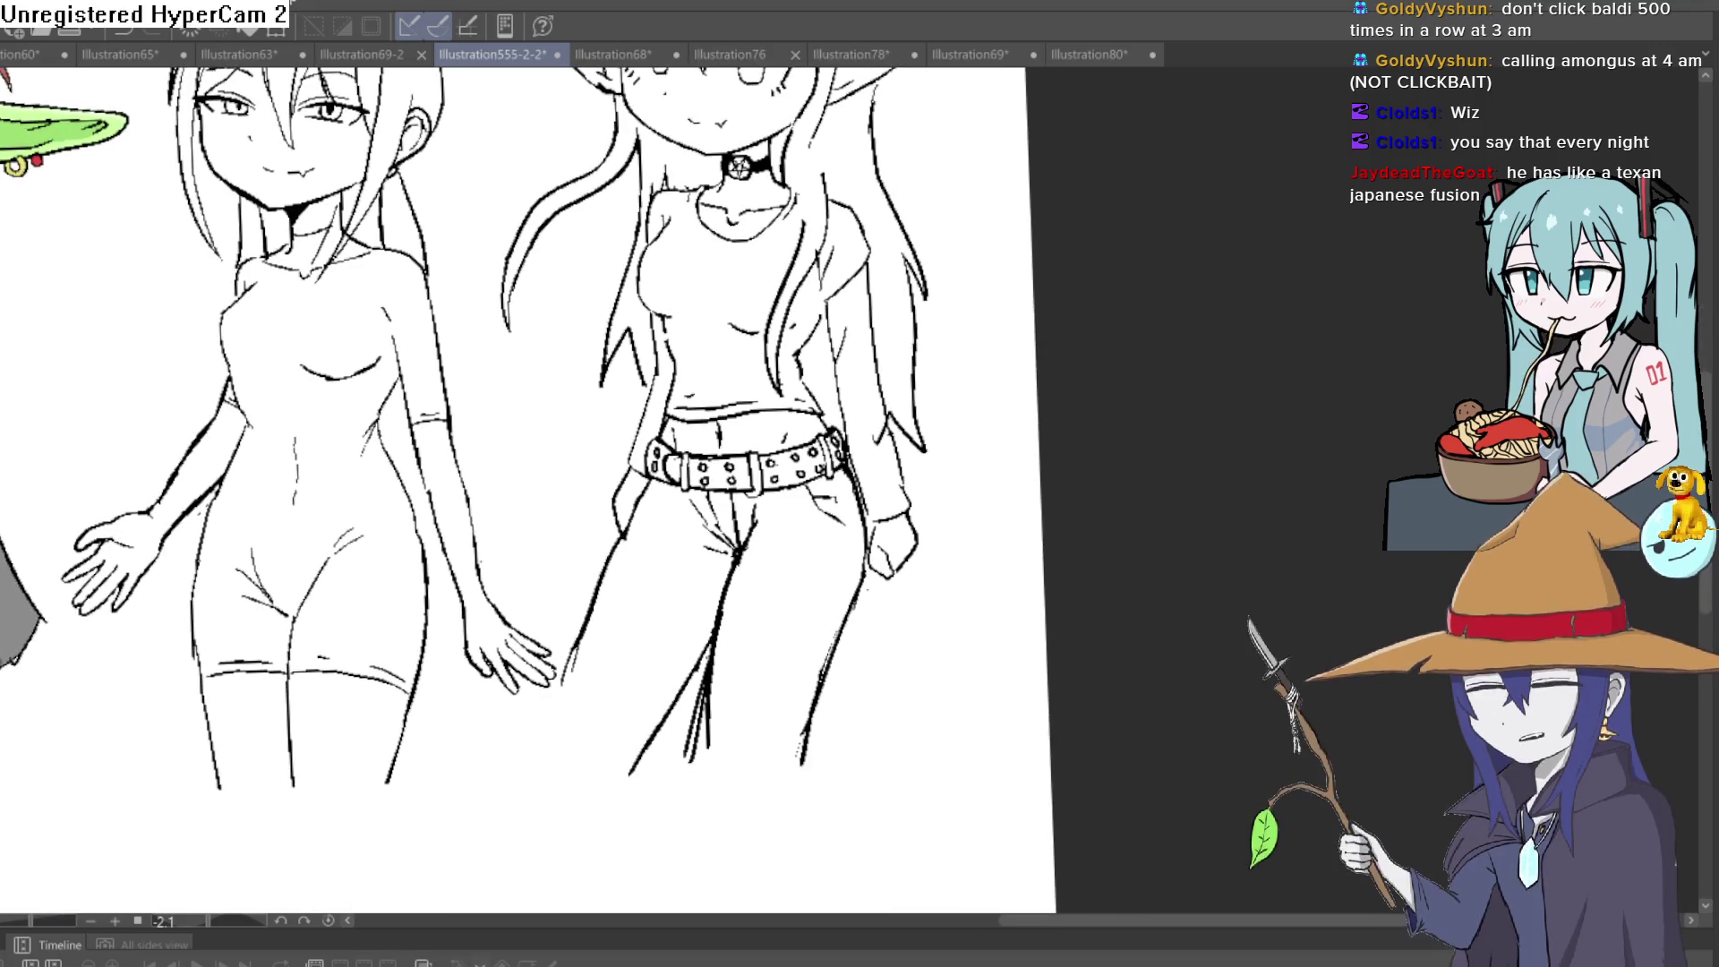
Lasso the hanging arm beside the belt and transform it slightly lower
{"action": "left_click_drag", "start_coordinate": [898, 421], "coordinate": [812, 349]}
{"action": "scroll", "coordinate": [694, 323], "scroll_direction": "up", "scroll_amount": 2}
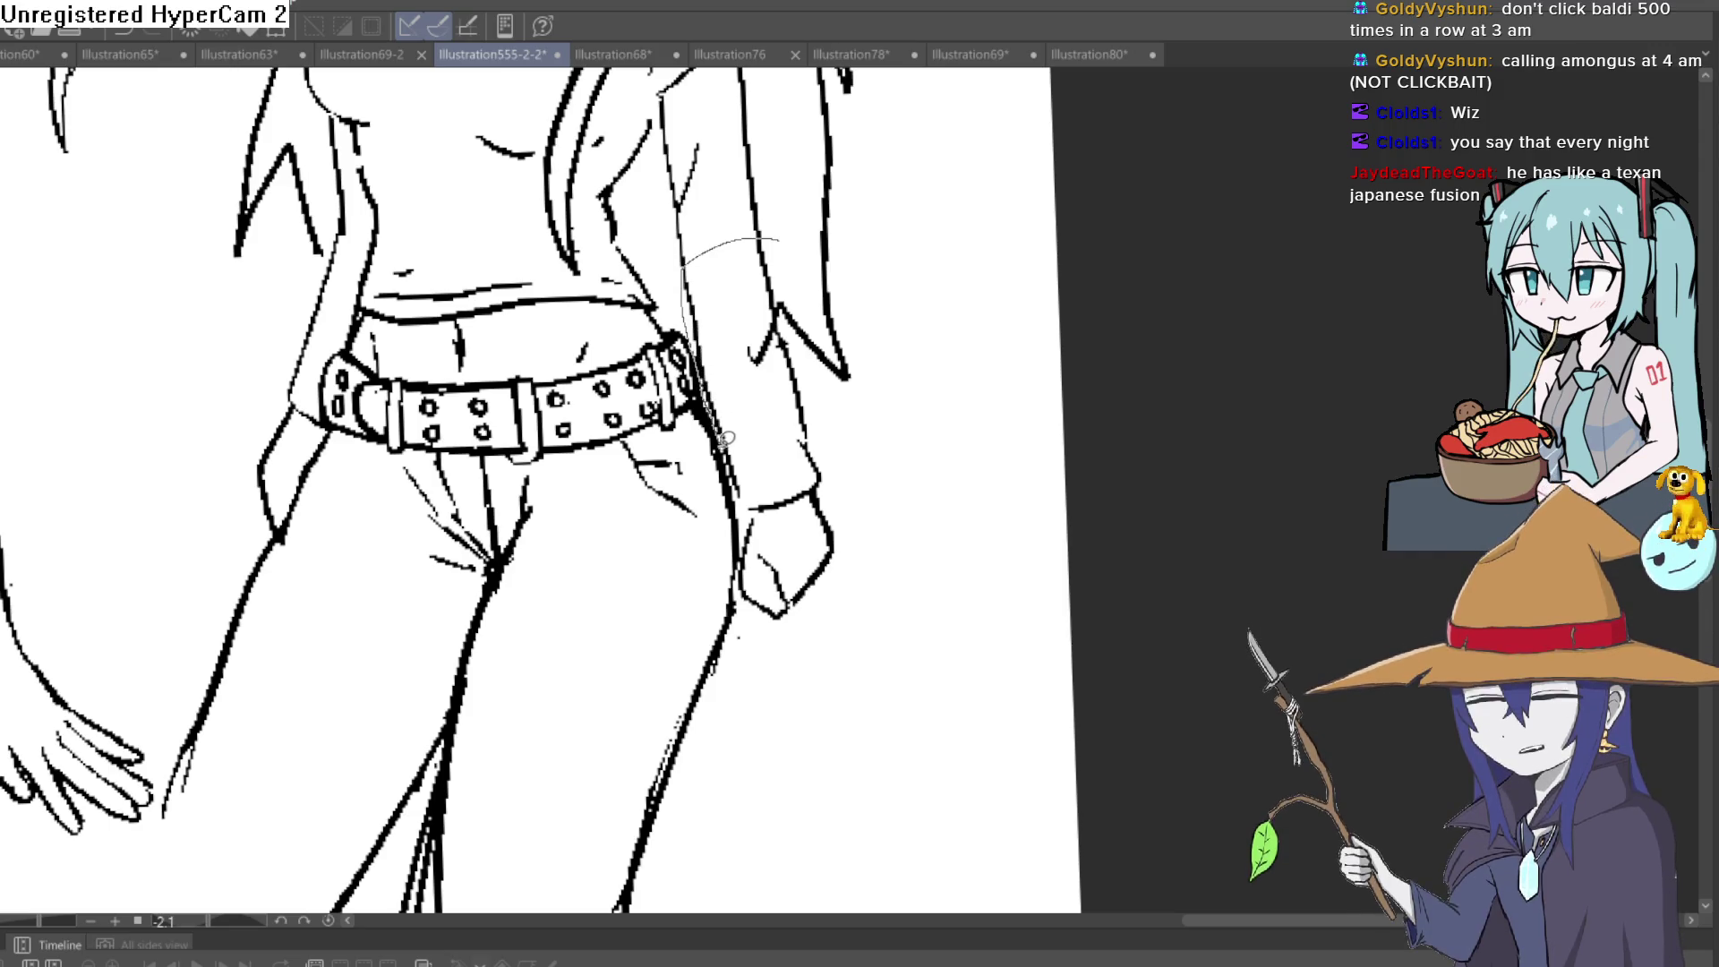
{"action": "mouse_move", "coordinate": [694, 322]}
{"action": "left_mouse_down"}
{"action": "mouse_move", "coordinate": [741, 606]}
{"action": "mouse_move", "coordinate": [859, 415]}
{"action": "left_mouse_up"}
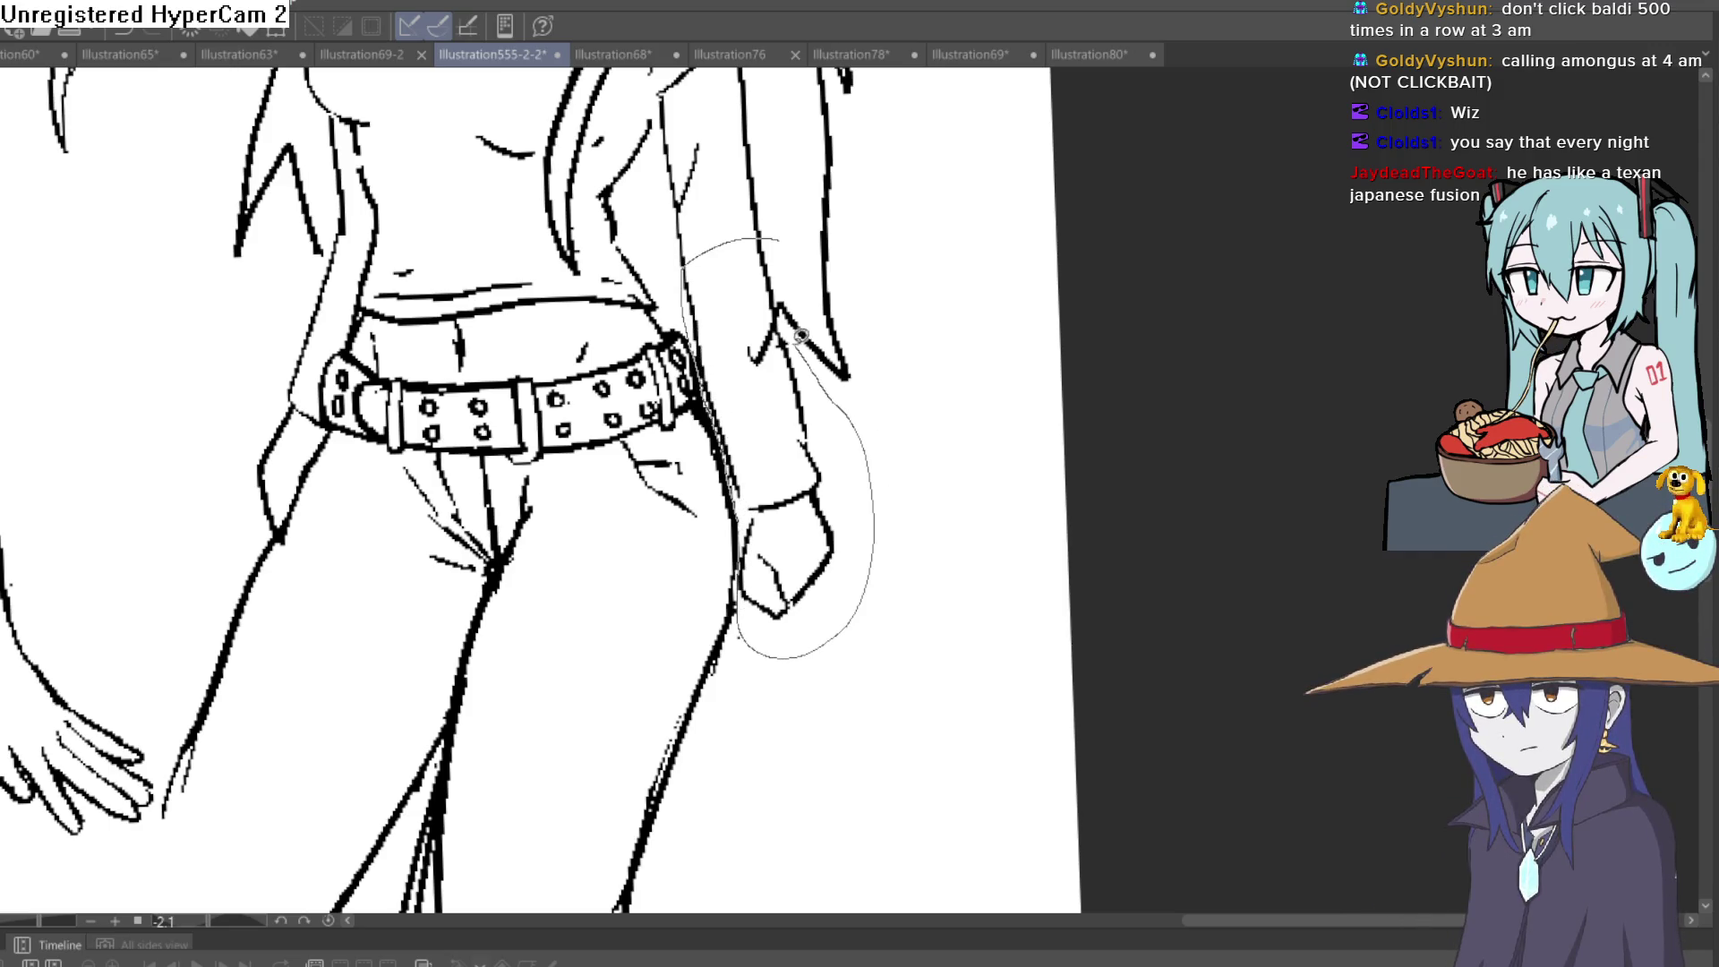
{"action": "left_click_drag", "start_coordinate": [801, 336], "coordinate": [797, 300]}
{"action": "key", "text": "ctrl+t"}
{"action": "left_click_drag", "start_coordinate": [816, 475], "coordinate": [824, 524]}
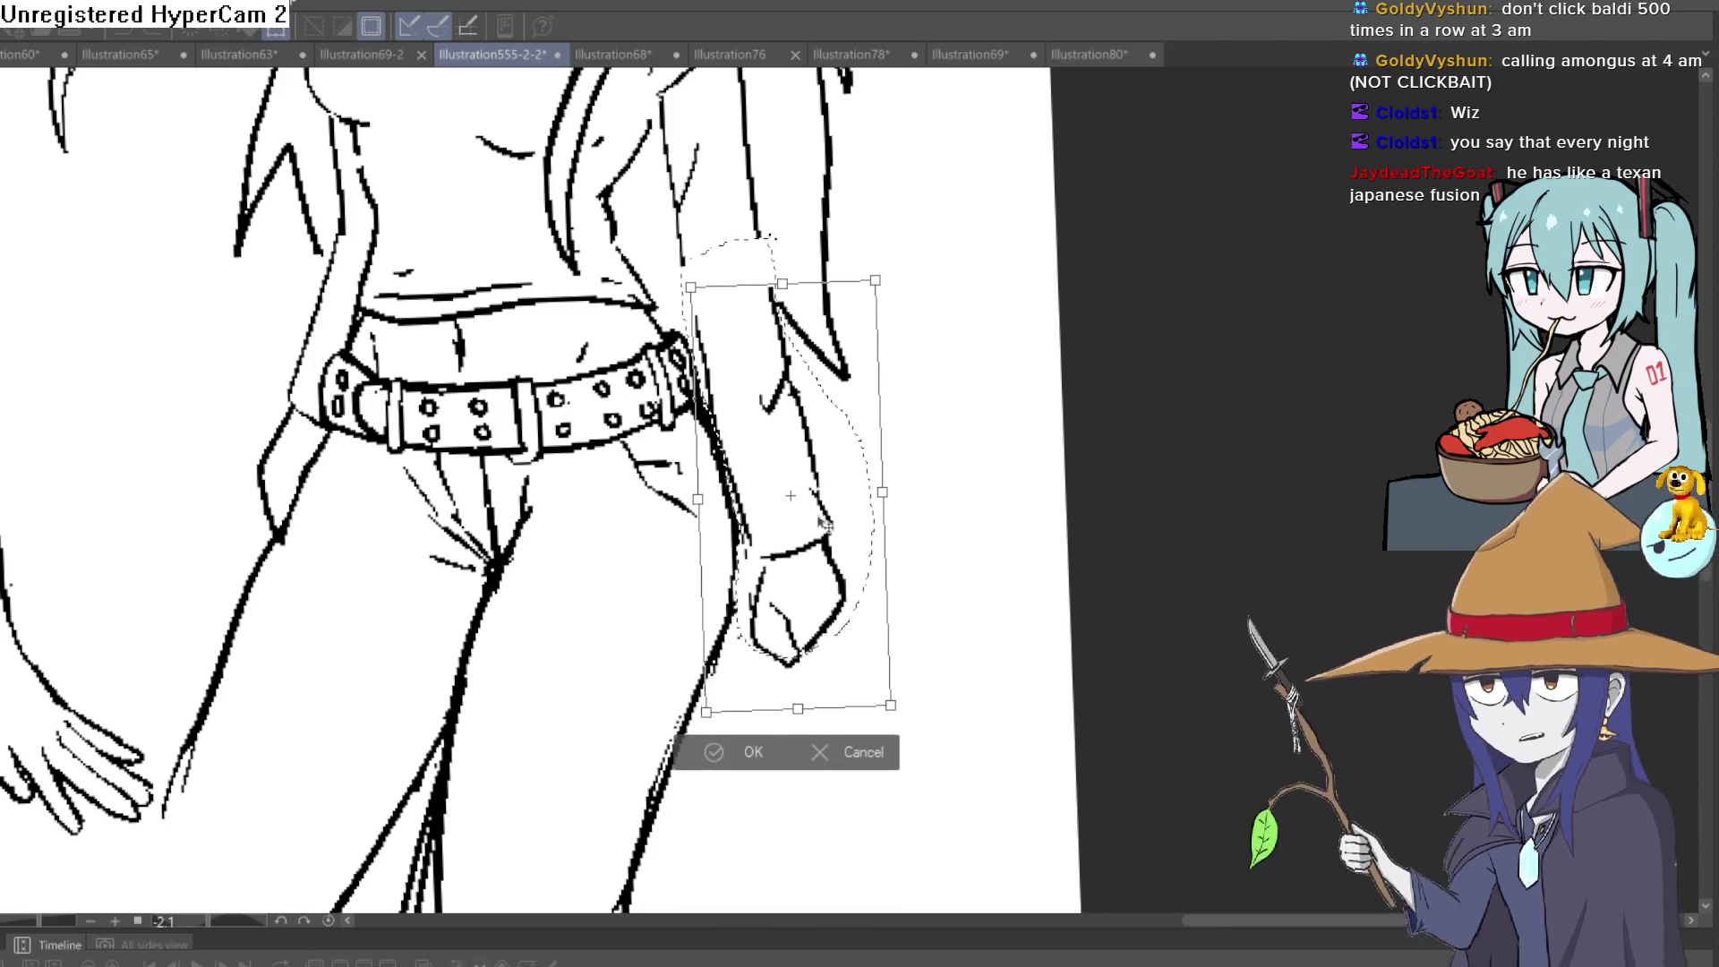
{"action": "key", "text": "Return"}
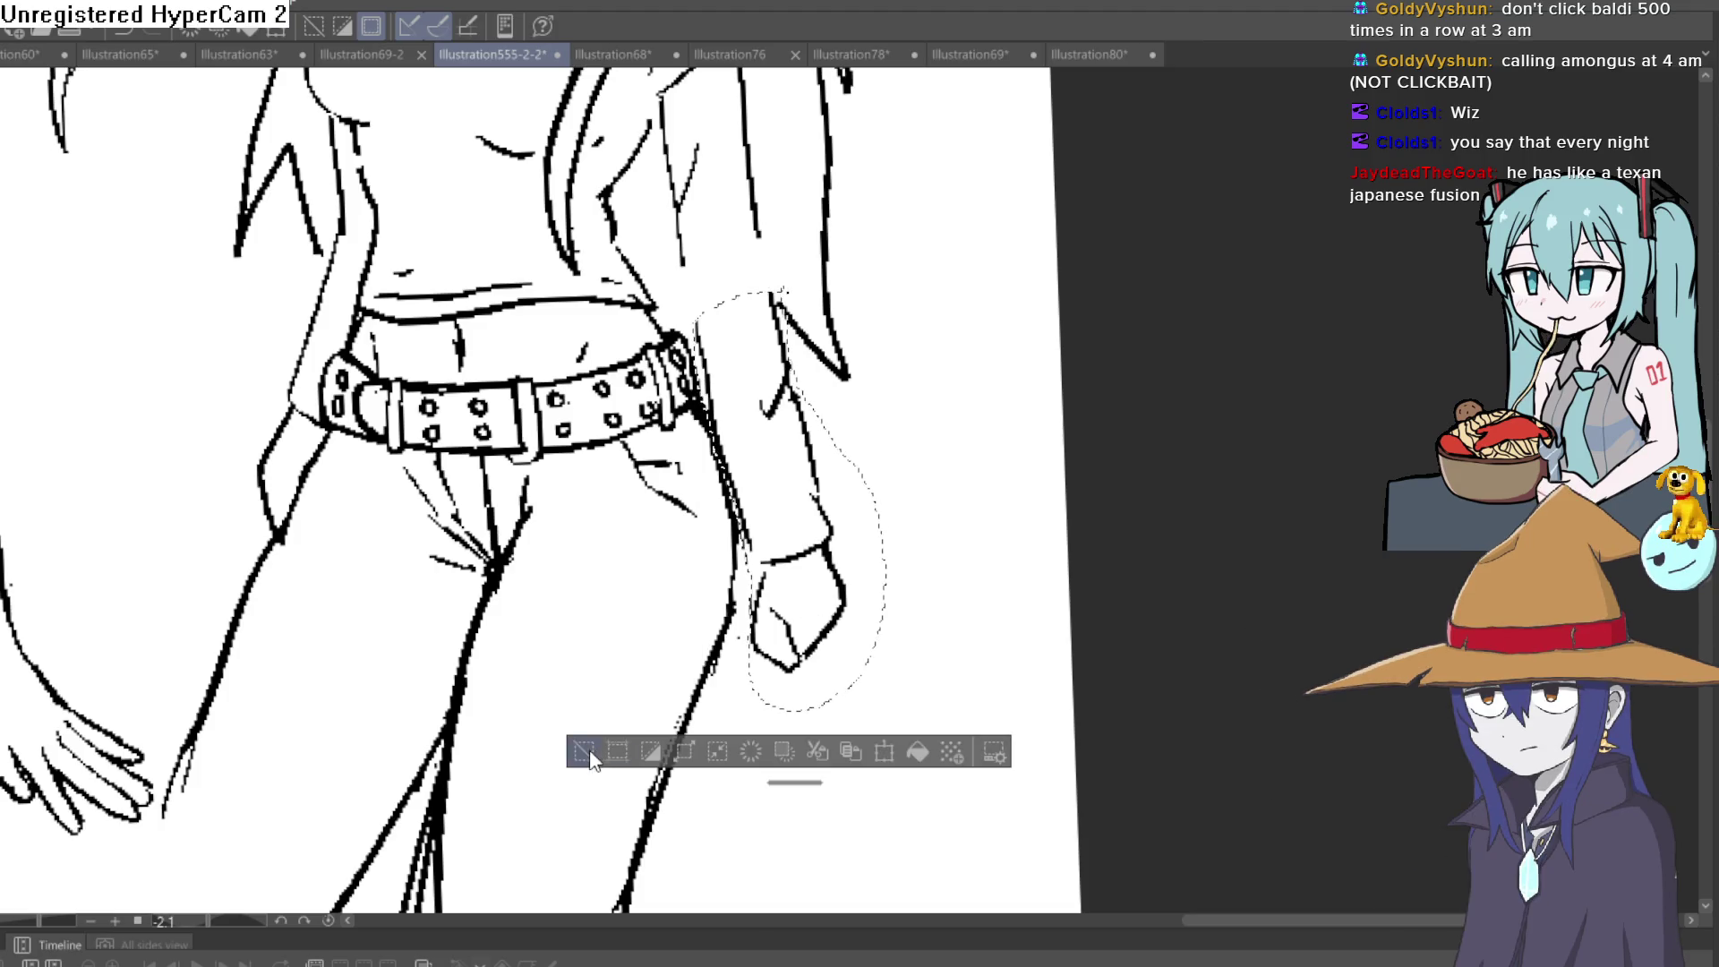
{"action": "left_click", "coordinate": [590, 755]}
Erase a short stretch of the arm outline and redraw the gap
{"action": "left_click_drag", "start_coordinate": [873, 294], "coordinate": [814, 331]}
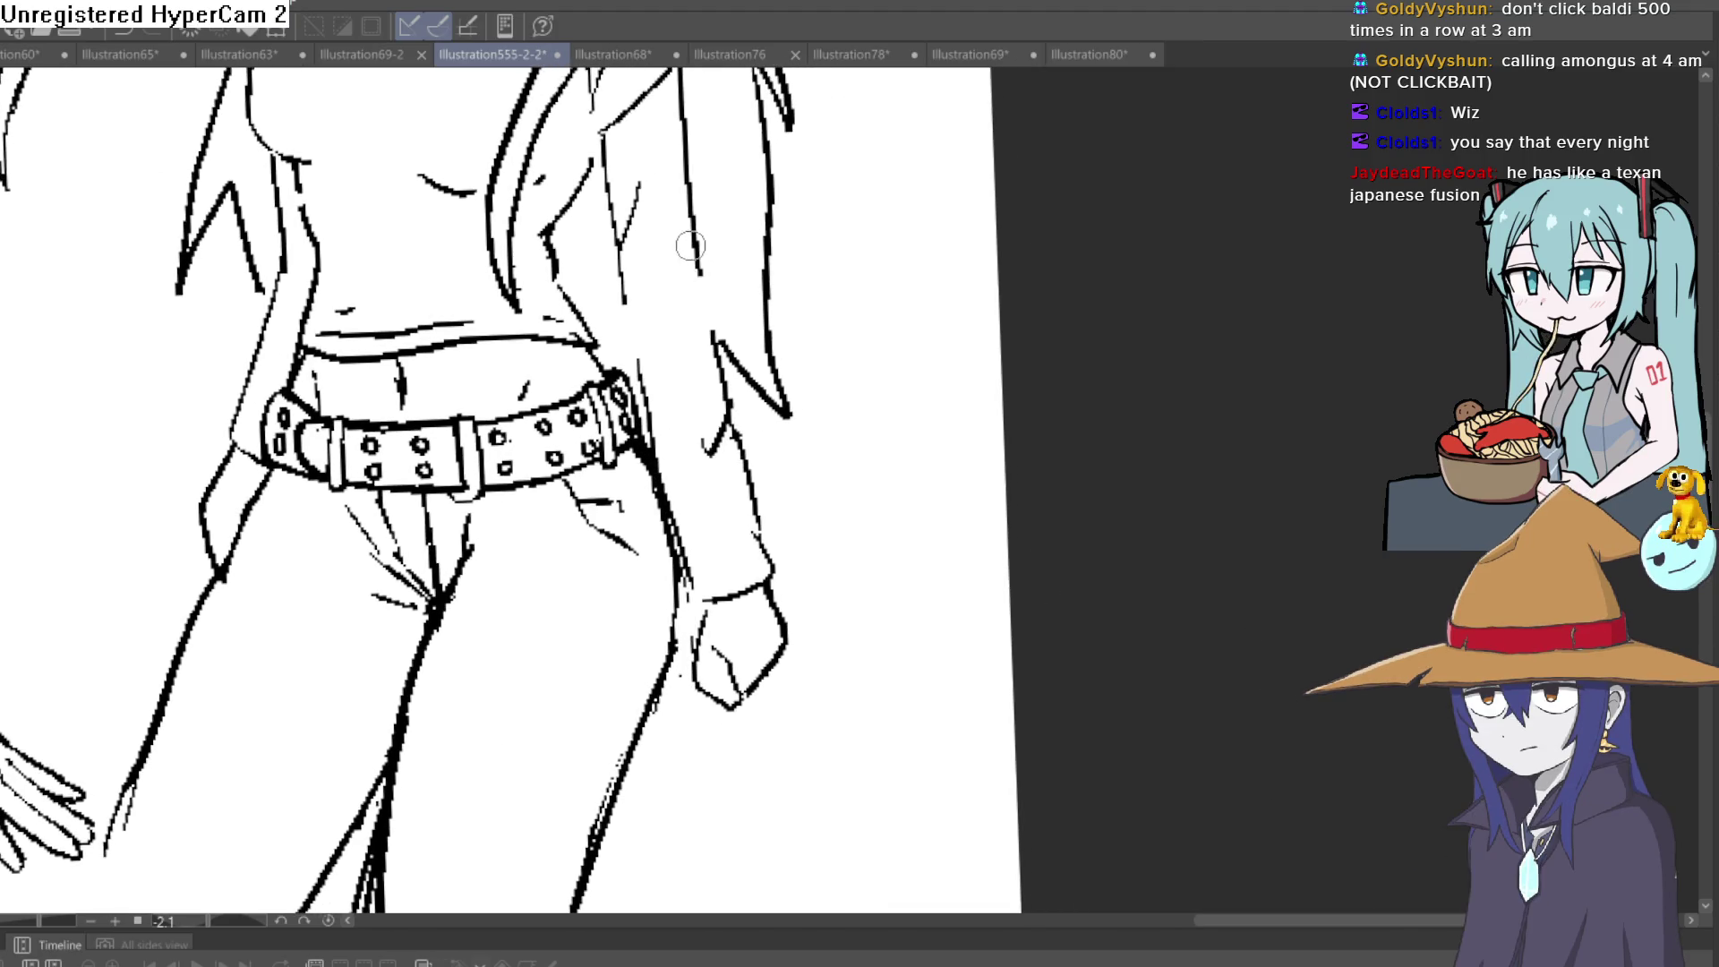
{"action": "left_click_drag", "start_coordinate": [712, 318], "coordinate": [703, 273]}
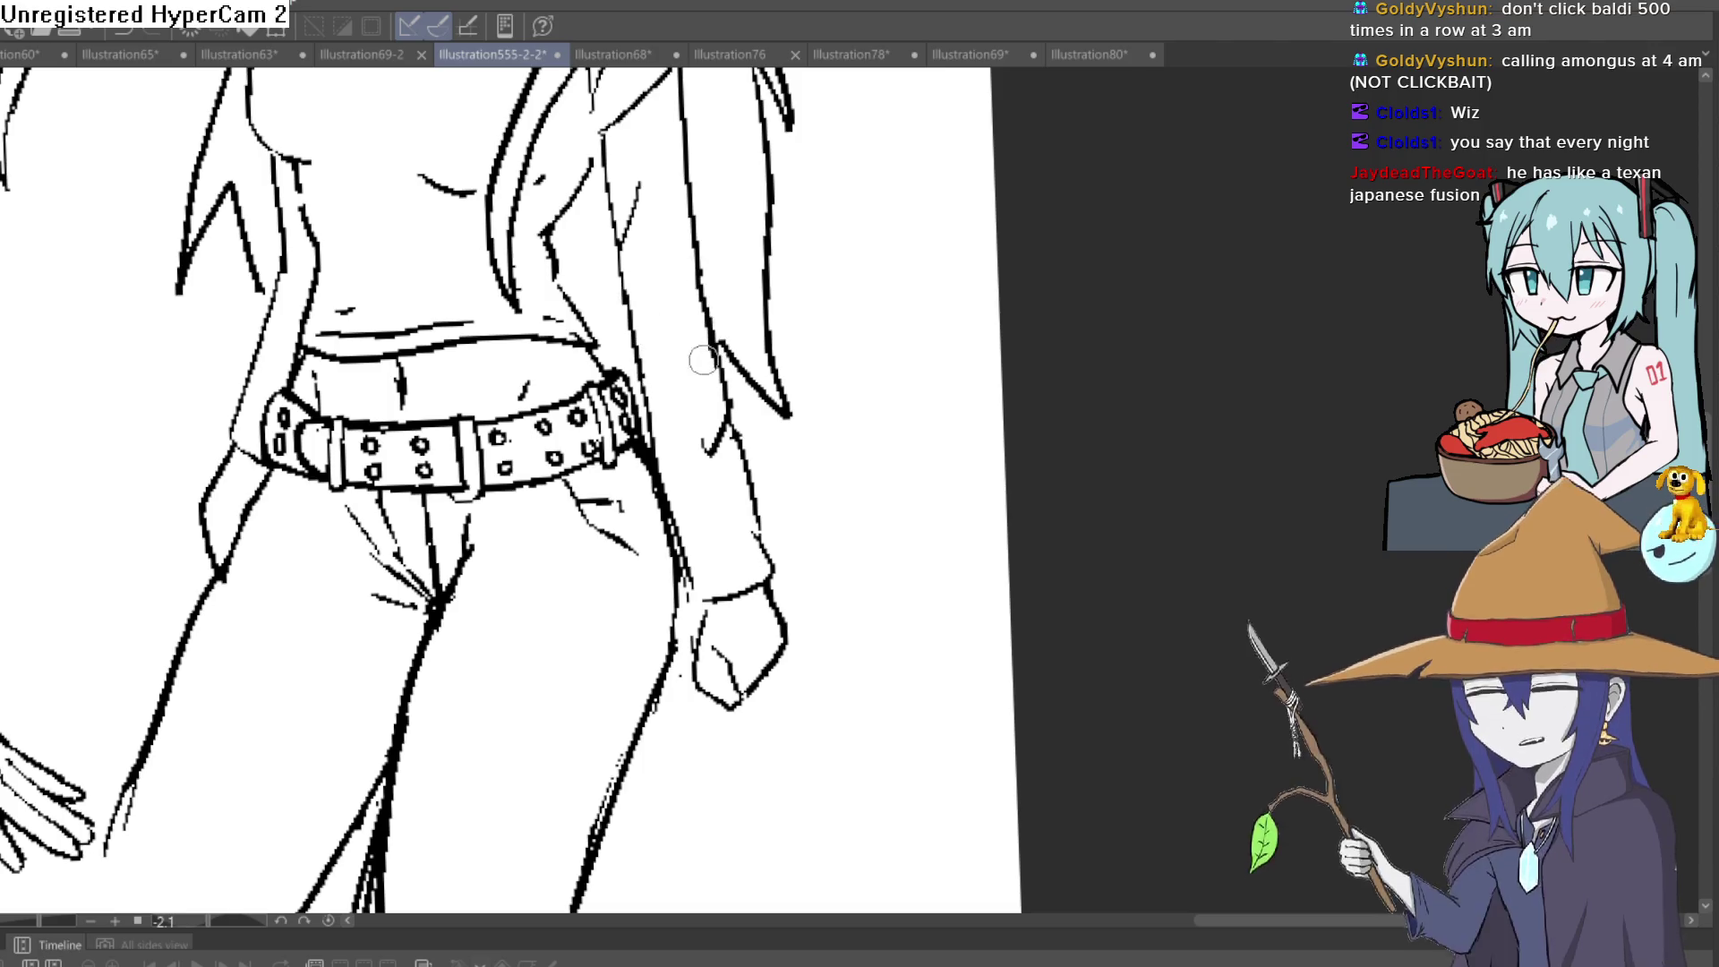
{"action": "left_click_drag", "start_coordinate": [730, 417], "coordinate": [710, 454]}
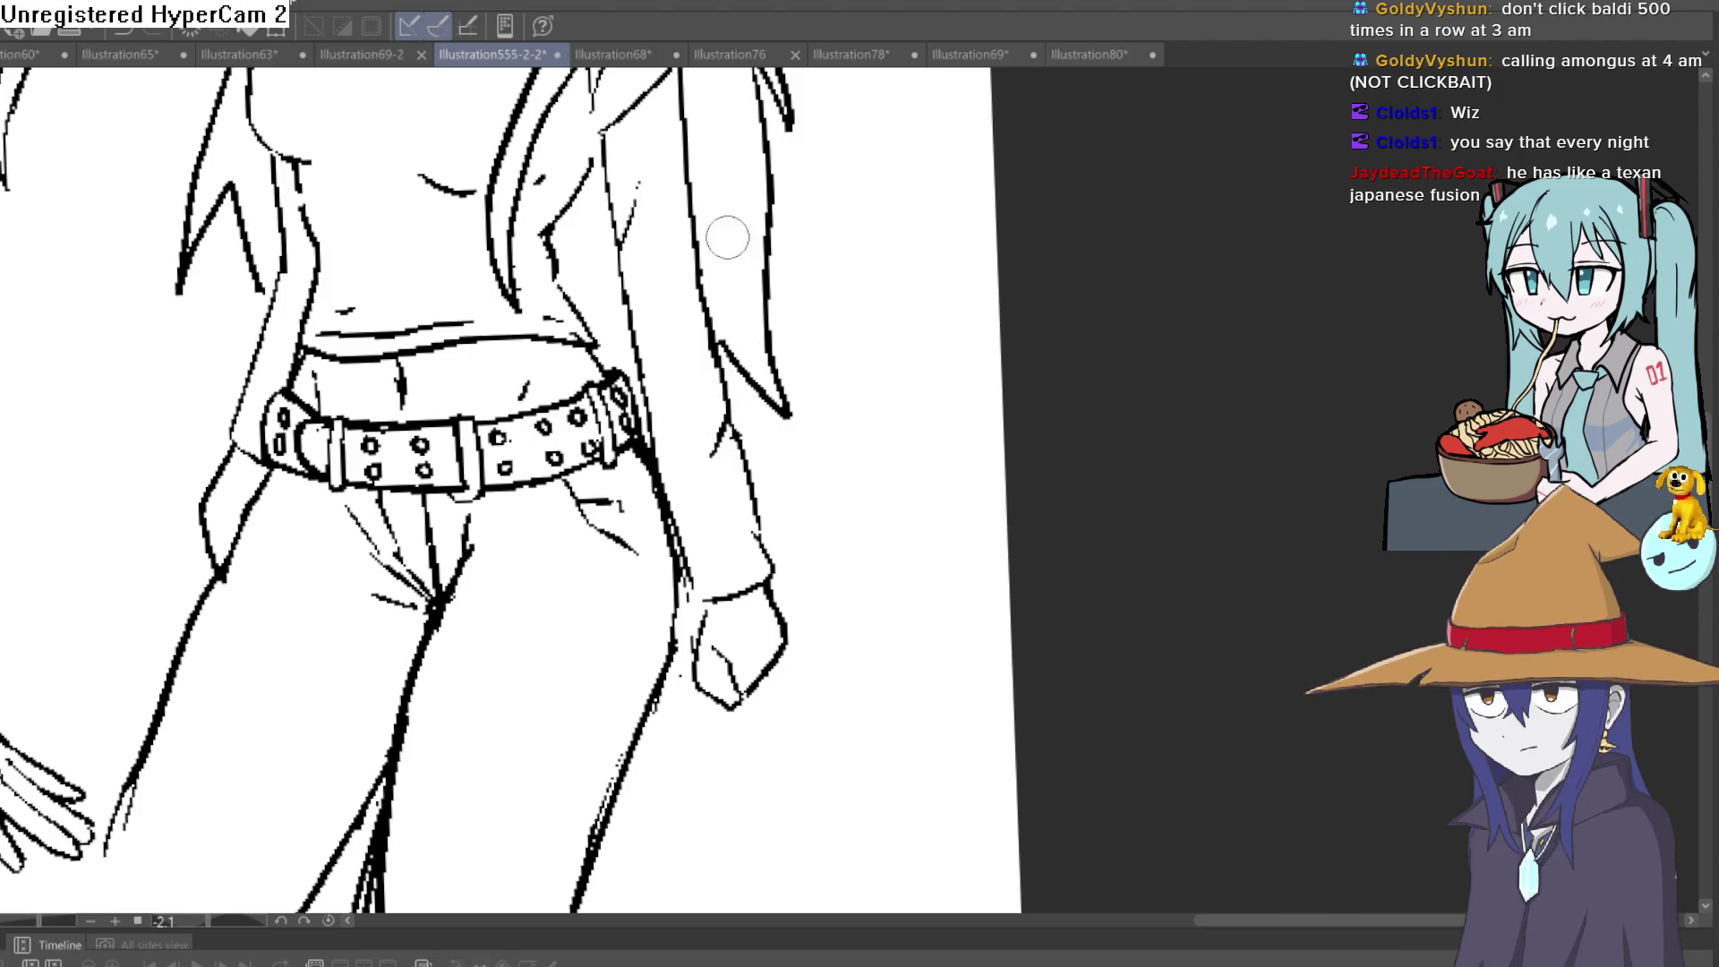
{"action": "left_click_drag", "start_coordinate": [813, 329], "coordinate": [817, 373]}
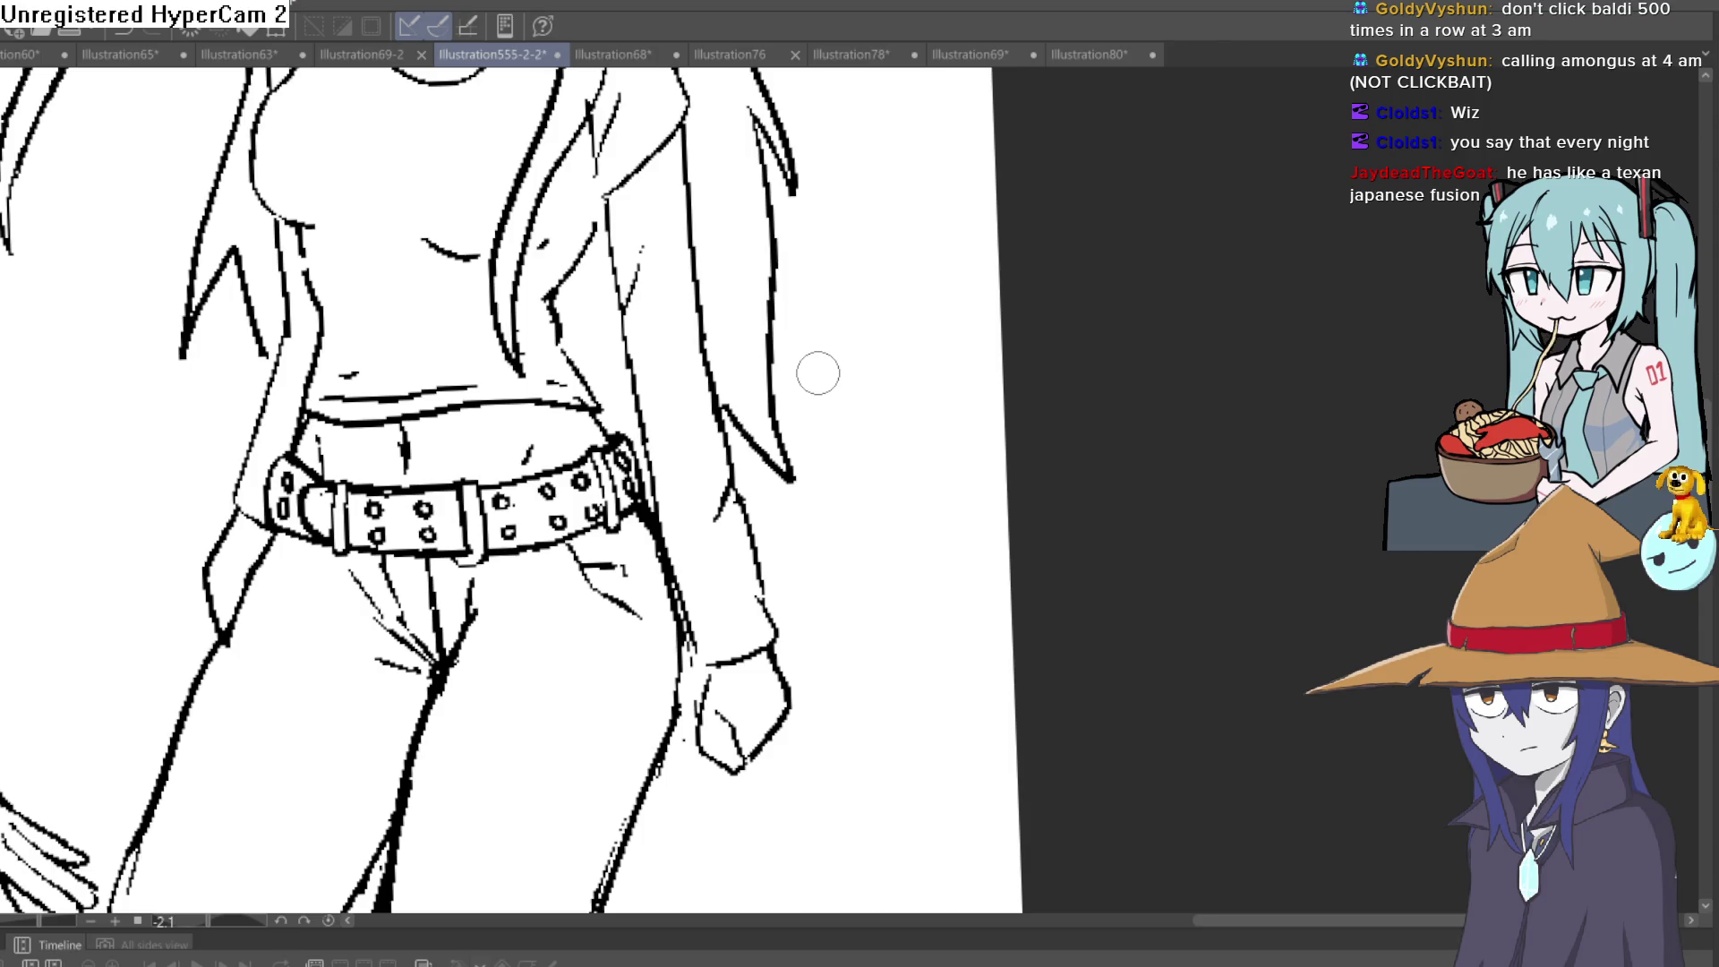
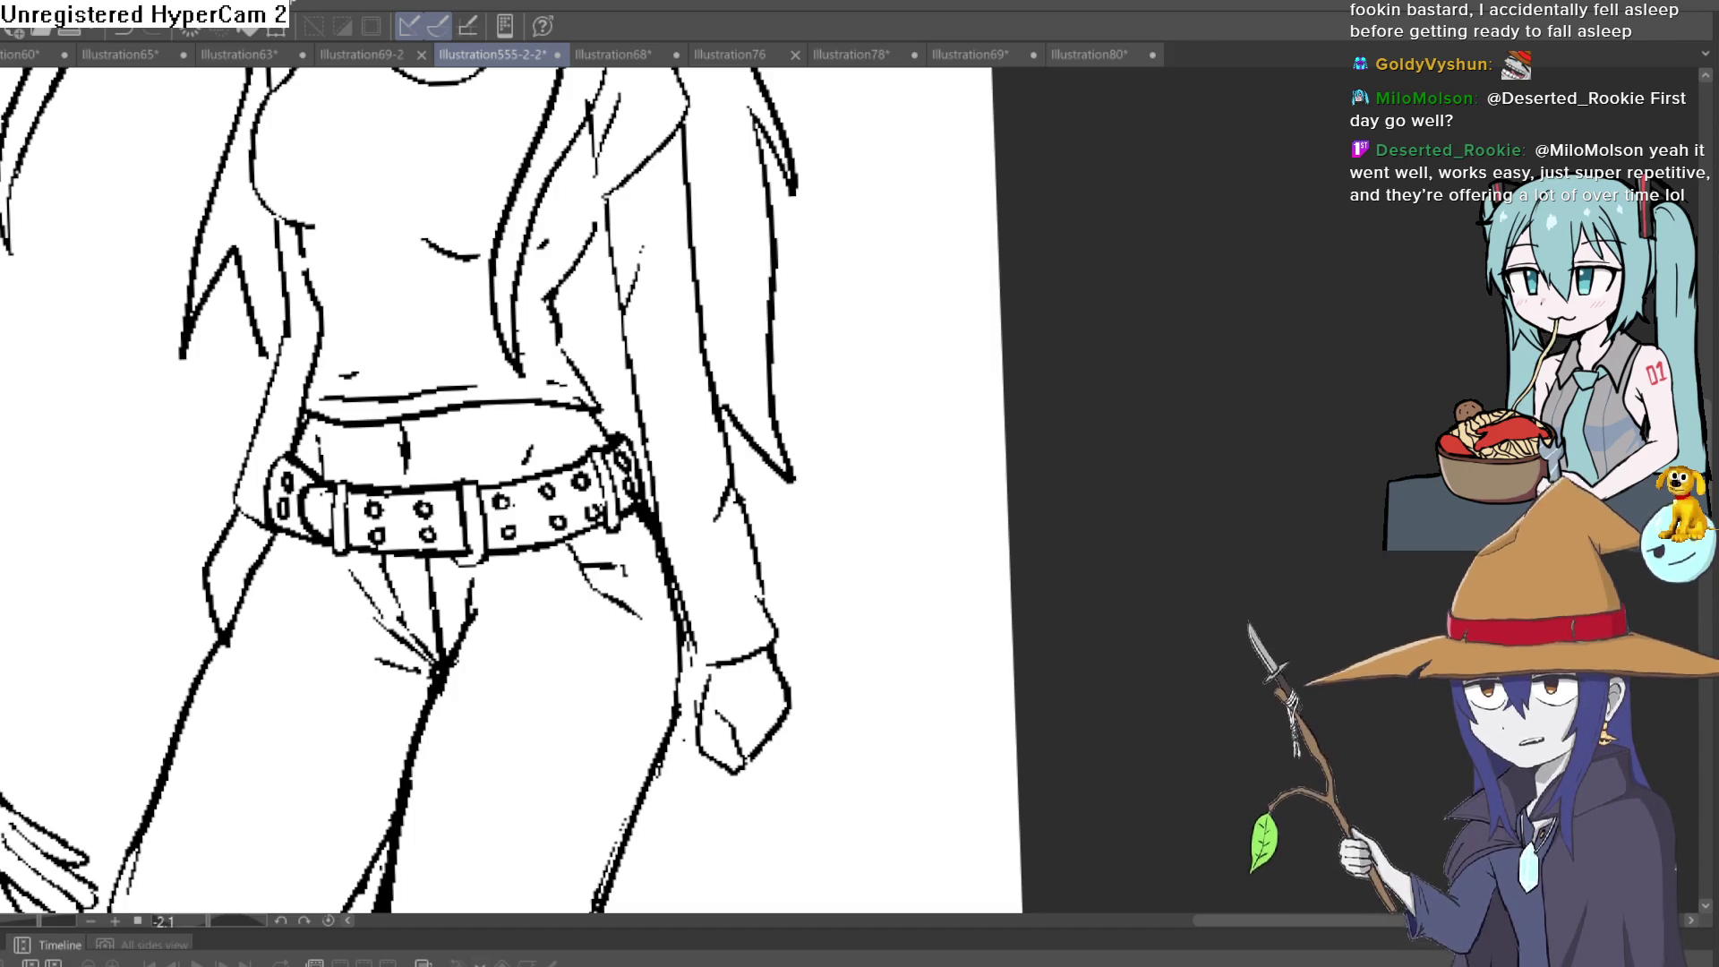
Ink a short line under the elf girl's waist hair and erase the stray mark below her chest
{"action": "scroll", "coordinate": [1039, 461], "scroll_direction": "down", "scroll_amount": 4}
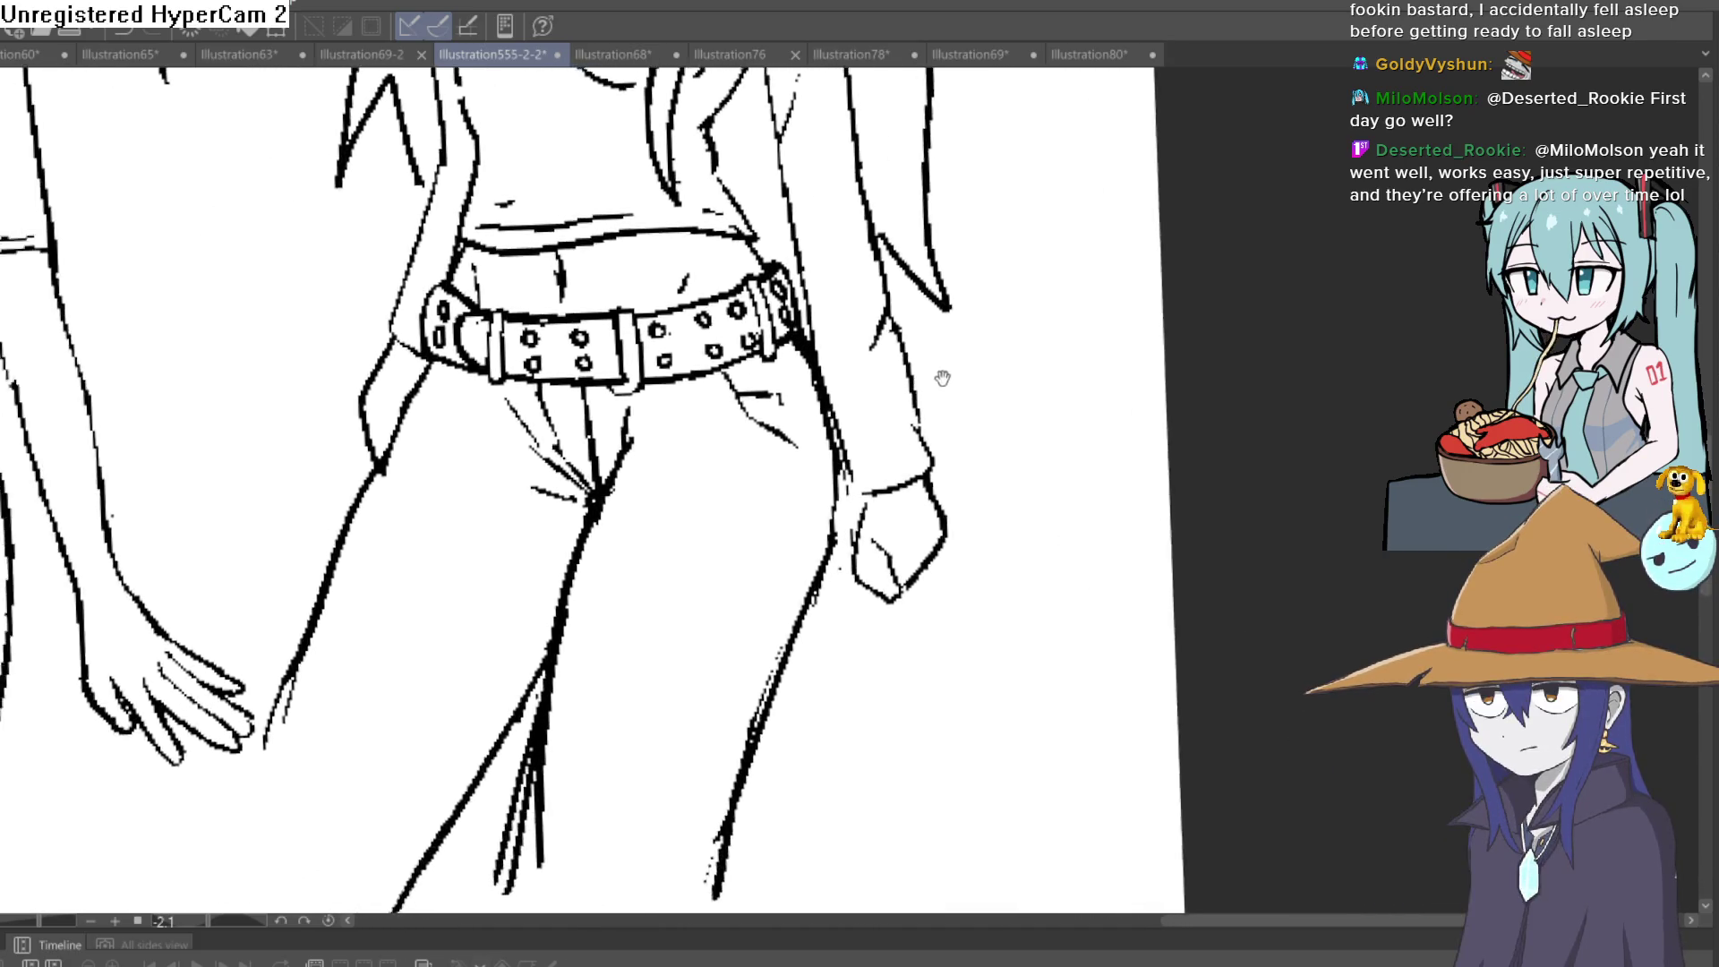
{"action": "mouse_move", "coordinate": [1040, 461]}
{"action": "left_mouse_down"}
{"action": "mouse_move", "coordinate": [1008, 530]}
{"action": "mouse_move", "coordinate": [947, 506]}
{"action": "mouse_move", "coordinate": [900, 528]}
{"action": "left_mouse_up"}
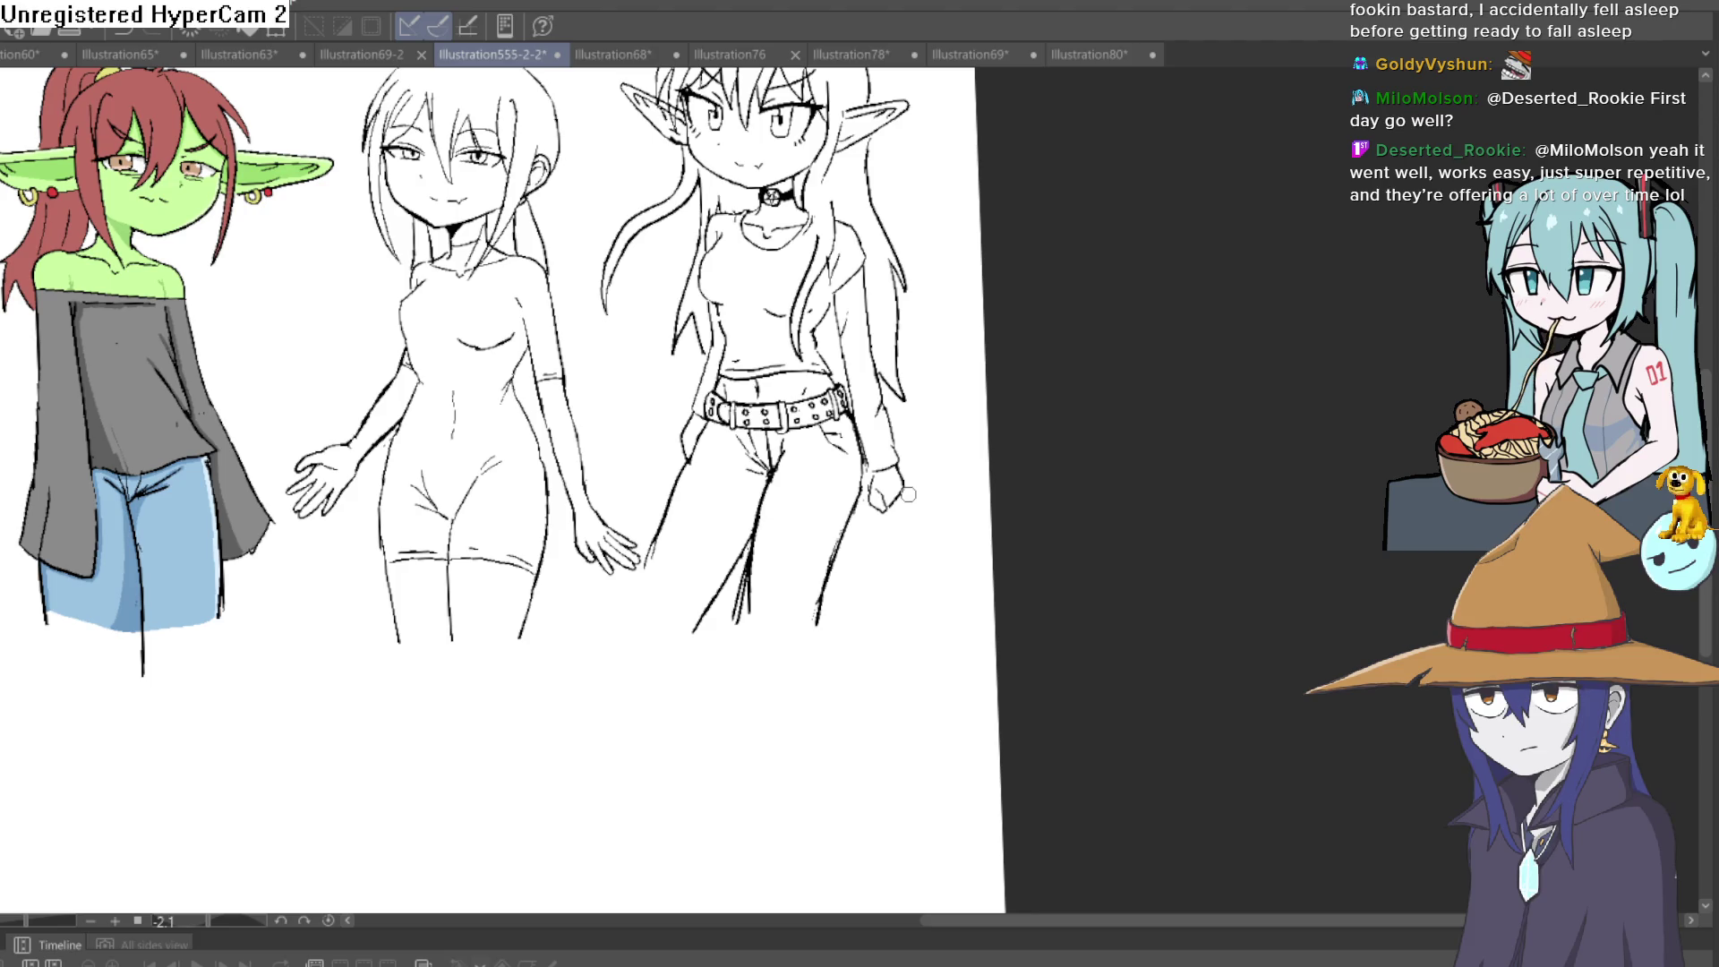
{"action": "scroll", "coordinate": [851, 514], "scroll_direction": "up", "scroll_amount": 4}
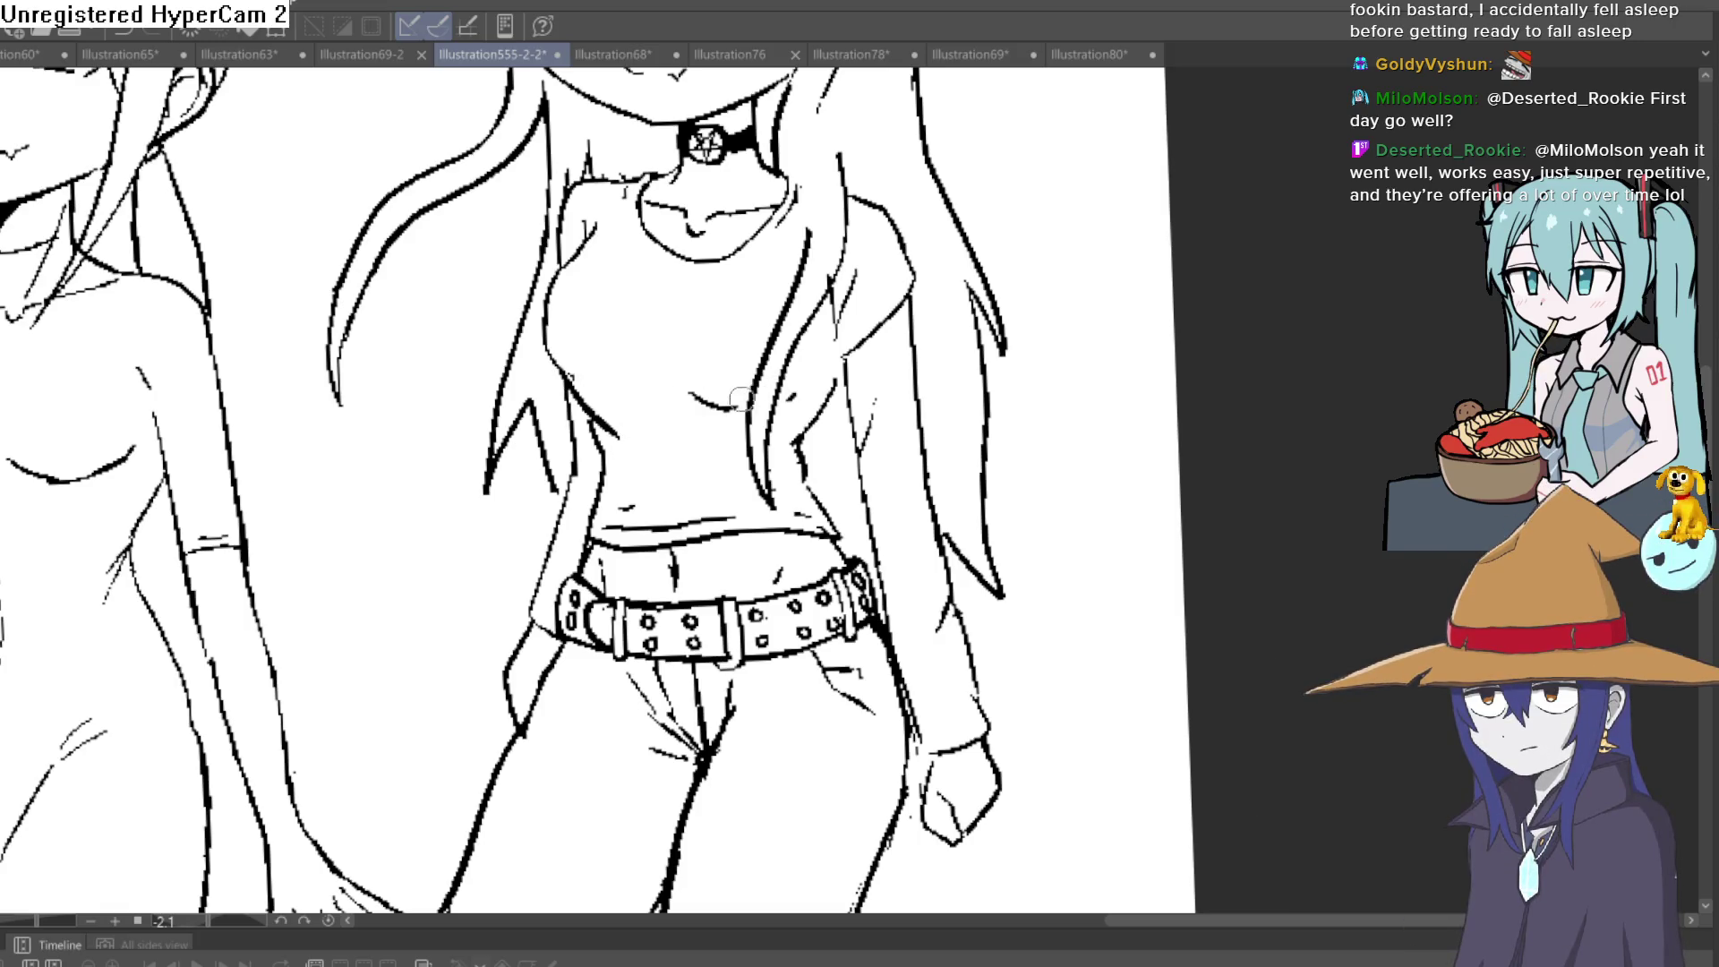
{"action": "left_click_drag", "start_coordinate": [562, 372], "coordinate": [612, 413]}
{"action": "left_click_drag", "start_coordinate": [732, 404], "coordinate": [696, 403]}
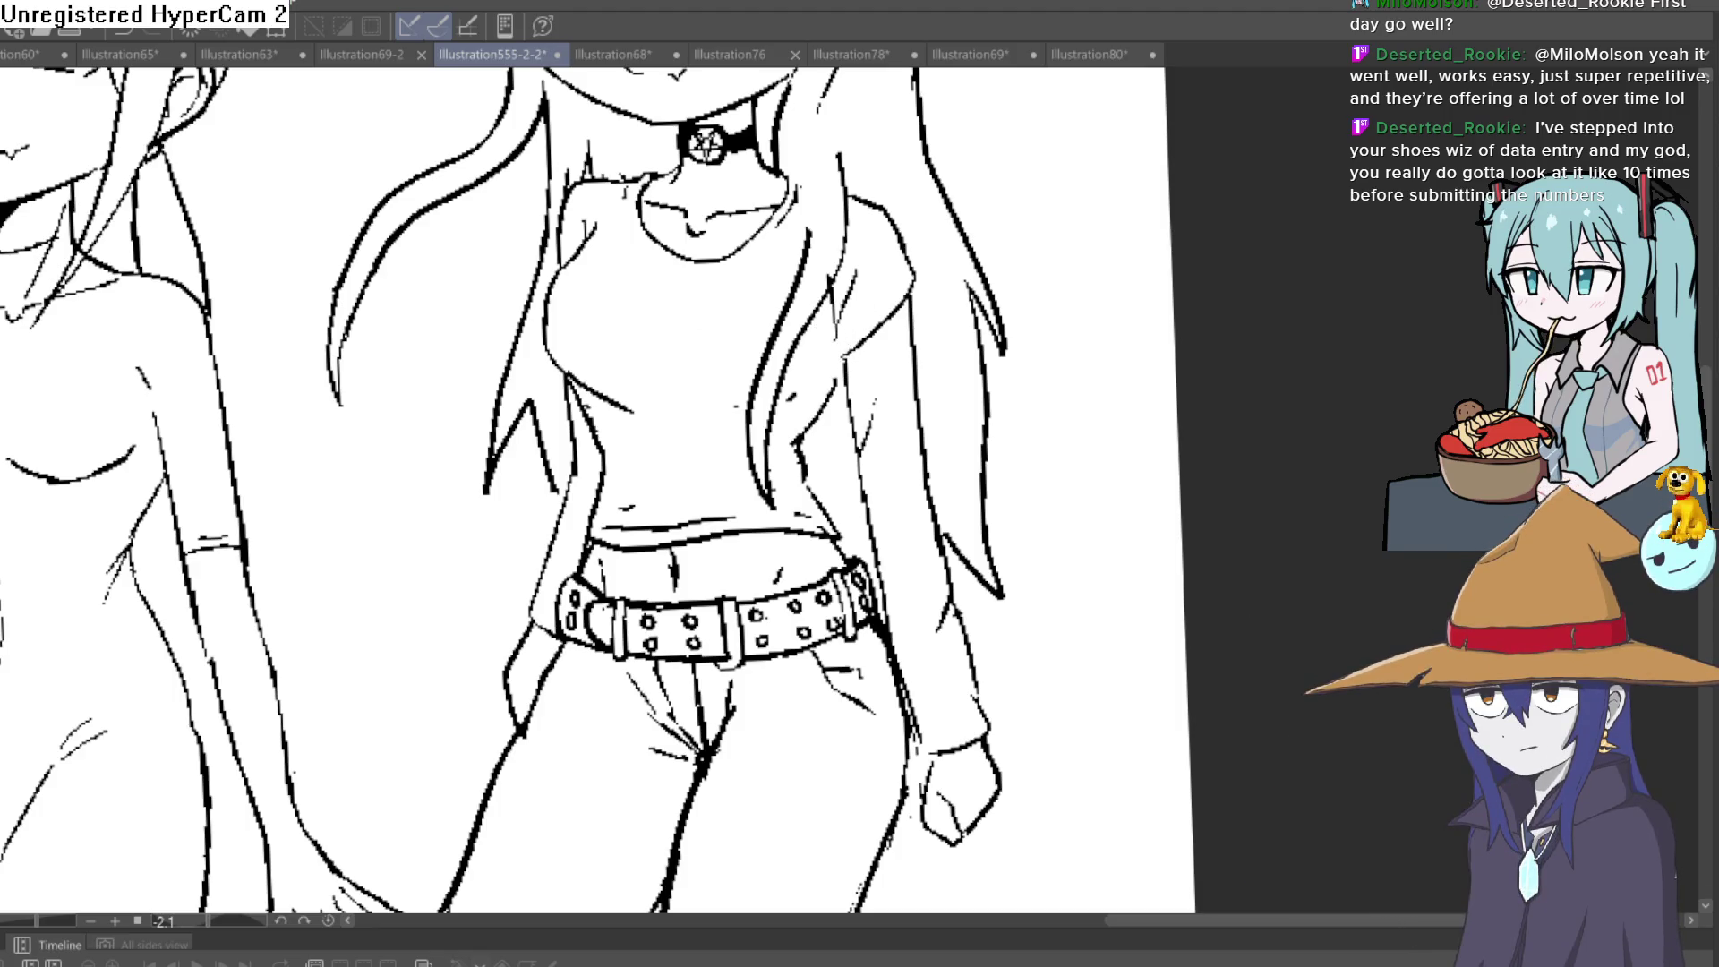
Thicken the hair line beside the torso, then thin out the heavy marks at the junction
{"action": "scroll", "coordinate": [806, 359], "scroll_direction": "up", "scroll_amount": 3}
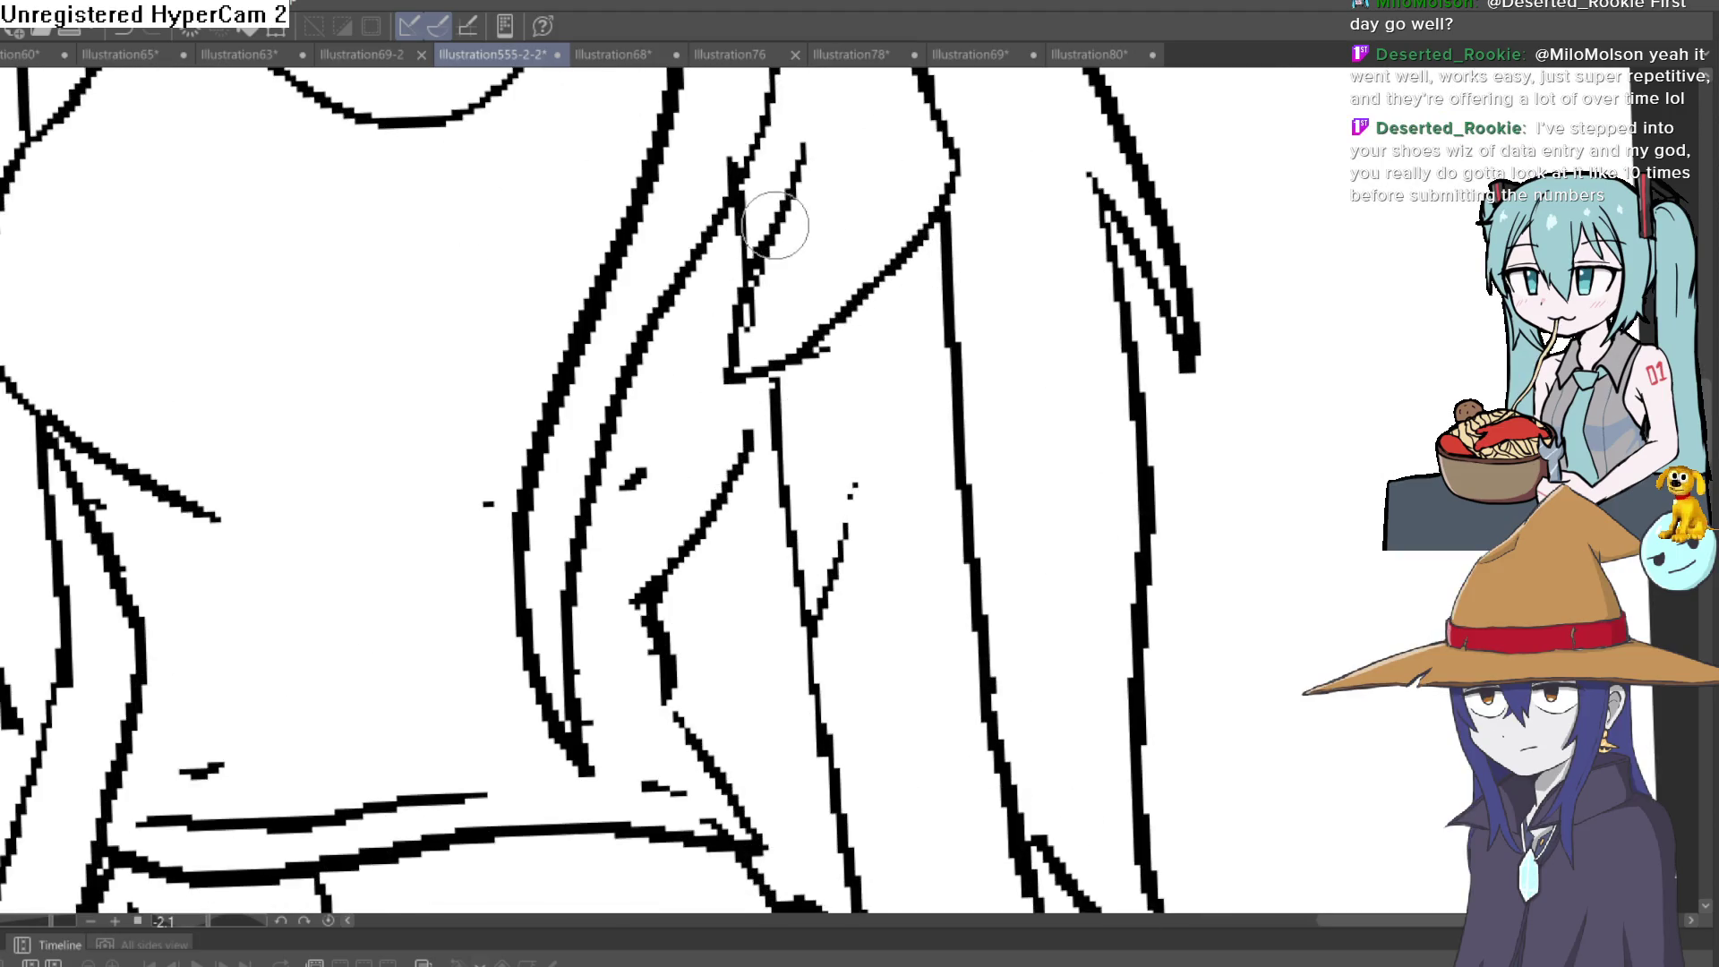
{"action": "left_click_drag", "start_coordinate": [736, 329], "coordinate": [731, 278]}
{"action": "mouse_move", "coordinate": [764, 179]}
{"action": "left_mouse_down"}
{"action": "mouse_move", "coordinate": [757, 122]}
{"action": "mouse_move", "coordinate": [752, 320]}
{"action": "left_mouse_up"}
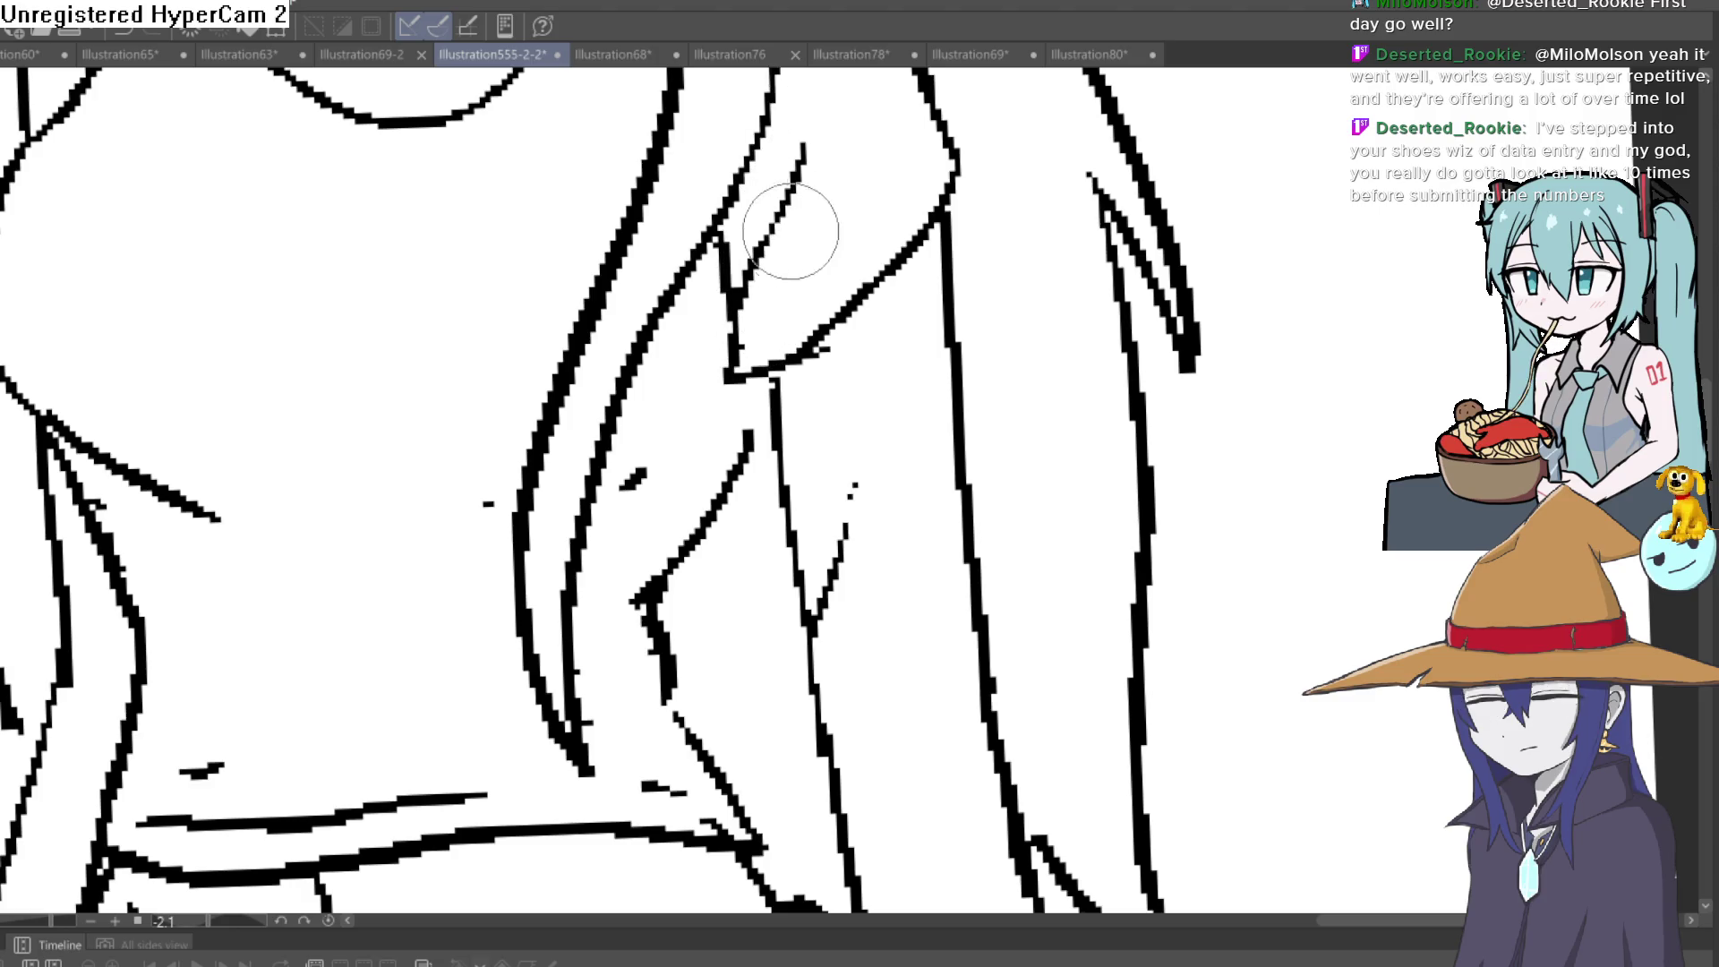
Erase the clenched hand drawn beside the elf girl's hip
{"action": "scroll", "coordinate": [1038, 215], "scroll_direction": "down", "scroll_amount": 5}
{"action": "mouse_move", "coordinate": [1045, 223]}
{"action": "left_mouse_down"}
{"action": "mouse_move", "coordinate": [940, 367]}
{"action": "mouse_move", "coordinate": [914, 253]}
{"action": "left_mouse_up"}
{"action": "scroll", "coordinate": [871, 571], "scroll_direction": "up", "scroll_amount": 3}
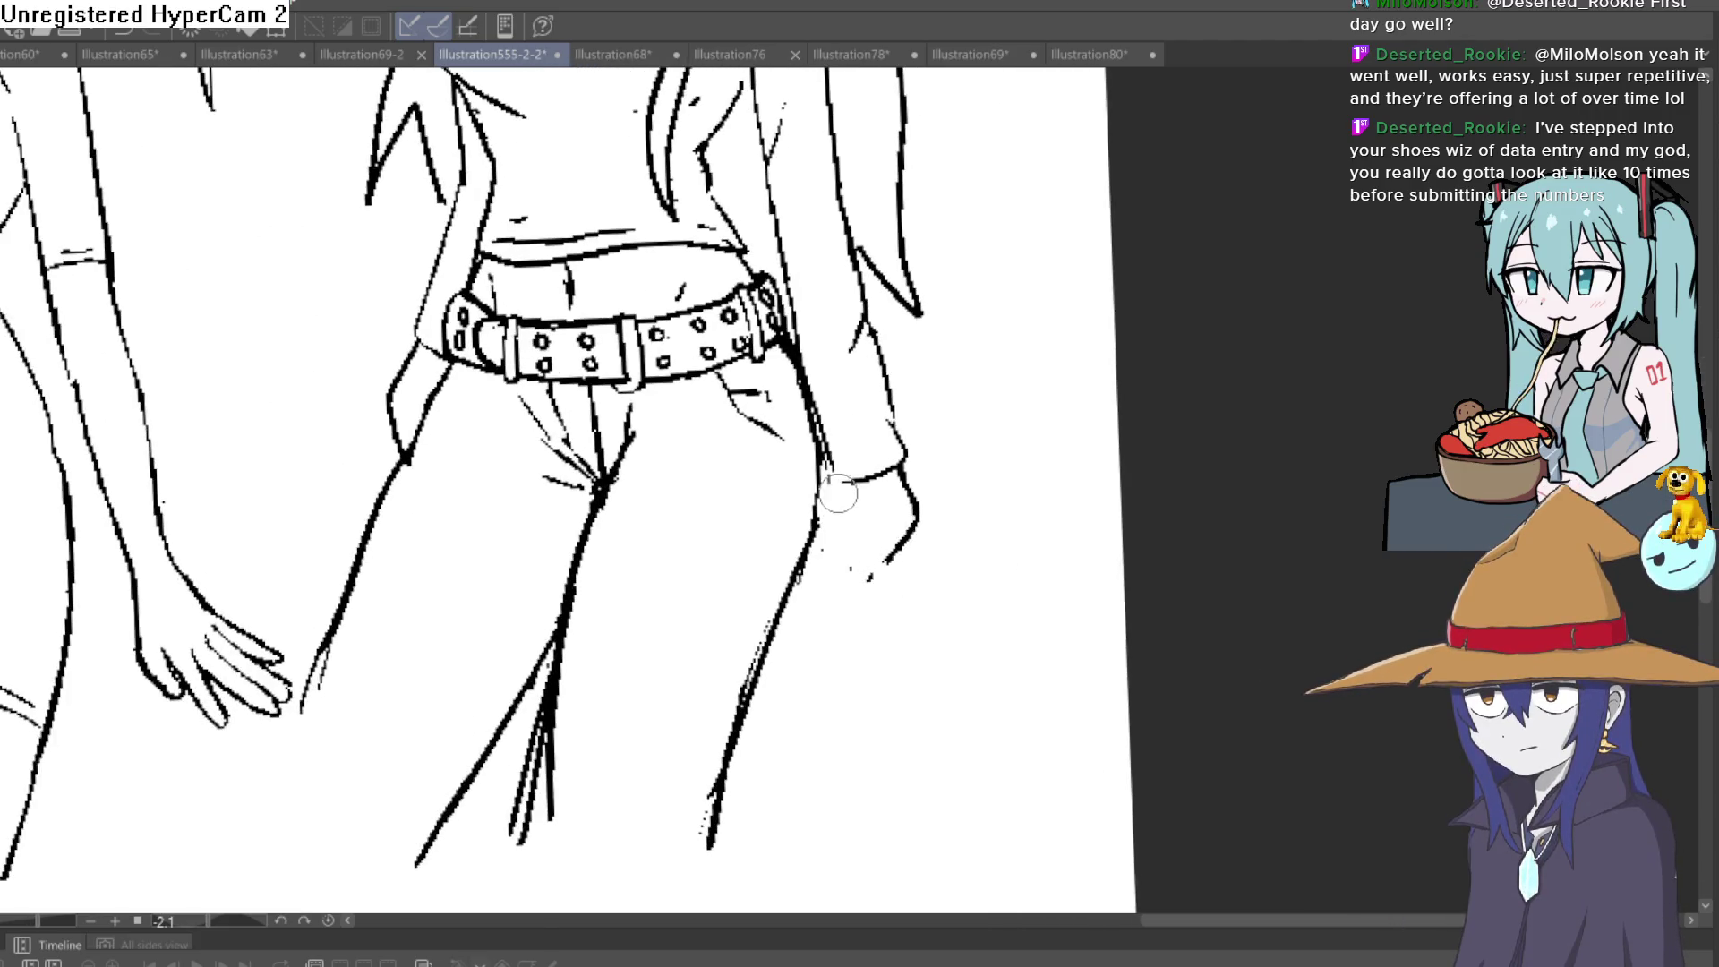
{"action": "mouse_move", "coordinate": [873, 488]}
{"action": "left_mouse_down"}
{"action": "mouse_move", "coordinate": [936, 506]}
{"action": "mouse_move", "coordinate": [784, 582]}
{"action": "mouse_move", "coordinate": [716, 770]}
{"action": "mouse_move", "coordinate": [786, 565]}
{"action": "left_mouse_up"}
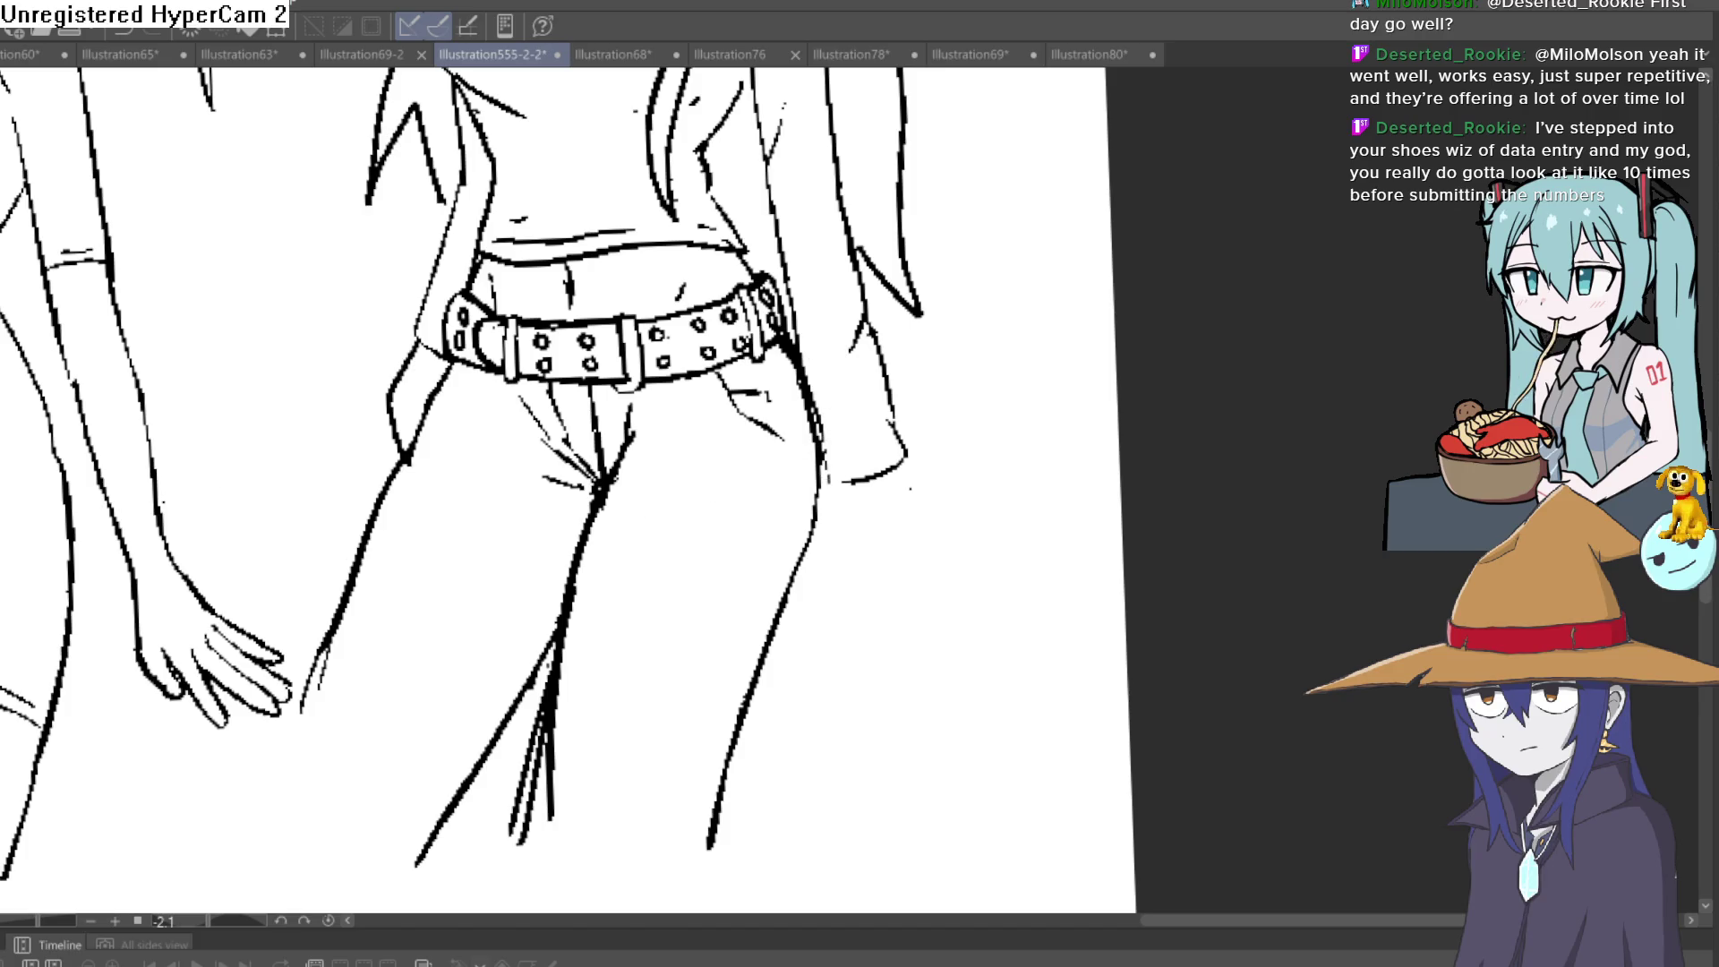
{"action": "scroll", "coordinate": [768, 526], "scroll_direction": "down", "scroll_amount": 3}
Extend both of the elf girl's leg lines downward
{"action": "scroll", "coordinate": [837, 403], "scroll_direction": "down", "scroll_amount": 3}
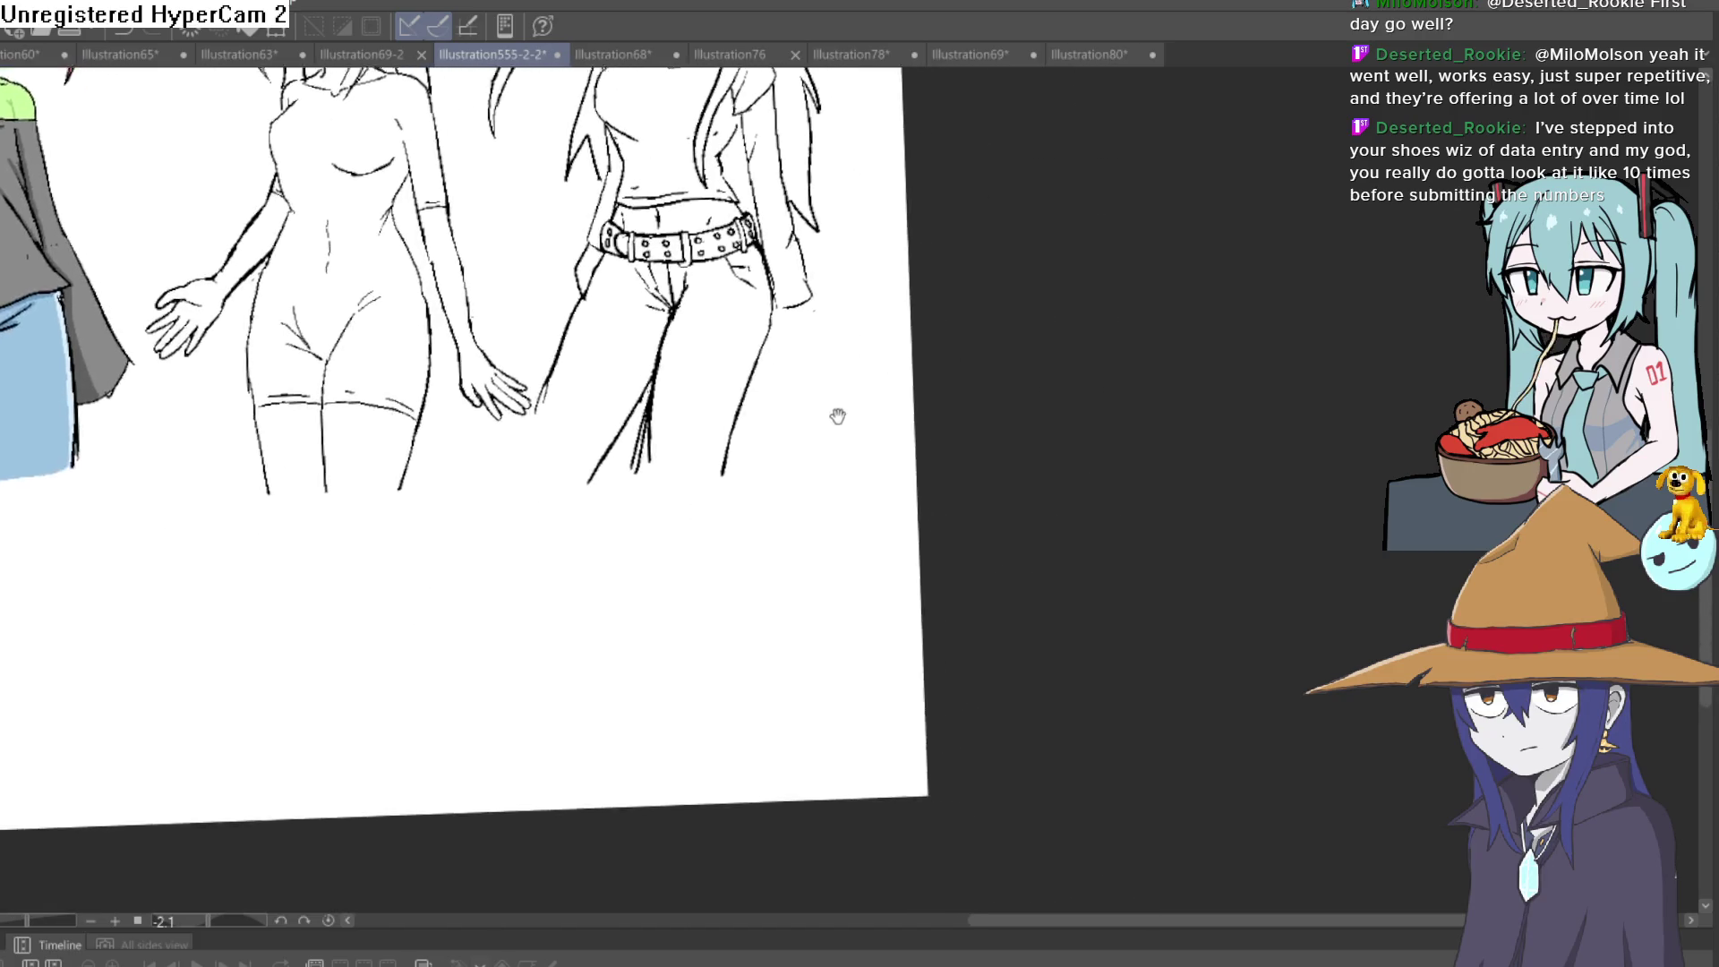
{"action": "left_click_drag", "start_coordinate": [695, 445], "coordinate": [688, 548]}
{"action": "left_click_drag", "start_coordinate": [606, 438], "coordinate": [572, 560]}
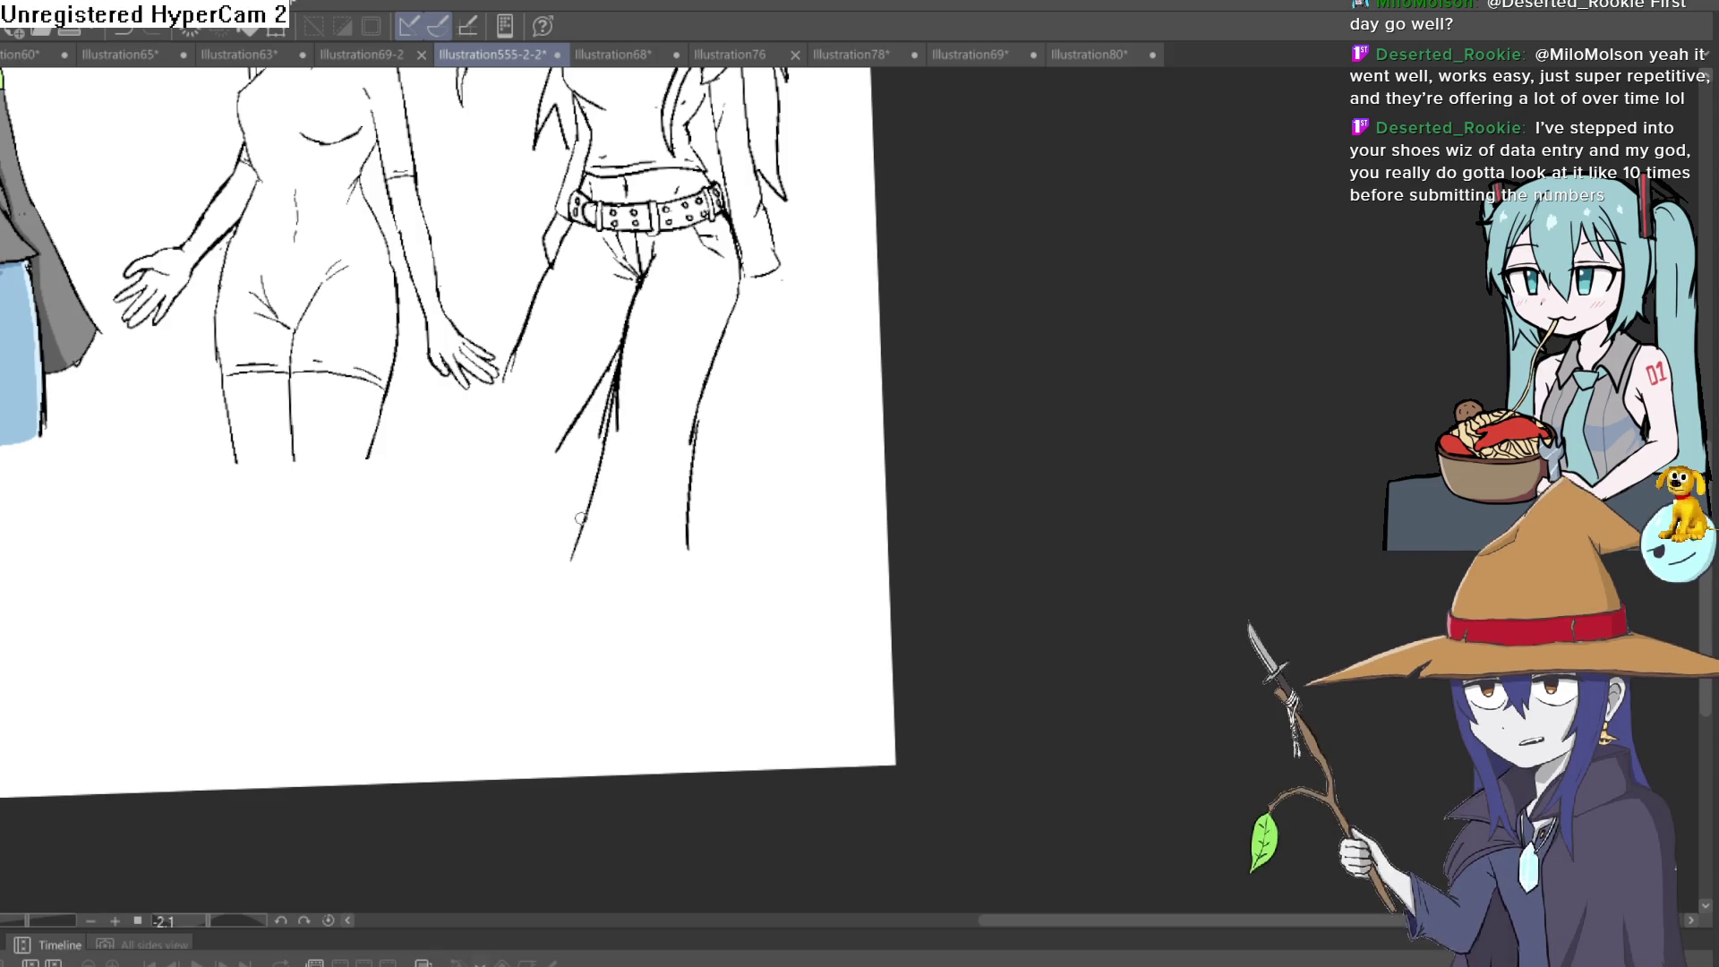
{"action": "scroll", "coordinate": [783, 560], "scroll_direction": "down", "scroll_amount": 3}
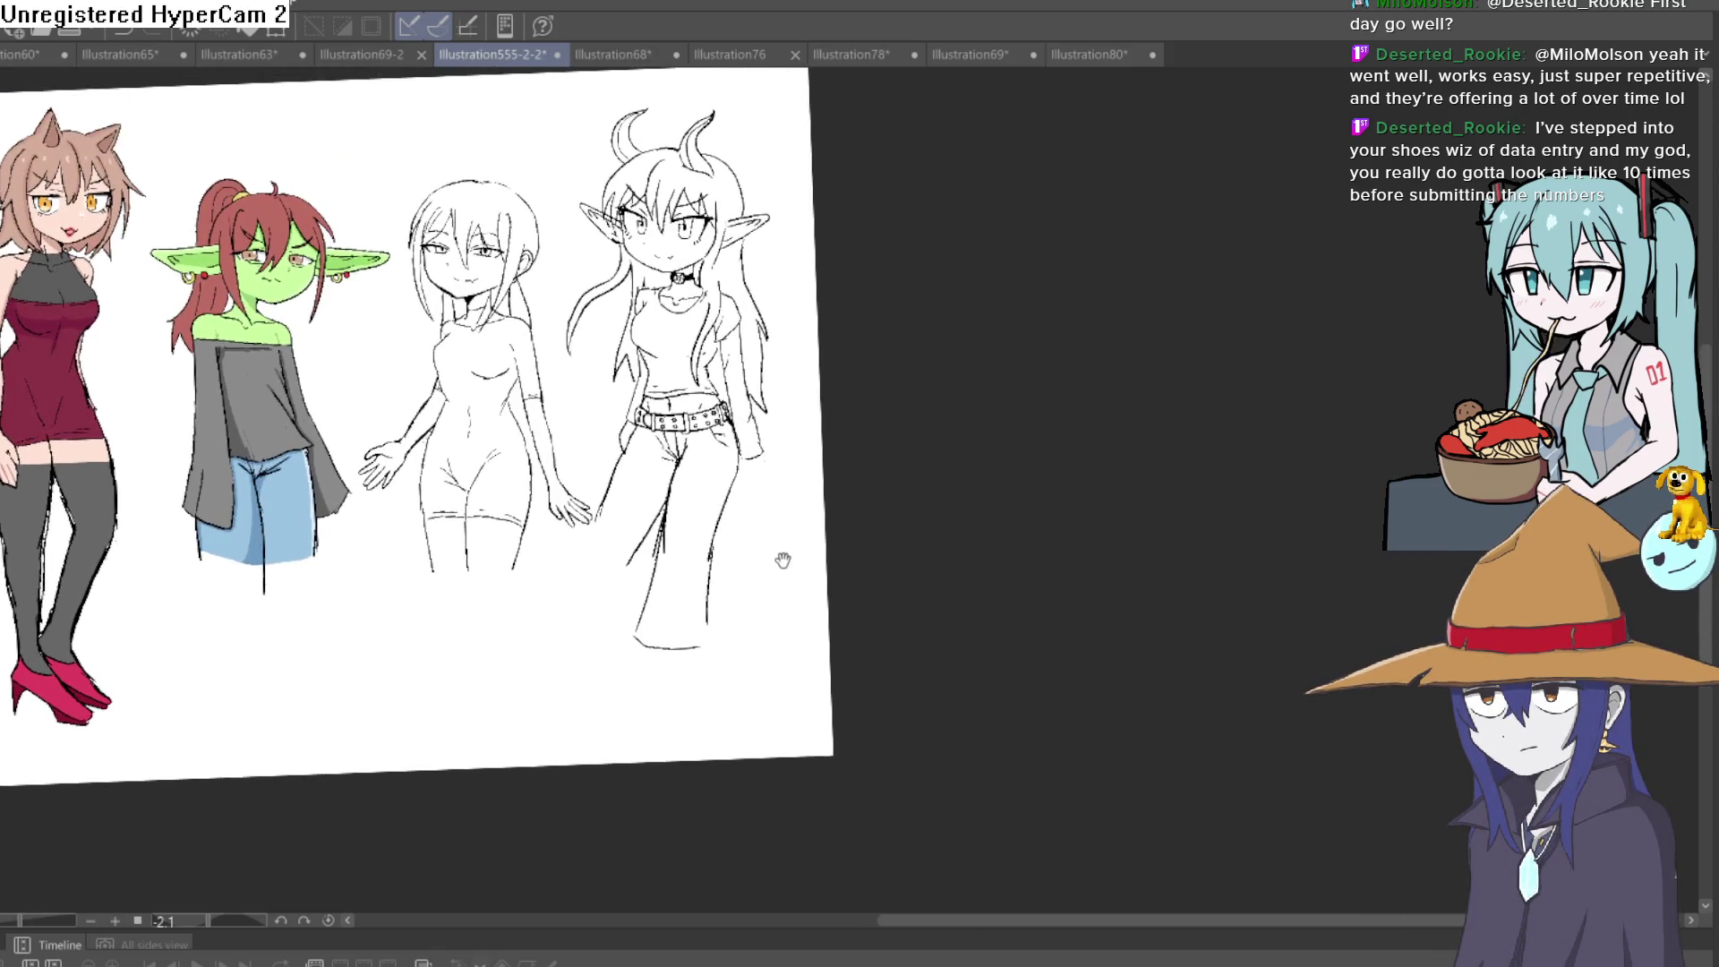
{"action": "scroll", "coordinate": [771, 564], "scroll_direction": "up", "scroll_amount": 2}
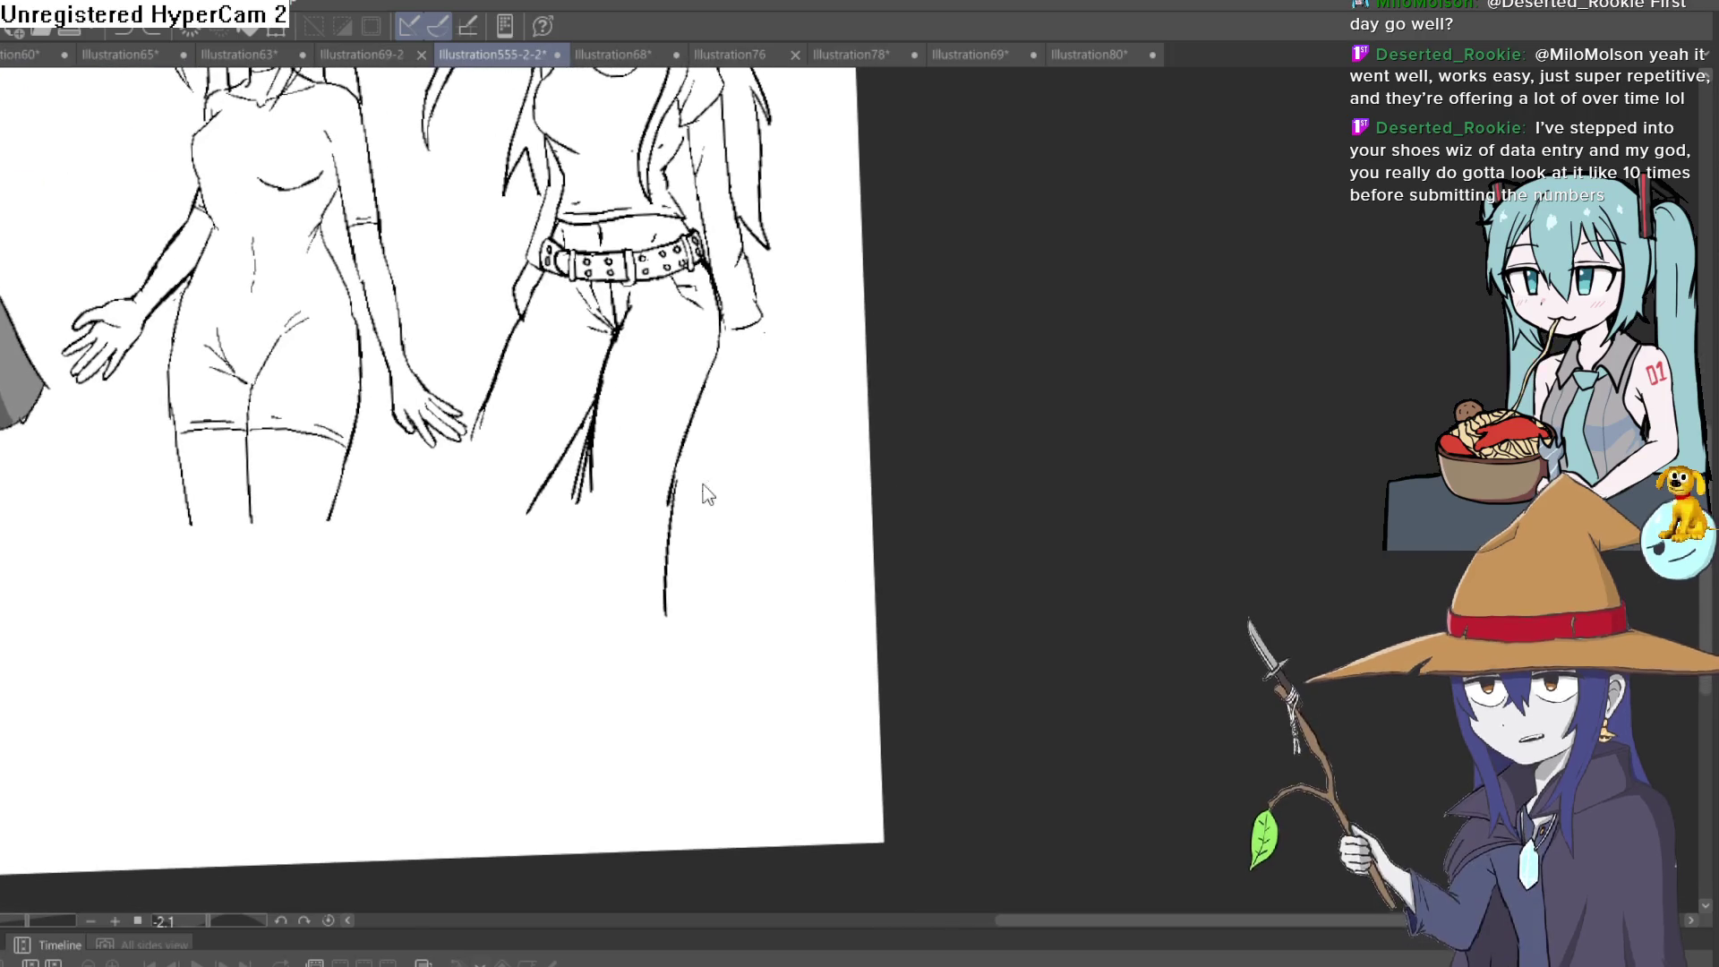
Draw two flared trouser legs with hems, compare them, then undo the strokes
{"action": "mouse_move", "coordinate": [715, 370]}
{"action": "left_mouse_down"}
{"action": "mouse_move", "coordinate": [697, 715]}
{"action": "mouse_move", "coordinate": [495, 673]}
{"action": "mouse_move", "coordinate": [591, 417]}
{"action": "left_mouse_up"}
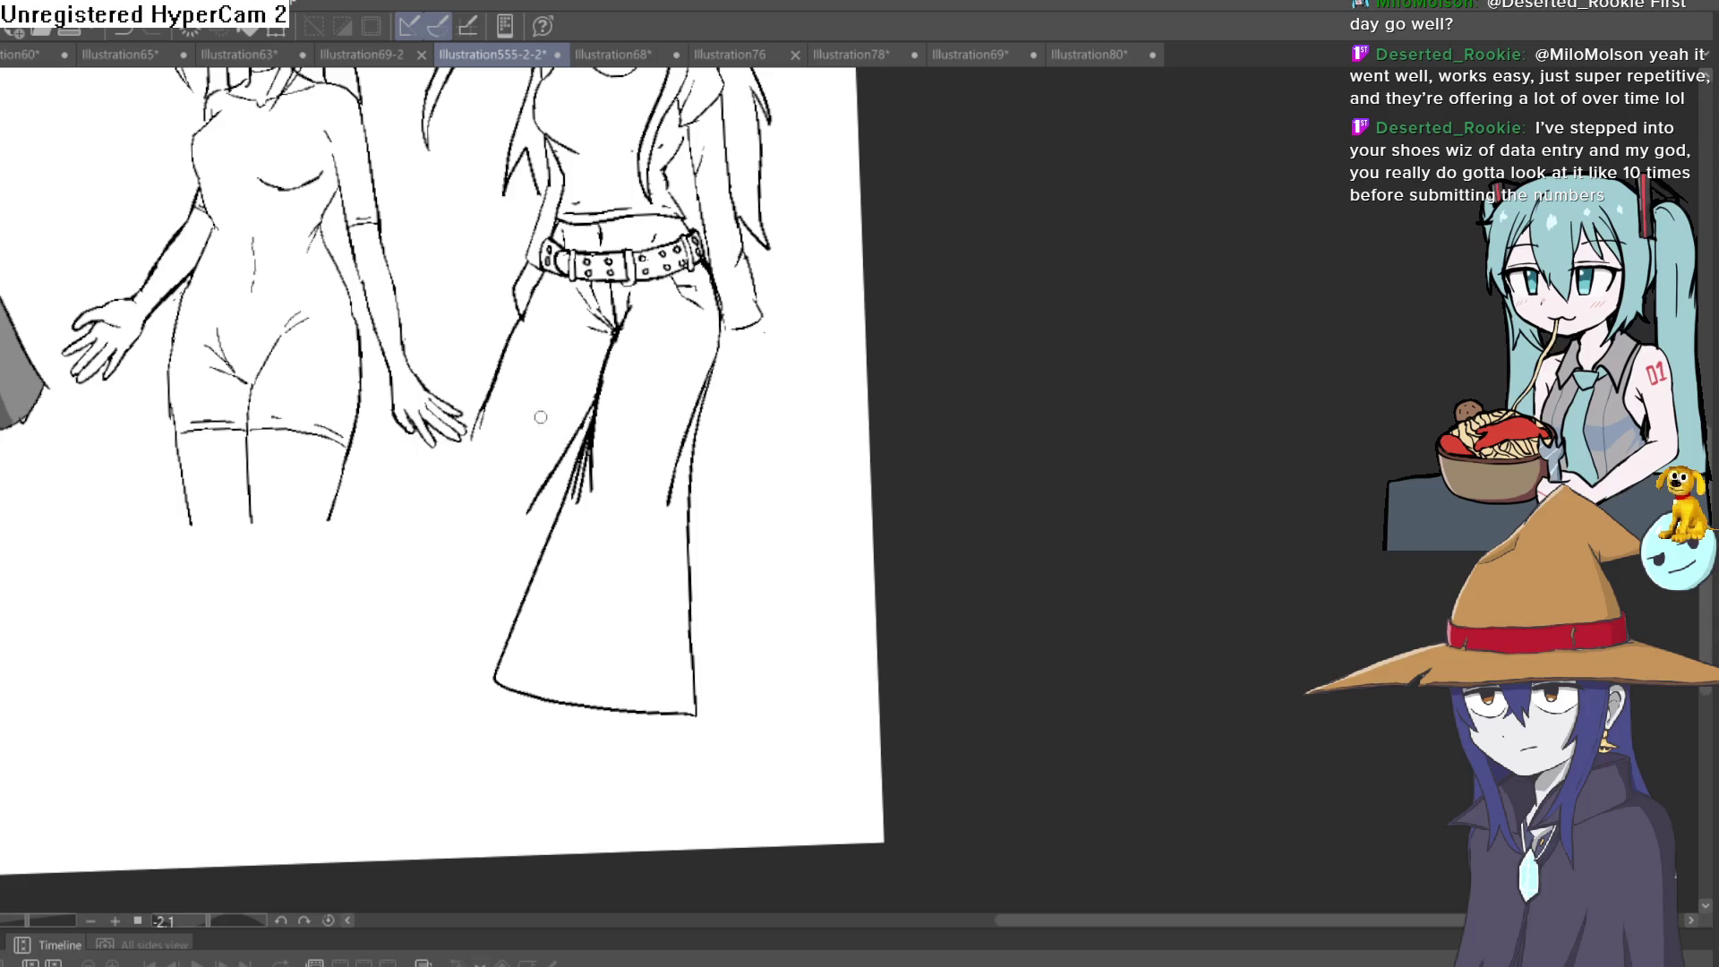
{"action": "mouse_move", "coordinate": [474, 421]}
{"action": "left_mouse_down"}
{"action": "mouse_move", "coordinate": [385, 632]}
{"action": "mouse_move", "coordinate": [502, 640]}
{"action": "left_mouse_up"}
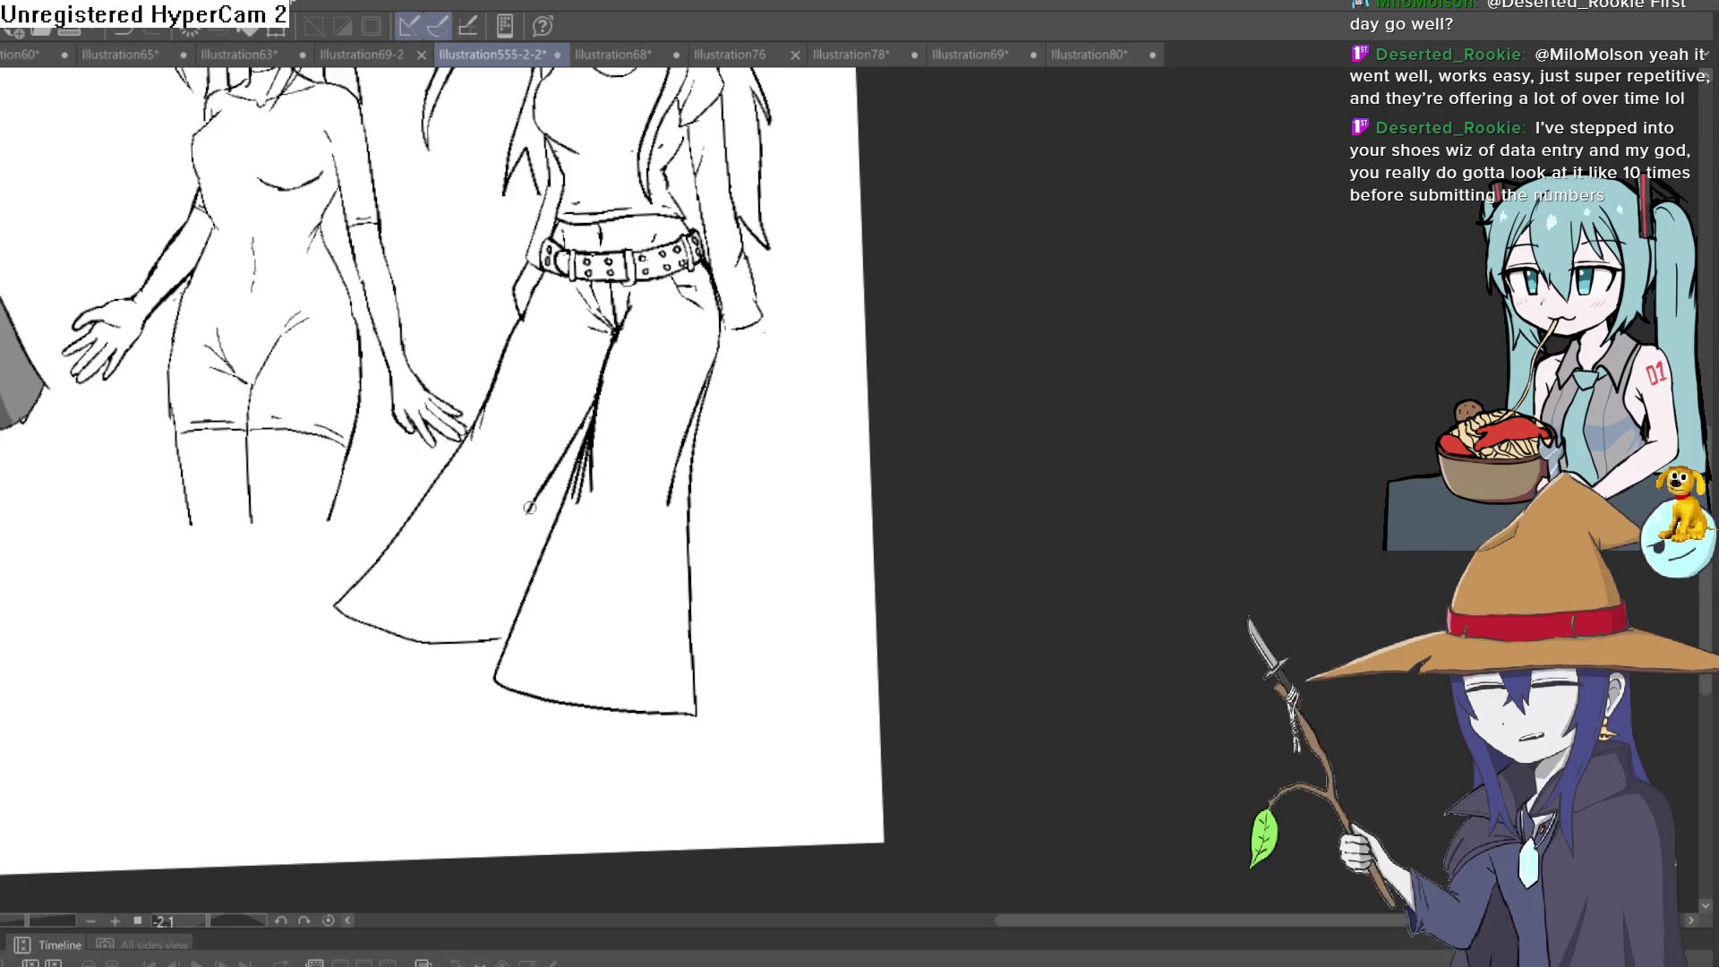
{"action": "scroll", "coordinate": [775, 463], "scroll_direction": "down", "scroll_amount": 4}
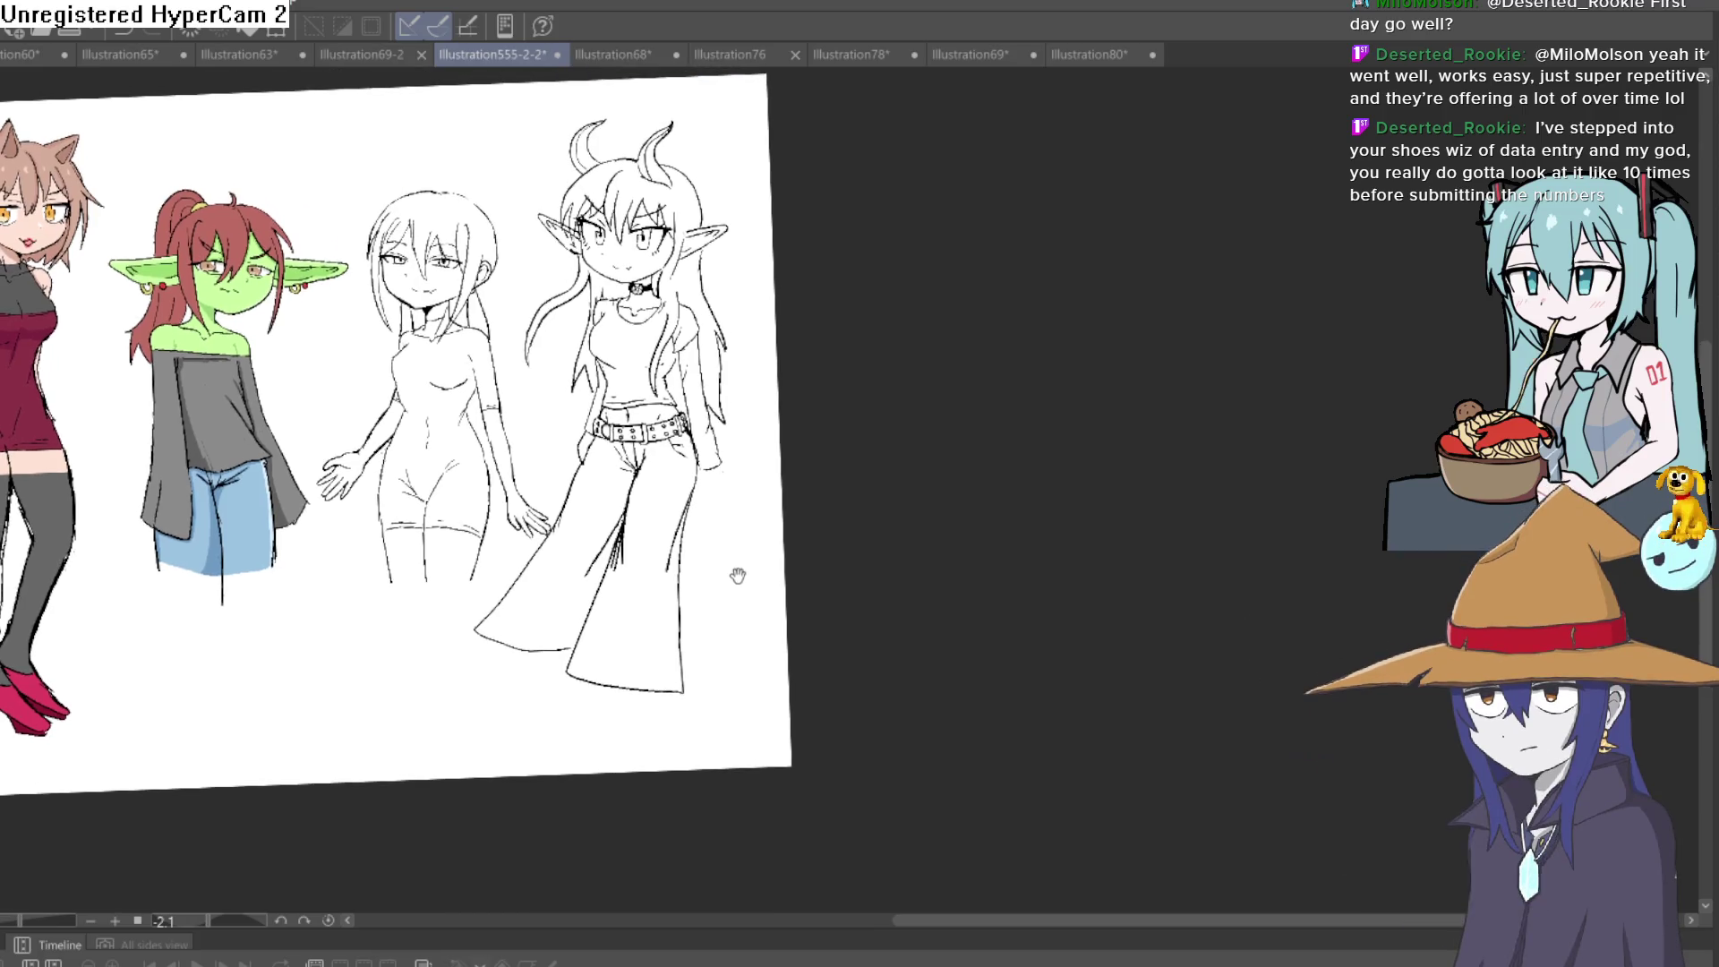
{"action": "mouse_move", "coordinate": [737, 525]}
{"action": "left_mouse_down"}
{"action": "mouse_move", "coordinate": [737, 564]}
{"action": "mouse_move", "coordinate": [767, 501]}
{"action": "left_mouse_up"}
{"action": "scroll", "coordinate": [744, 537], "scroll_direction": "up", "scroll_amount": 3}
{"action": "key", "text": "ctrl+z"}
{"action": "key", "text": "ctrl+z"}
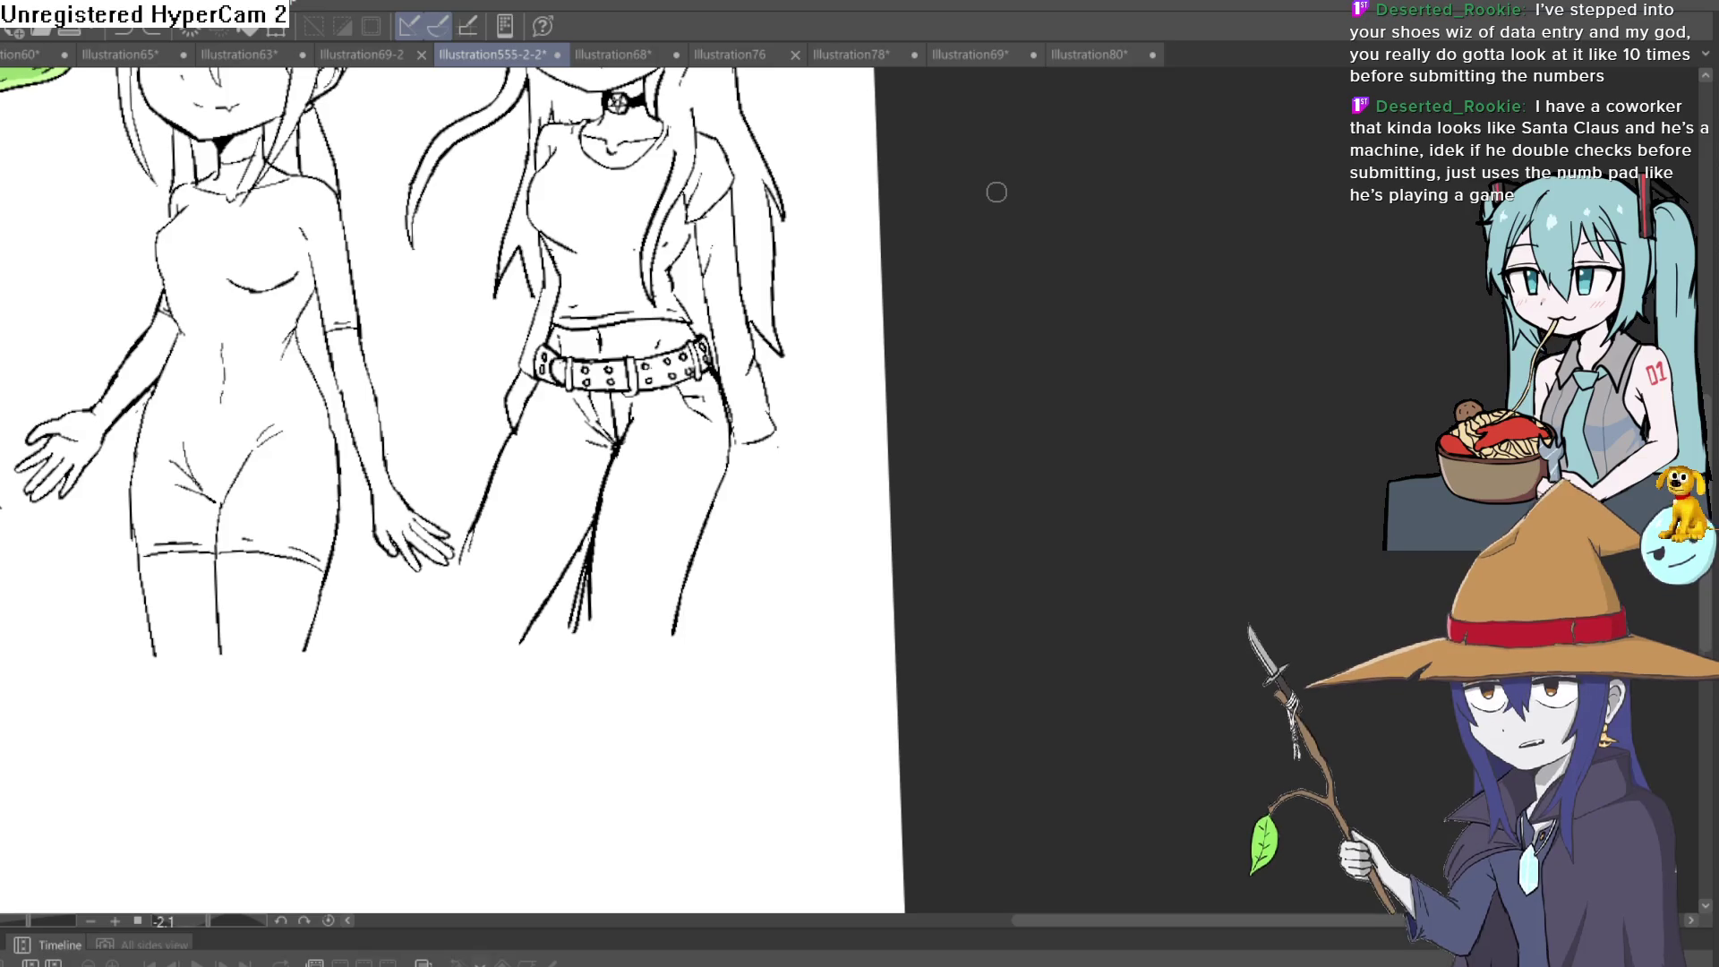
Save the illustration file with Ctrl+S
{"action": "key", "text": "ctrl+s"}
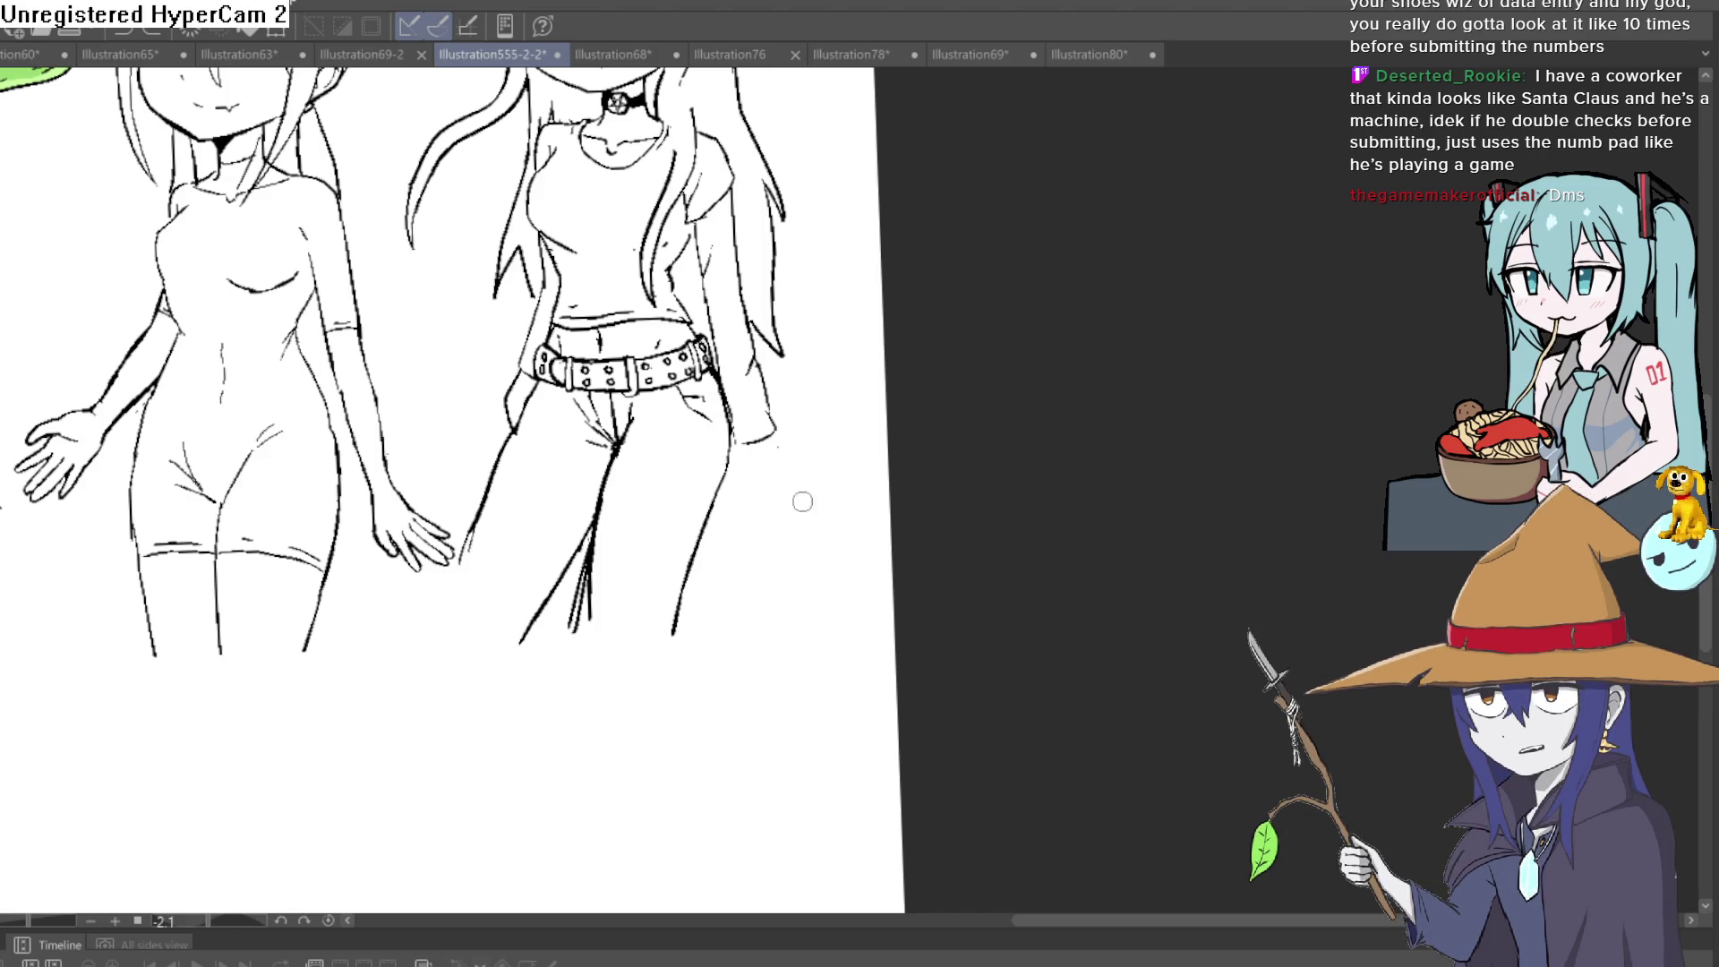
Sketch a guide line along the elf girl's right leg
{"action": "scroll", "coordinate": [788, 443], "scroll_direction": "down", "scroll_amount": 5}
{"action": "scroll", "coordinate": [788, 443], "scroll_direction": "up", "scroll_amount": 5}
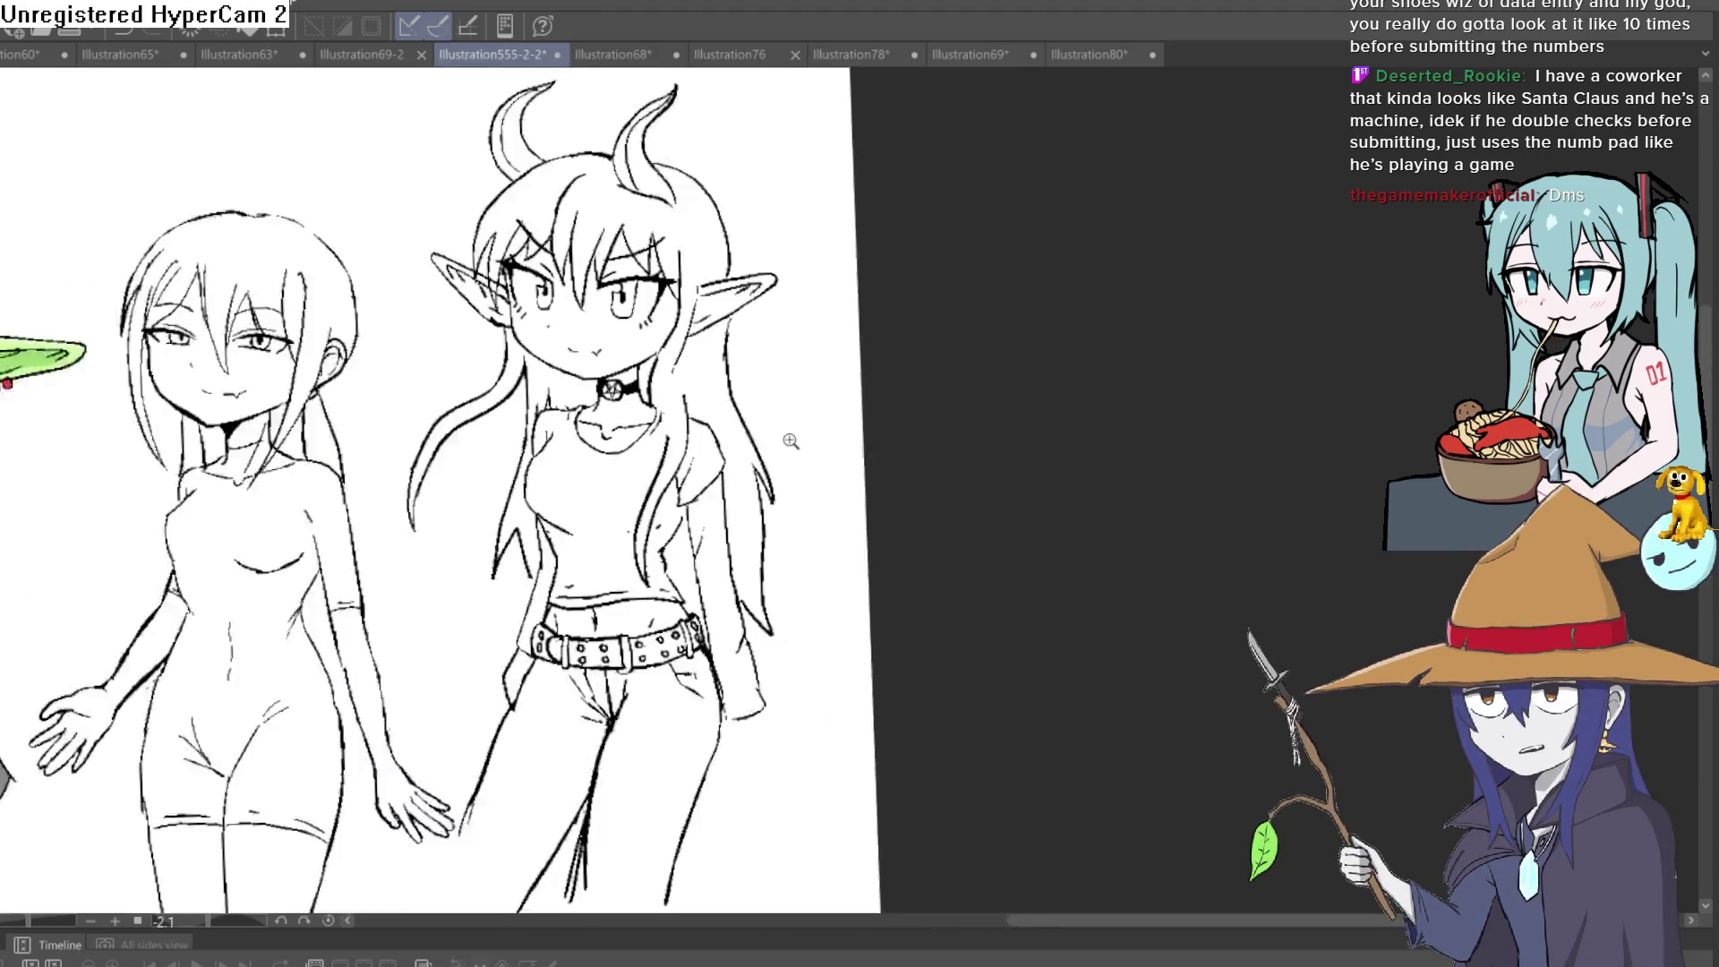
{"action": "scroll", "coordinate": [791, 440], "scroll_direction": "up", "scroll_amount": 2}
{"action": "mouse_move", "coordinate": [779, 364]}
{"action": "left_mouse_down"}
{"action": "mouse_move", "coordinate": [818, 460]}
{"action": "mouse_move", "coordinate": [818, 395]}
{"action": "mouse_move", "coordinate": [828, 405]}
{"action": "left_mouse_up"}
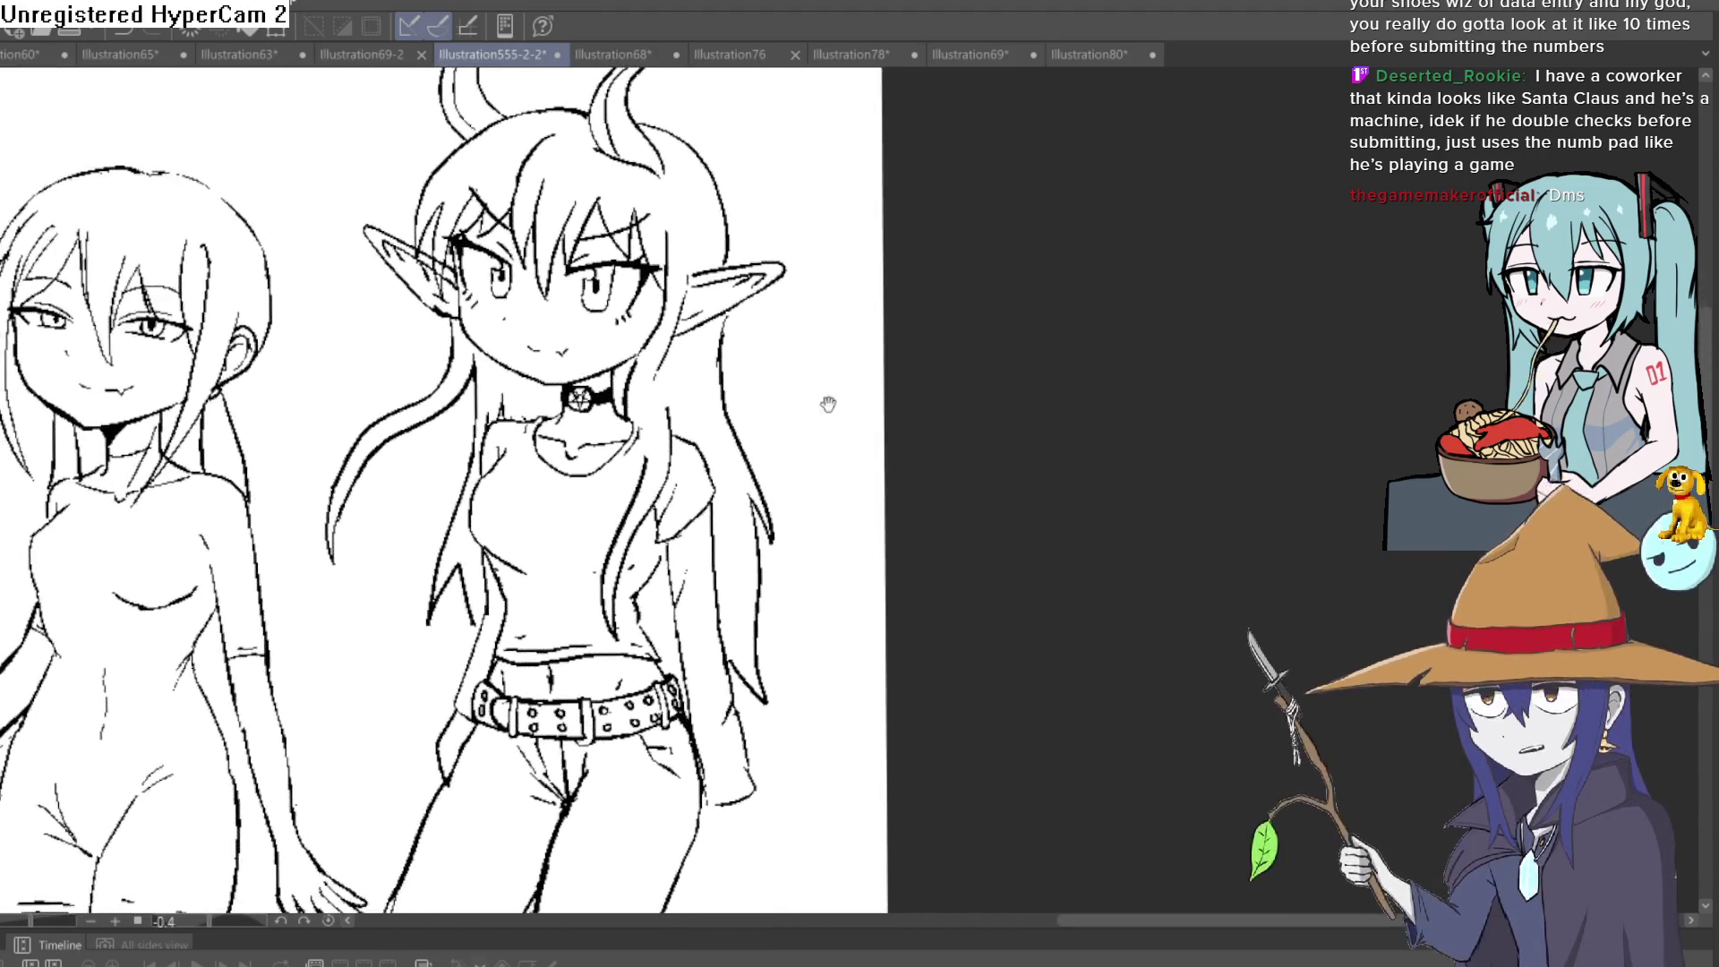
{"action": "scroll", "coordinate": [829, 405], "scroll_direction": "down", "scroll_amount": 2}
{"action": "scroll", "coordinate": [818, 343], "scroll_direction": "up", "scroll_amount": 2}
{"action": "scroll", "coordinate": [826, 473], "scroll_direction": "down", "scroll_amount": 3}
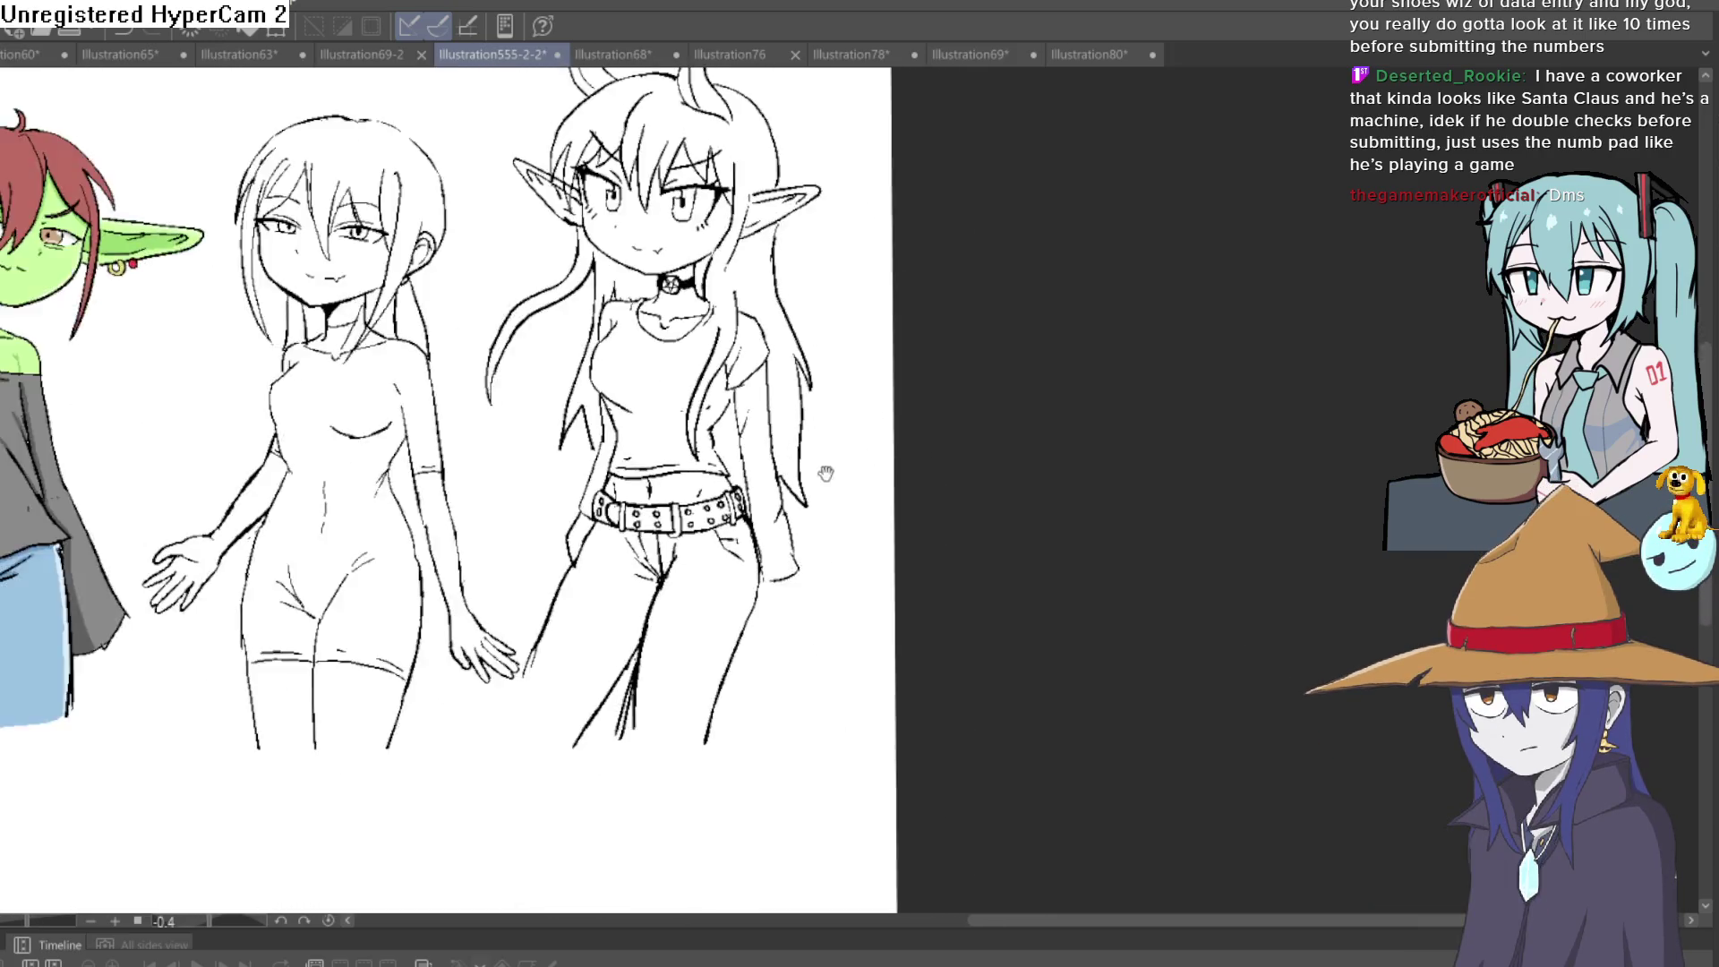
{"action": "scroll", "coordinate": [826, 473], "scroll_direction": "down", "scroll_amount": 1}
{"action": "left_click_drag", "start_coordinate": [826, 474], "coordinate": [770, 323]}
{"action": "scroll", "coordinate": [670, 388], "scroll_direction": "up", "scroll_amount": 1}
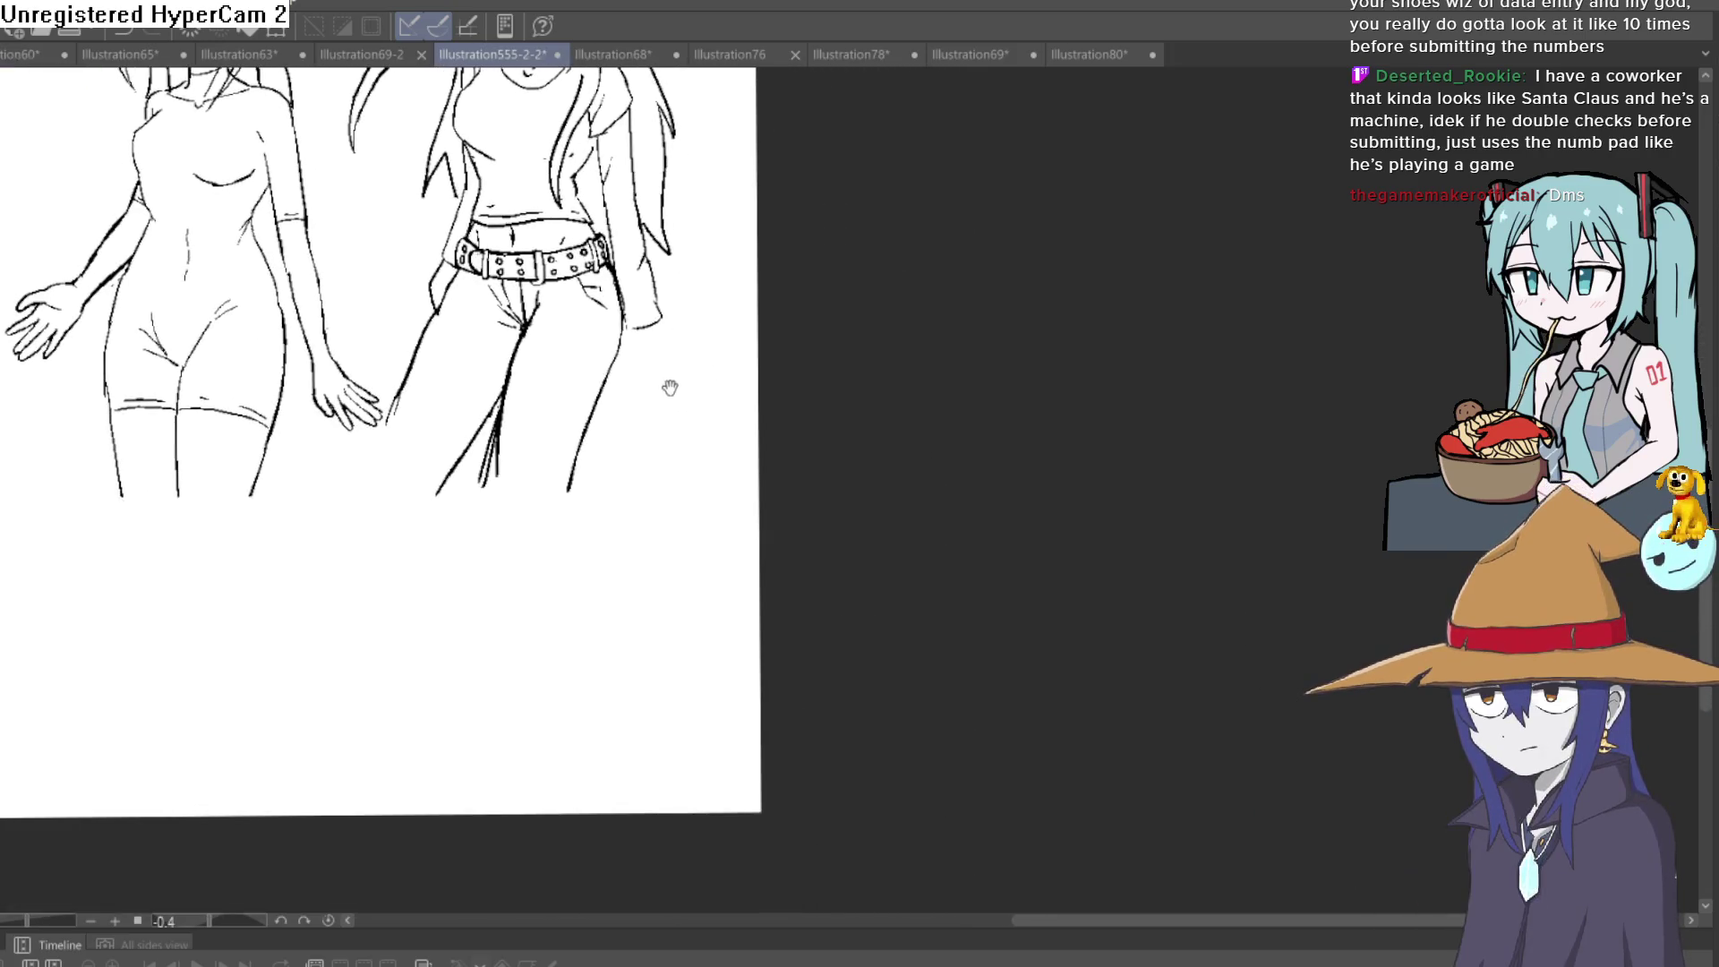
{"action": "left_click_drag", "start_coordinate": [605, 512], "coordinate": [634, 322]}
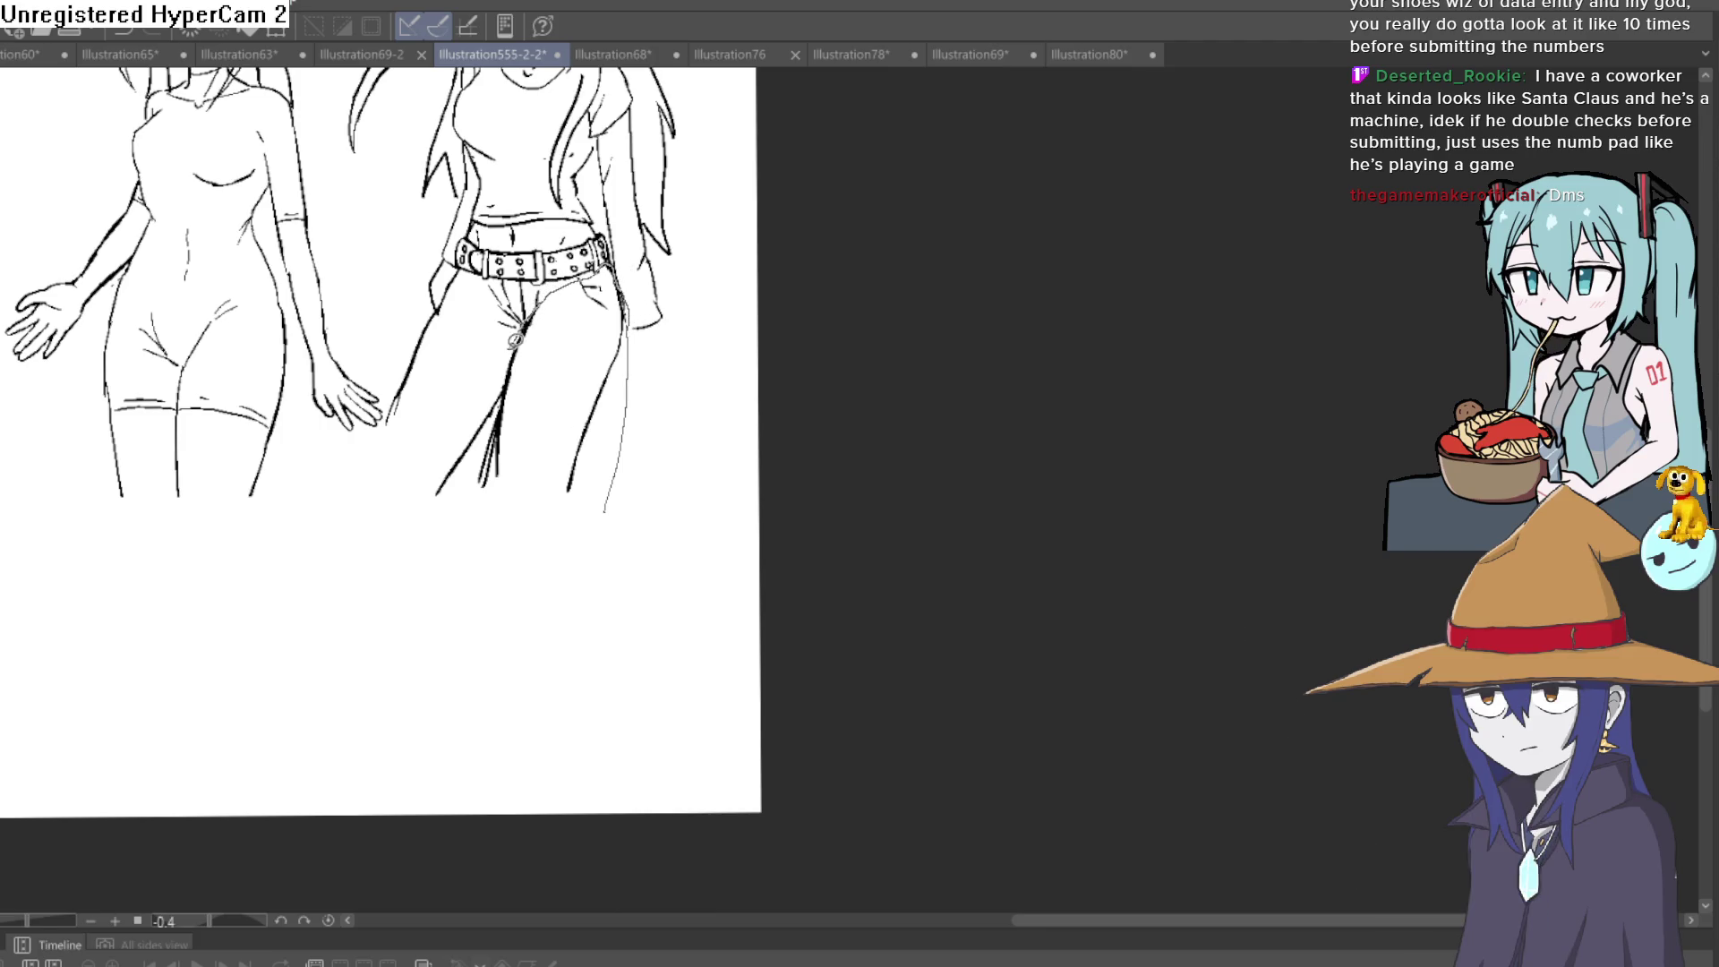
Lasso the right leg, then rotate and shift it down and right into place
{"action": "mouse_move", "coordinate": [506, 382]}
{"action": "left_mouse_down"}
{"action": "mouse_move", "coordinate": [484, 502]}
{"action": "mouse_move", "coordinate": [626, 268]}
{"action": "left_mouse_up"}
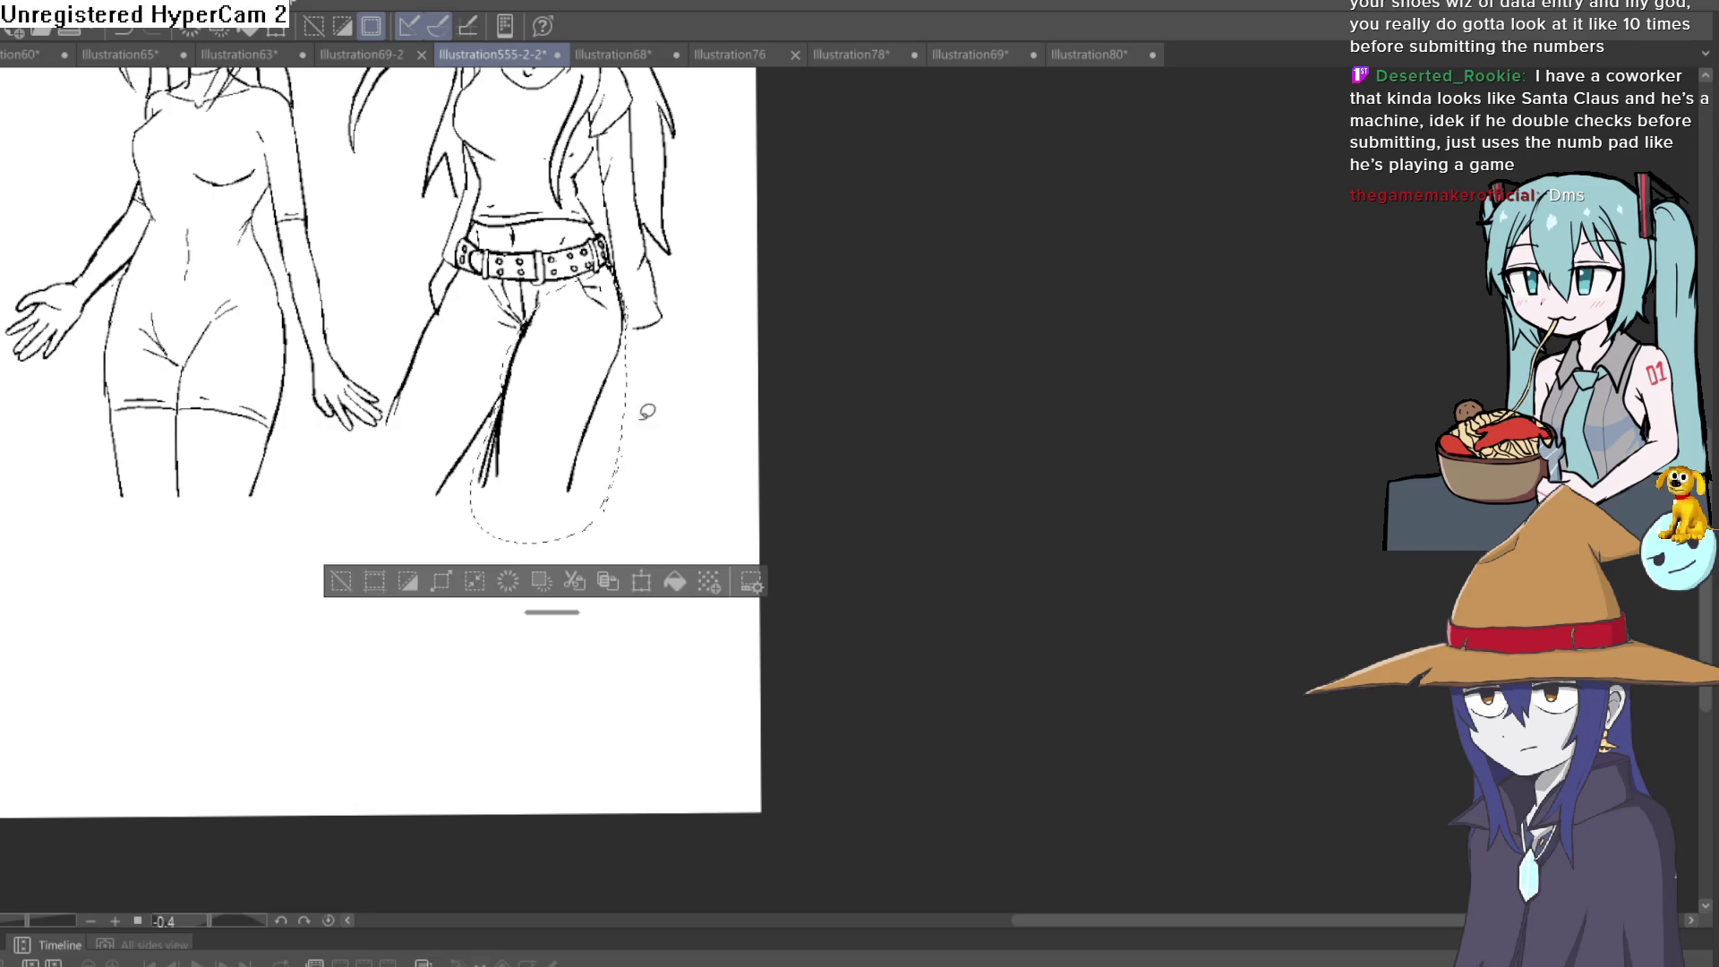
{"action": "key", "text": "ctrl+t"}
{"action": "left_click_drag", "start_coordinate": [695, 332], "coordinate": [708, 376]}
{"action": "left_click_drag", "start_coordinate": [580, 425], "coordinate": [617, 445]}
{"action": "left_click_drag", "start_coordinate": [642, 384], "coordinate": [591, 358]}
{"action": "key", "text": "Return"}
Lengthen both jean-leg outlines downward and redraw the left leg's outer line
{"action": "scroll", "coordinate": [573, 358], "scroll_direction": "up", "scroll_amount": 1}
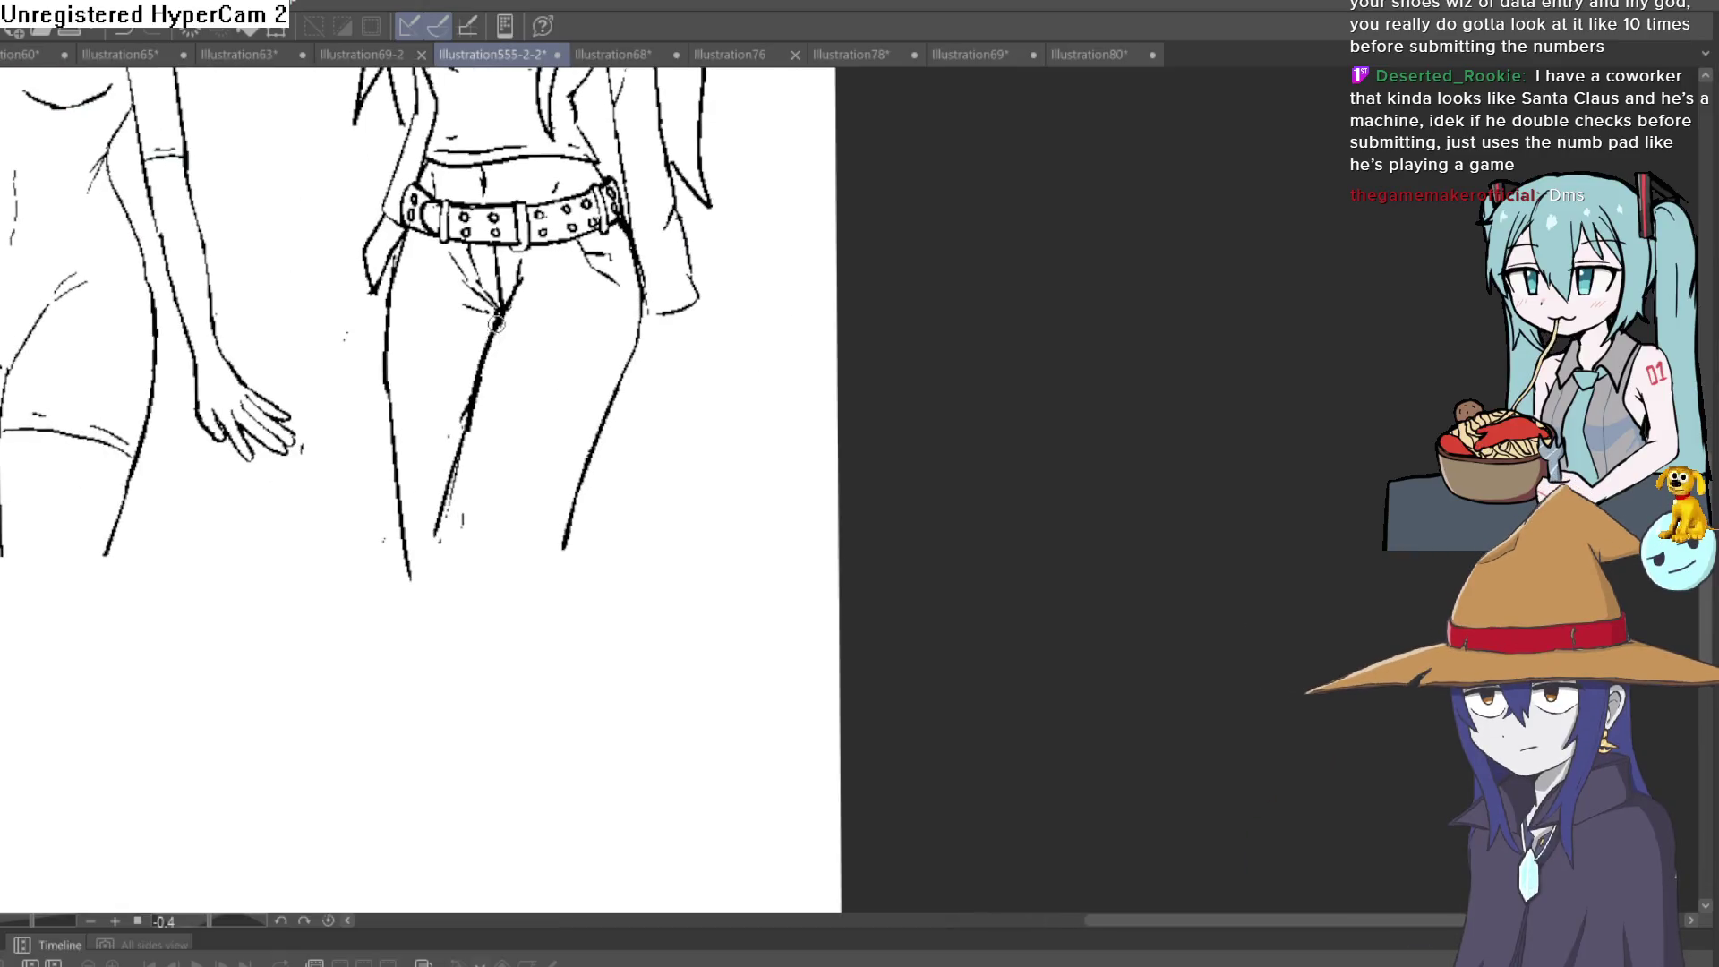
{"action": "left_click_drag", "start_coordinate": [440, 521], "coordinate": [515, 717]}
{"action": "mouse_move", "coordinate": [571, 500]}
{"action": "left_mouse_down"}
{"action": "mouse_move", "coordinate": [562, 539]}
{"action": "mouse_move", "coordinate": [614, 688]}
{"action": "left_mouse_up"}
{"action": "left_click_drag", "start_coordinate": [395, 255], "coordinate": [399, 447]}
{"action": "left_click_drag", "start_coordinate": [411, 547], "coordinate": [419, 748]}
Add crease lines at the jeans' crotch below the studded belt
{"action": "scroll", "coordinate": [652, 533], "scroll_direction": "down", "scroll_amount": 2}
{"action": "mouse_move", "coordinate": [652, 534]}
{"action": "left_mouse_down"}
{"action": "mouse_move", "coordinate": [655, 630]}
{"action": "mouse_move", "coordinate": [627, 542]}
{"action": "left_mouse_up"}
{"action": "scroll", "coordinate": [626, 542], "scroll_direction": "down", "scroll_amount": 2}
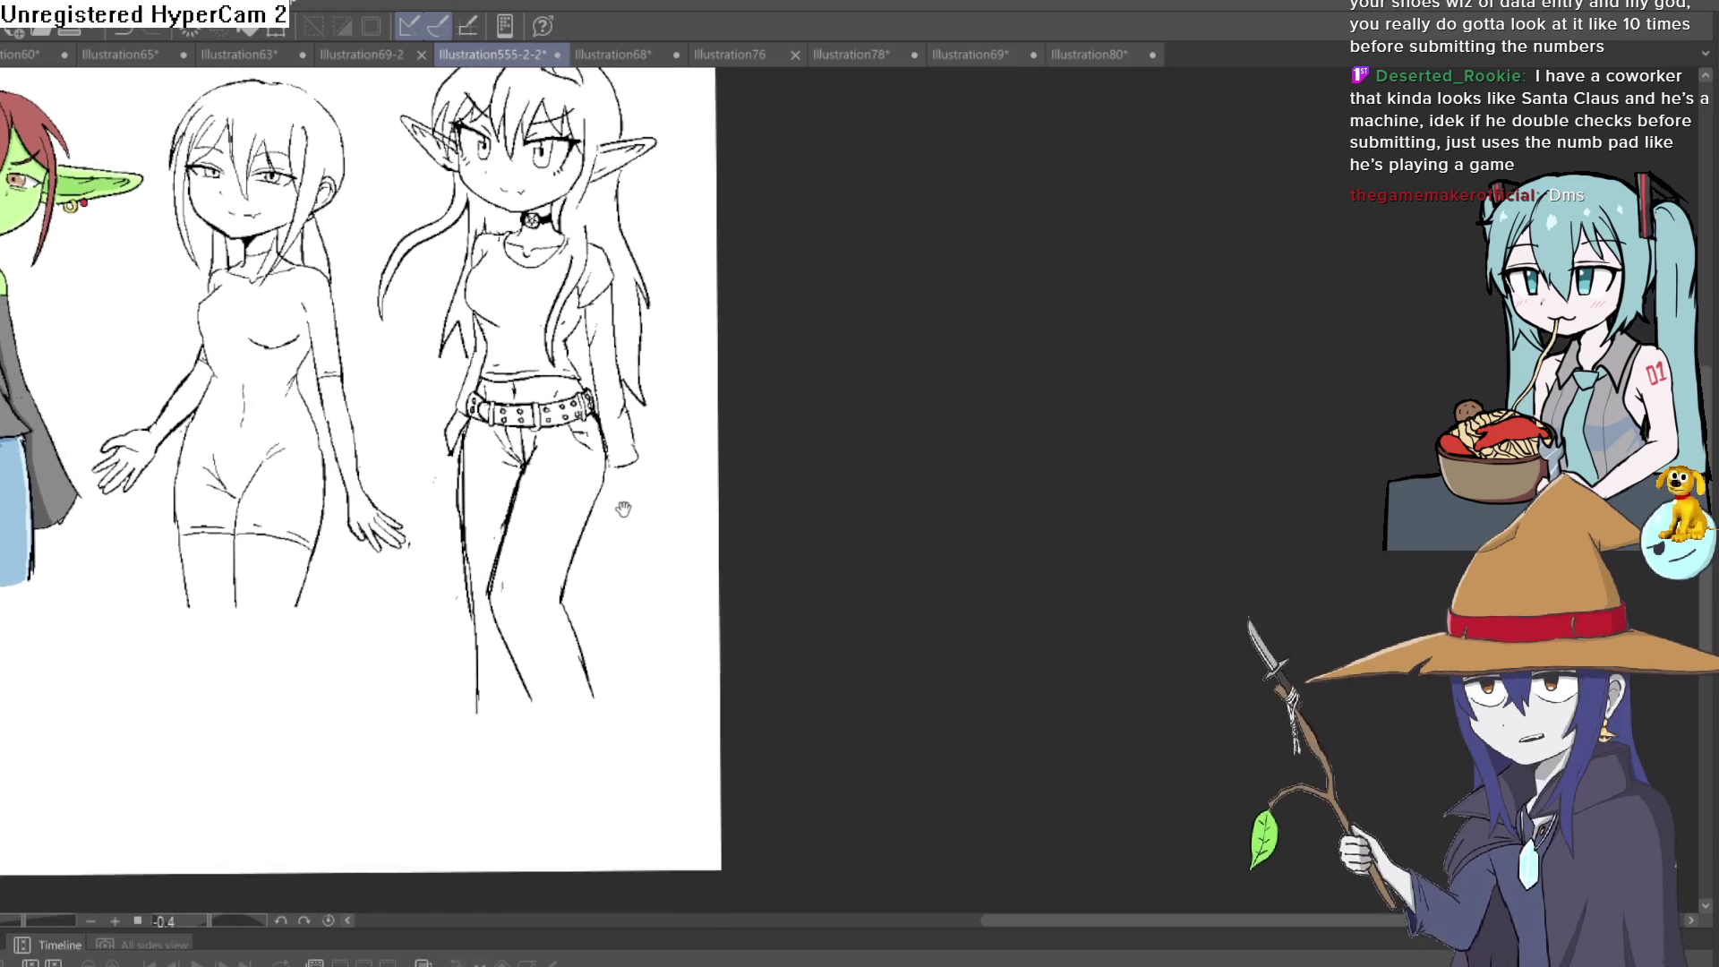
{"action": "scroll", "coordinate": [622, 560], "scroll_direction": "up", "scroll_amount": 3}
{"action": "mouse_move", "coordinate": [616, 571]}
{"action": "left_mouse_down"}
{"action": "mouse_move", "coordinate": [532, 556]}
{"action": "mouse_move", "coordinate": [554, 463]}
{"action": "left_mouse_up"}
{"action": "scroll", "coordinate": [470, 562], "scroll_direction": "up", "scroll_amount": 4}
{"action": "mouse_move", "coordinate": [440, 548]}
{"action": "left_mouse_down"}
{"action": "mouse_move", "coordinate": [528, 518]}
{"action": "mouse_move", "coordinate": [345, 542]}
{"action": "left_mouse_up"}
{"action": "scroll", "coordinate": [560, 515], "scroll_direction": "down", "scroll_amount": 3}
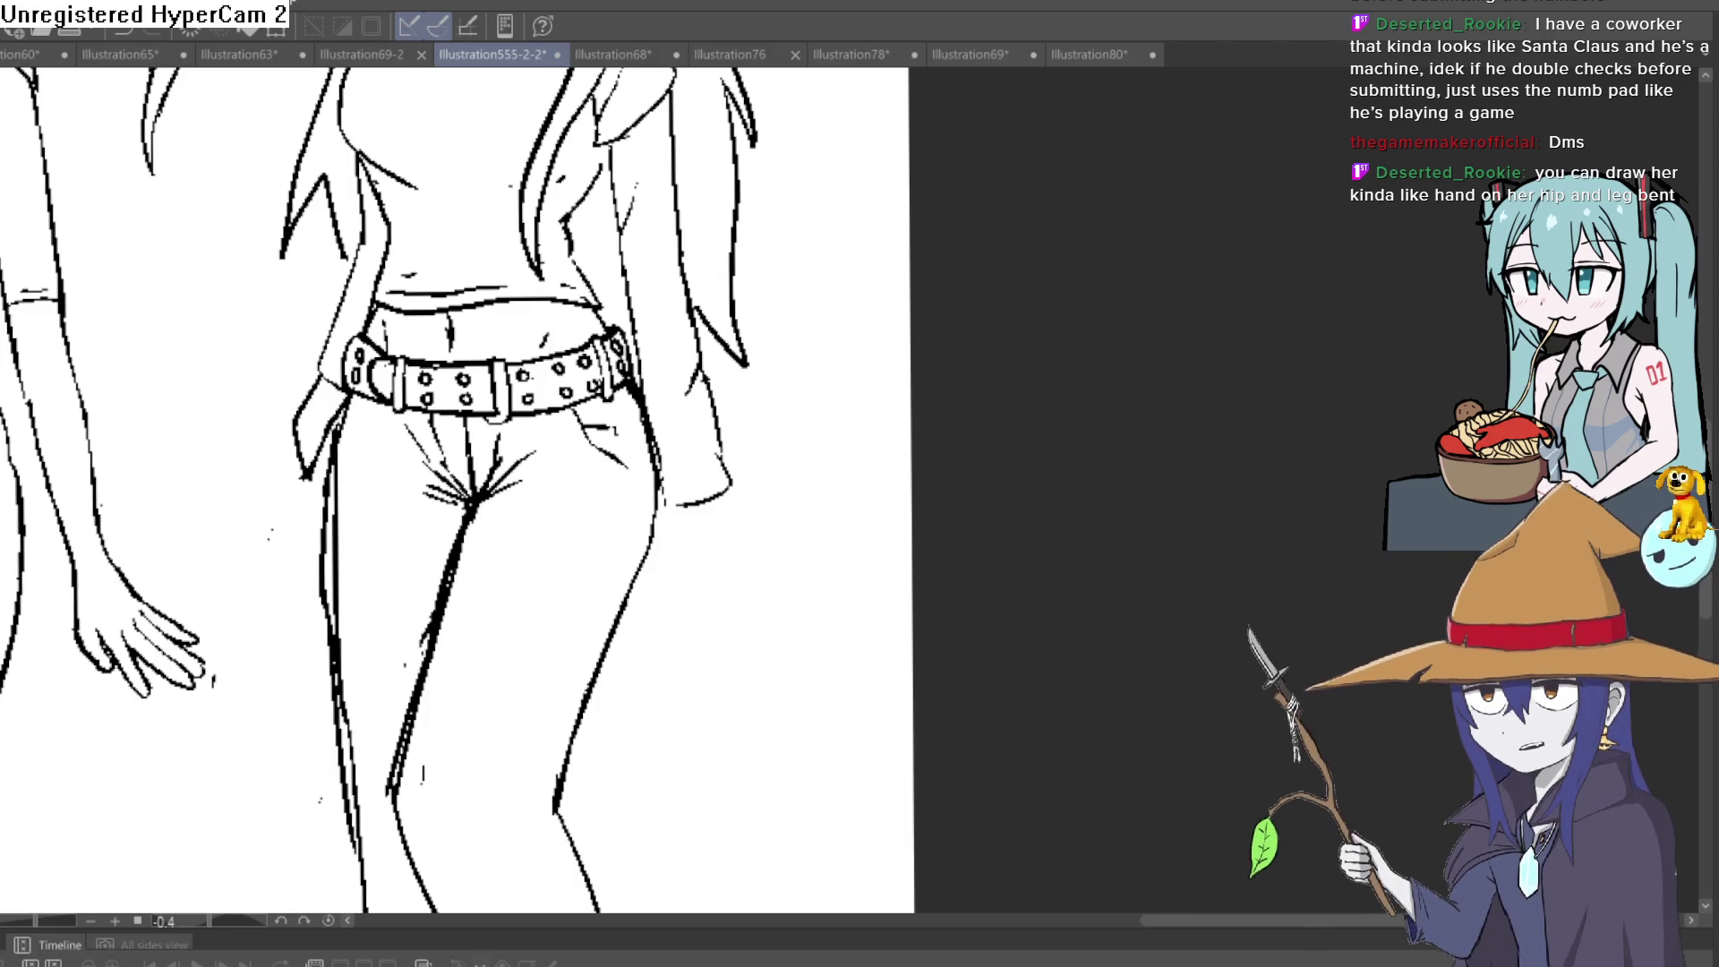
{"action": "scroll", "coordinate": [739, 569], "scroll_direction": "down", "scroll_amount": 4}
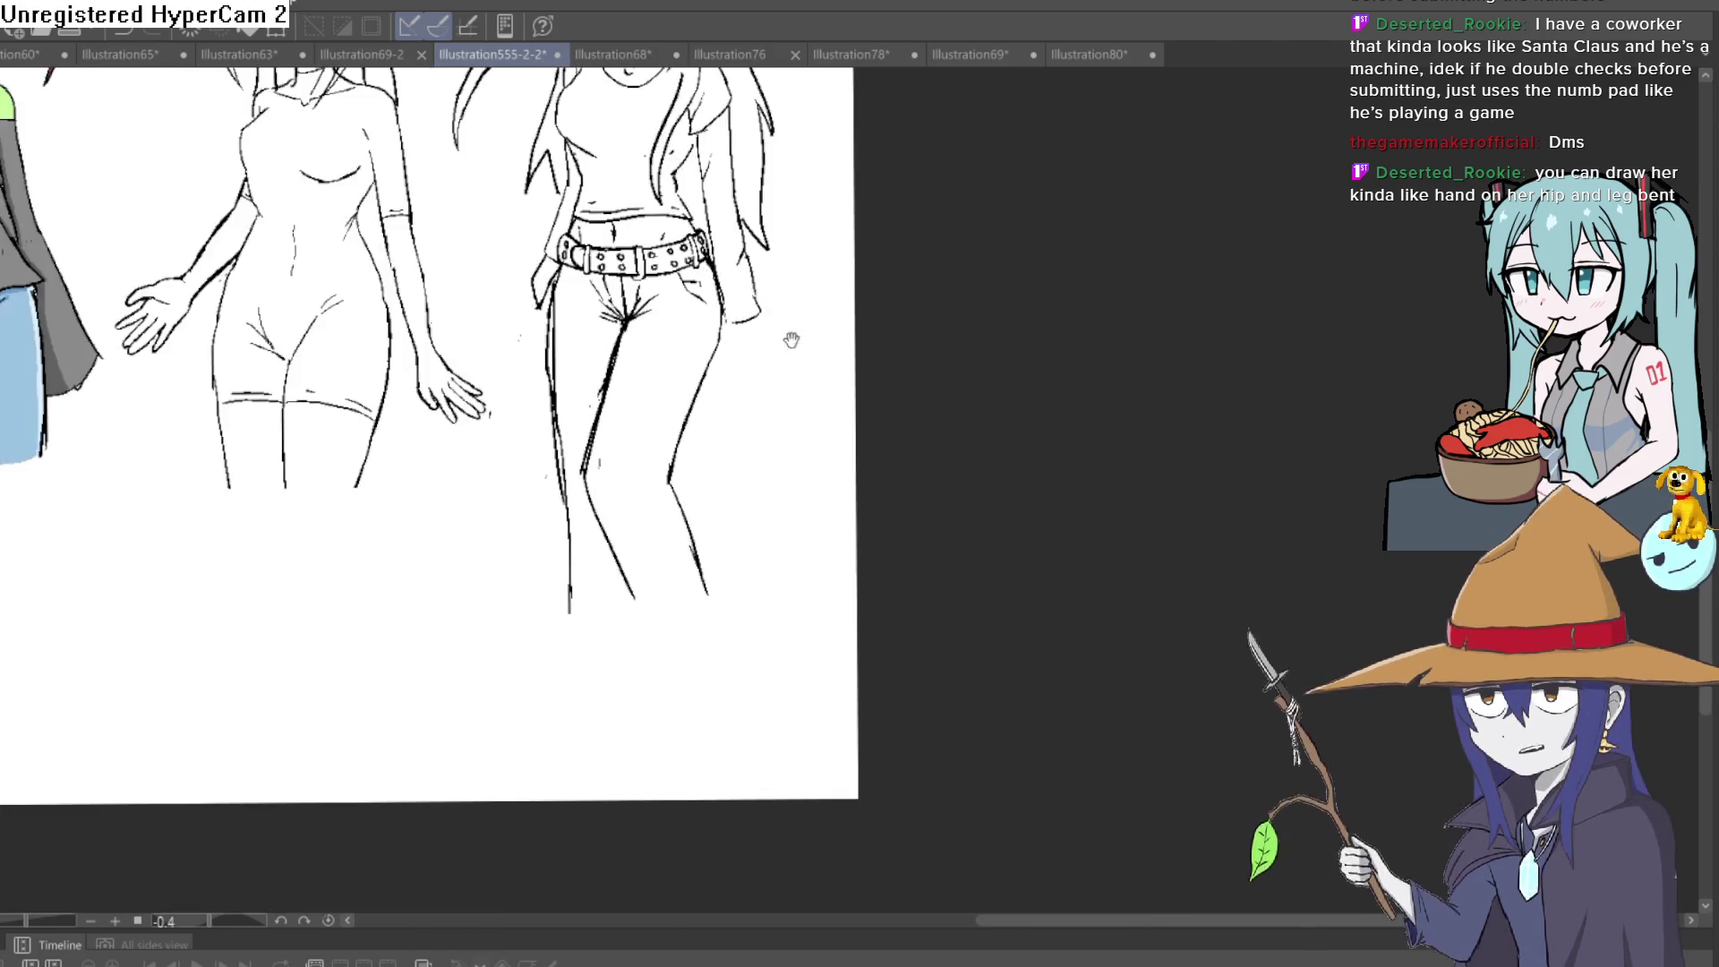
{"action": "scroll", "coordinate": [791, 338], "scroll_direction": "up", "scroll_amount": 3}
{"action": "scroll", "coordinate": [703, 481], "scroll_direction": "up", "scroll_amount": 3}
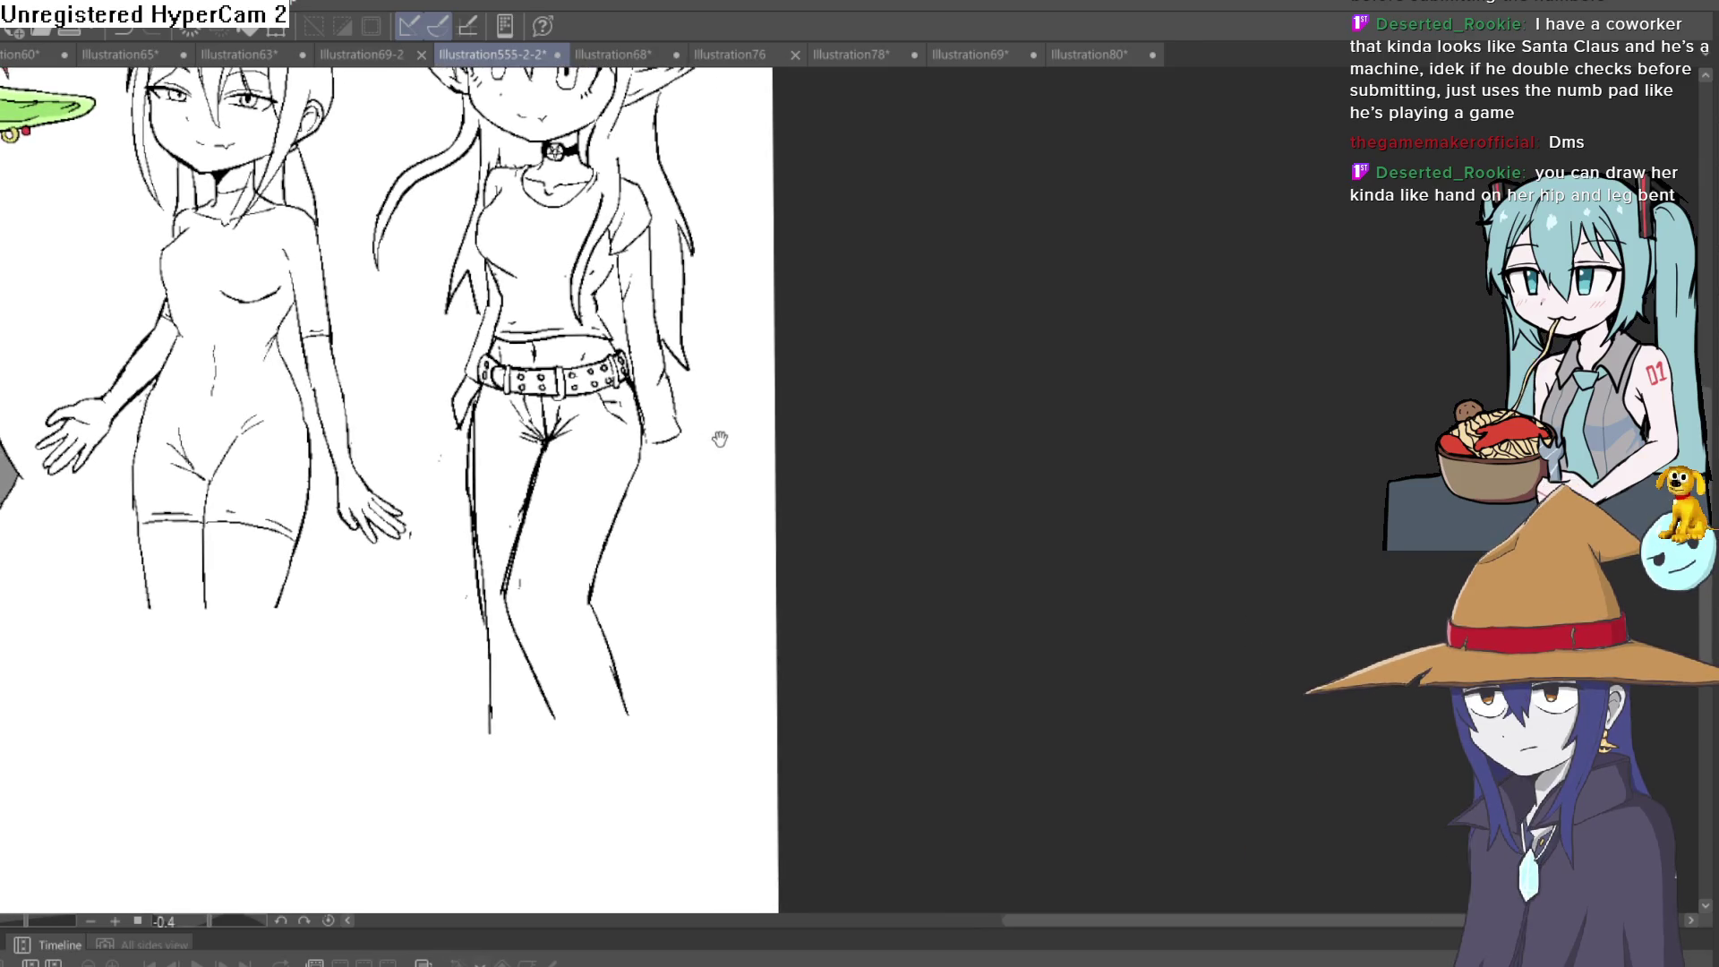
Lasso the elf girl's hanging arm beside the hip, delete it and deselect
{"action": "left_click_drag", "start_coordinate": [698, 460], "coordinate": [695, 462]}
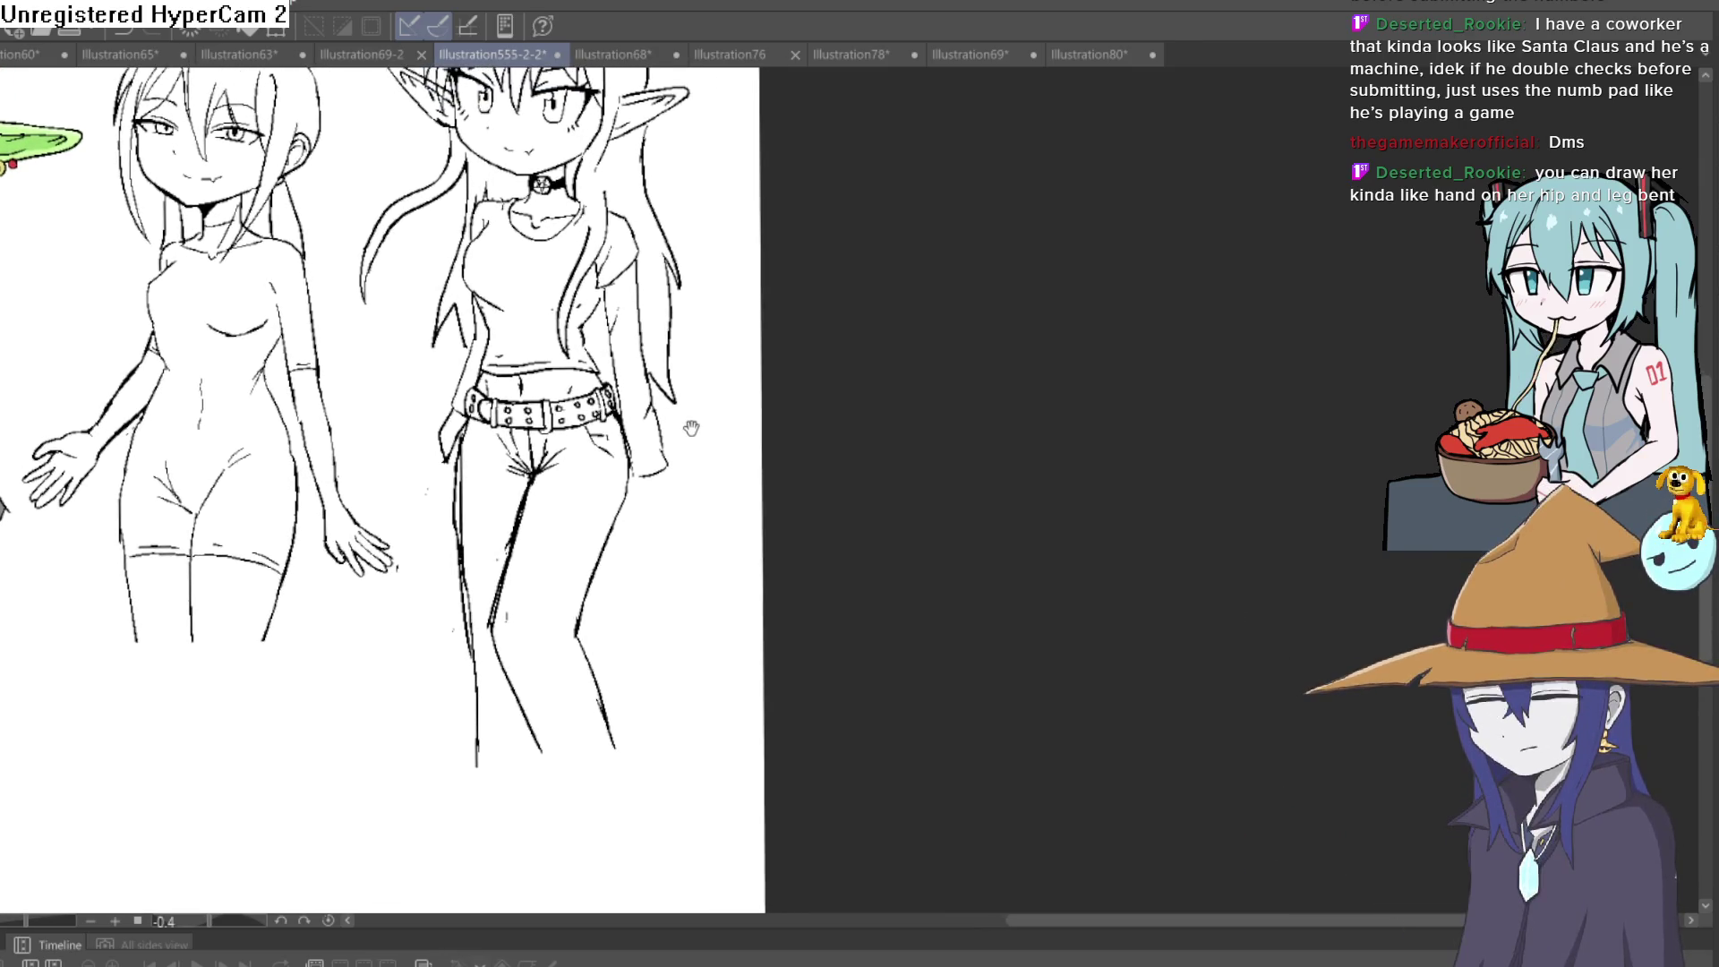
{"action": "scroll", "coordinate": [694, 462], "scroll_direction": "up", "scroll_amount": 1}
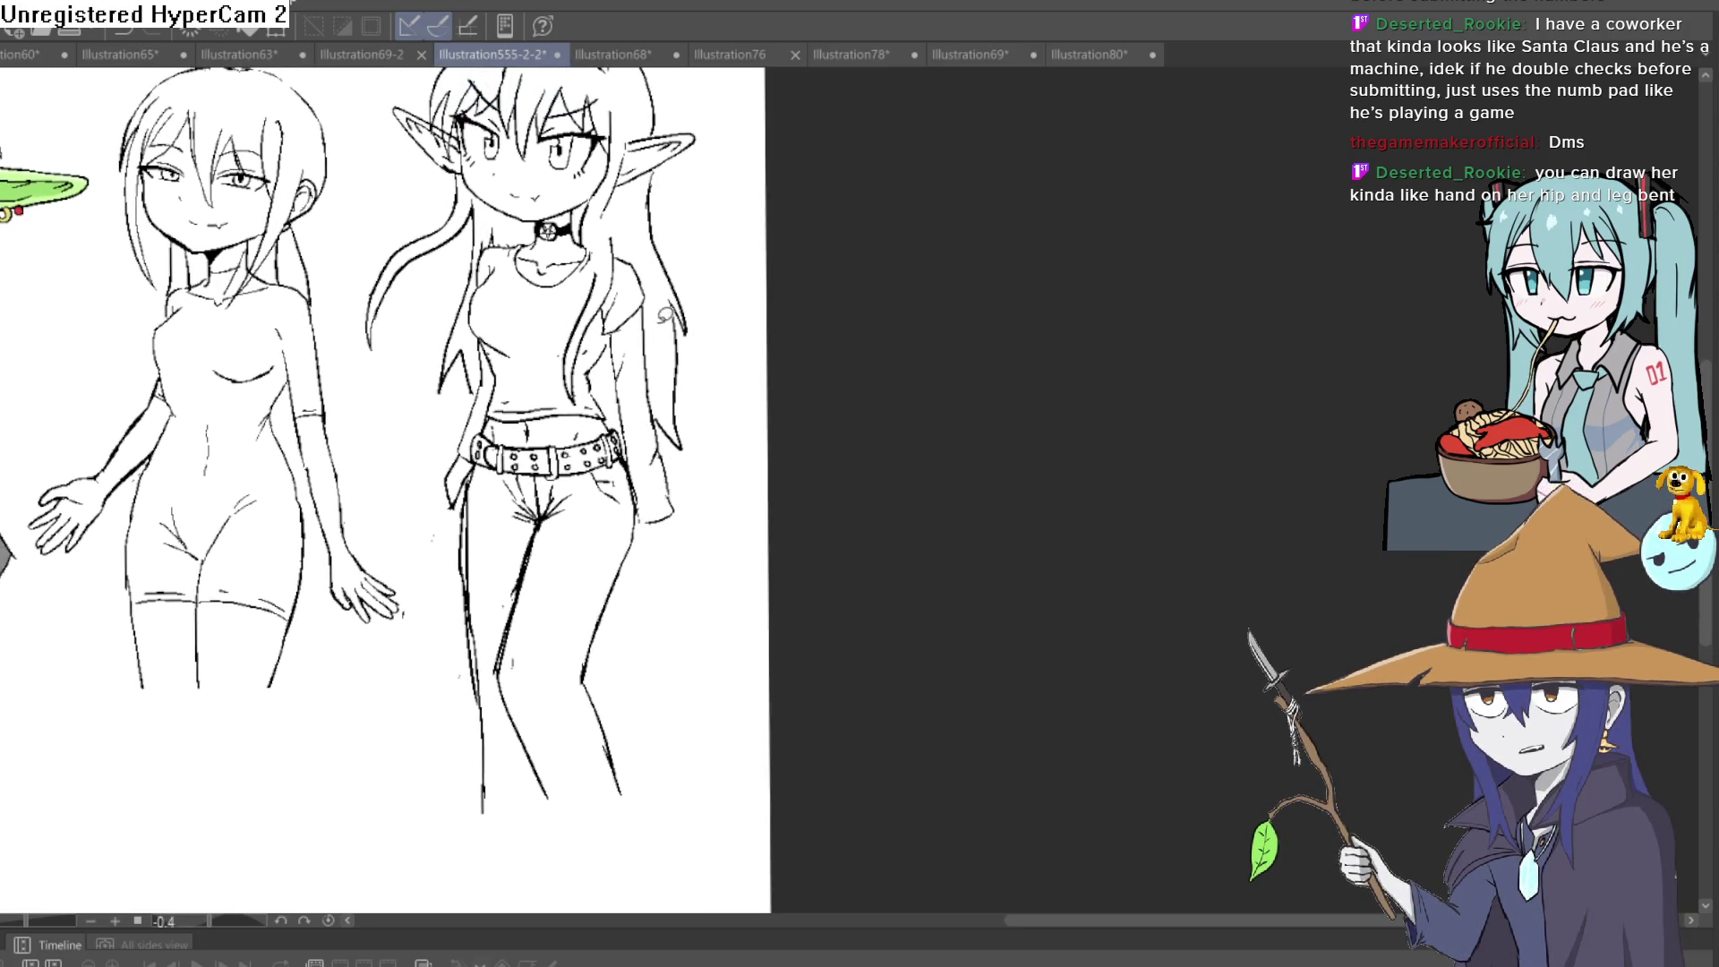
{"action": "scroll", "coordinate": [646, 379], "scroll_direction": "up", "scroll_amount": 1}
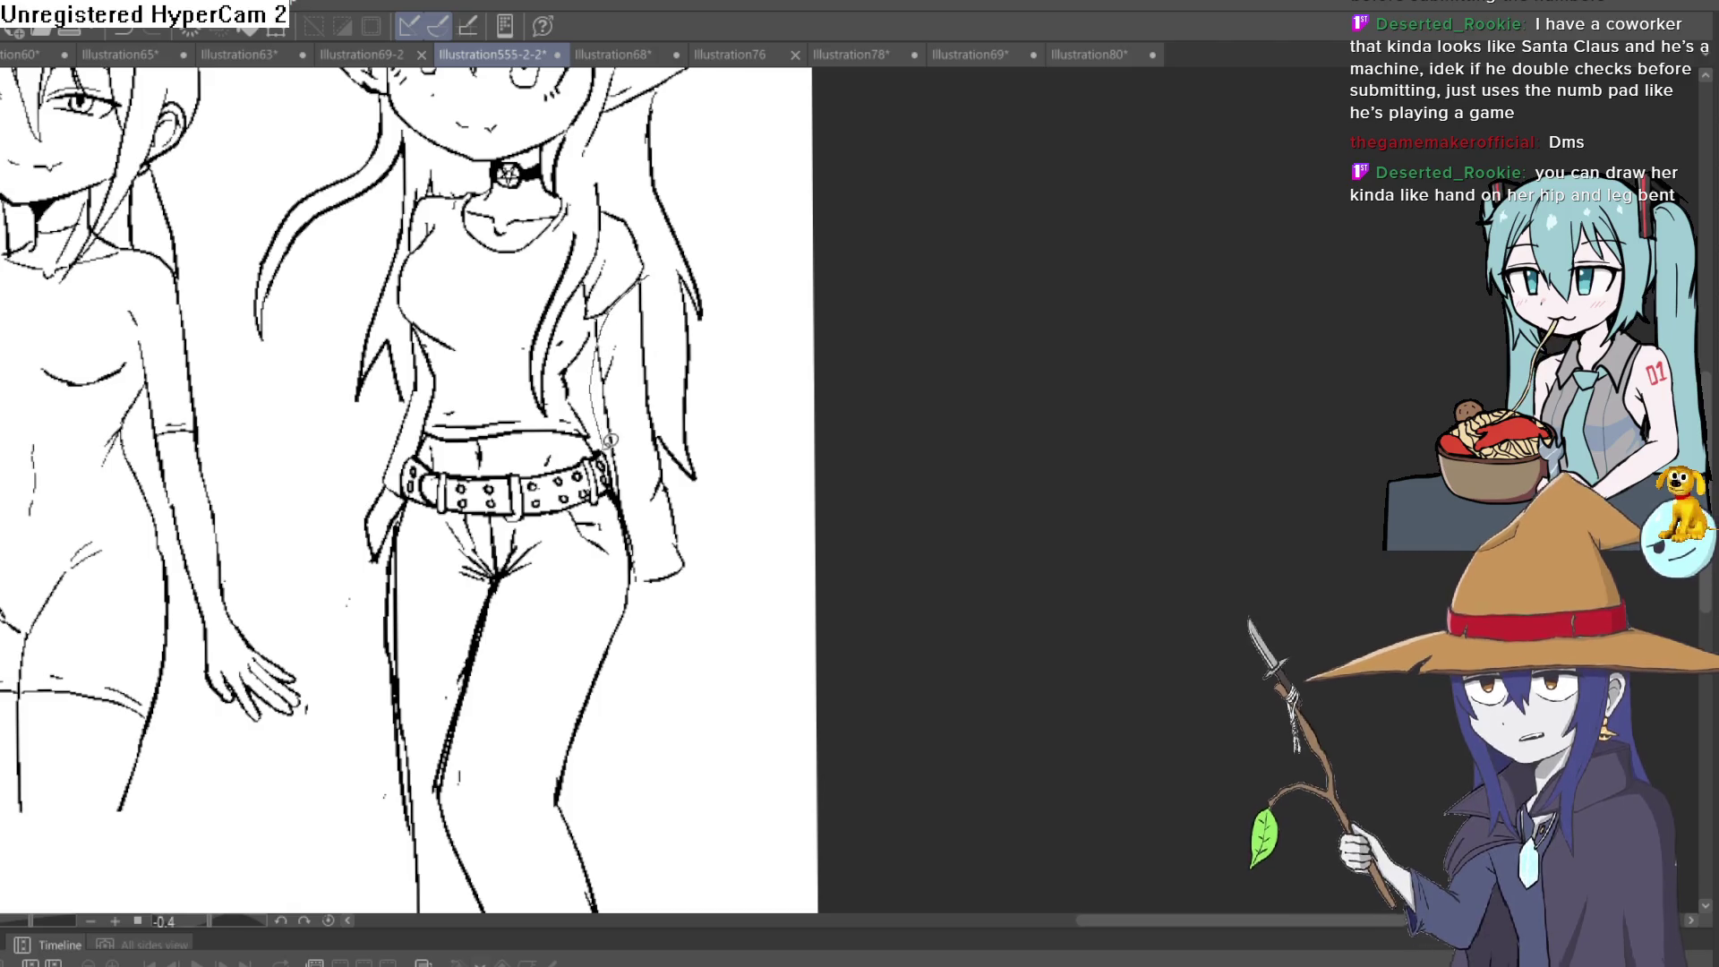
{"action": "left_click_drag", "start_coordinate": [668, 441], "coordinate": [664, 355]}
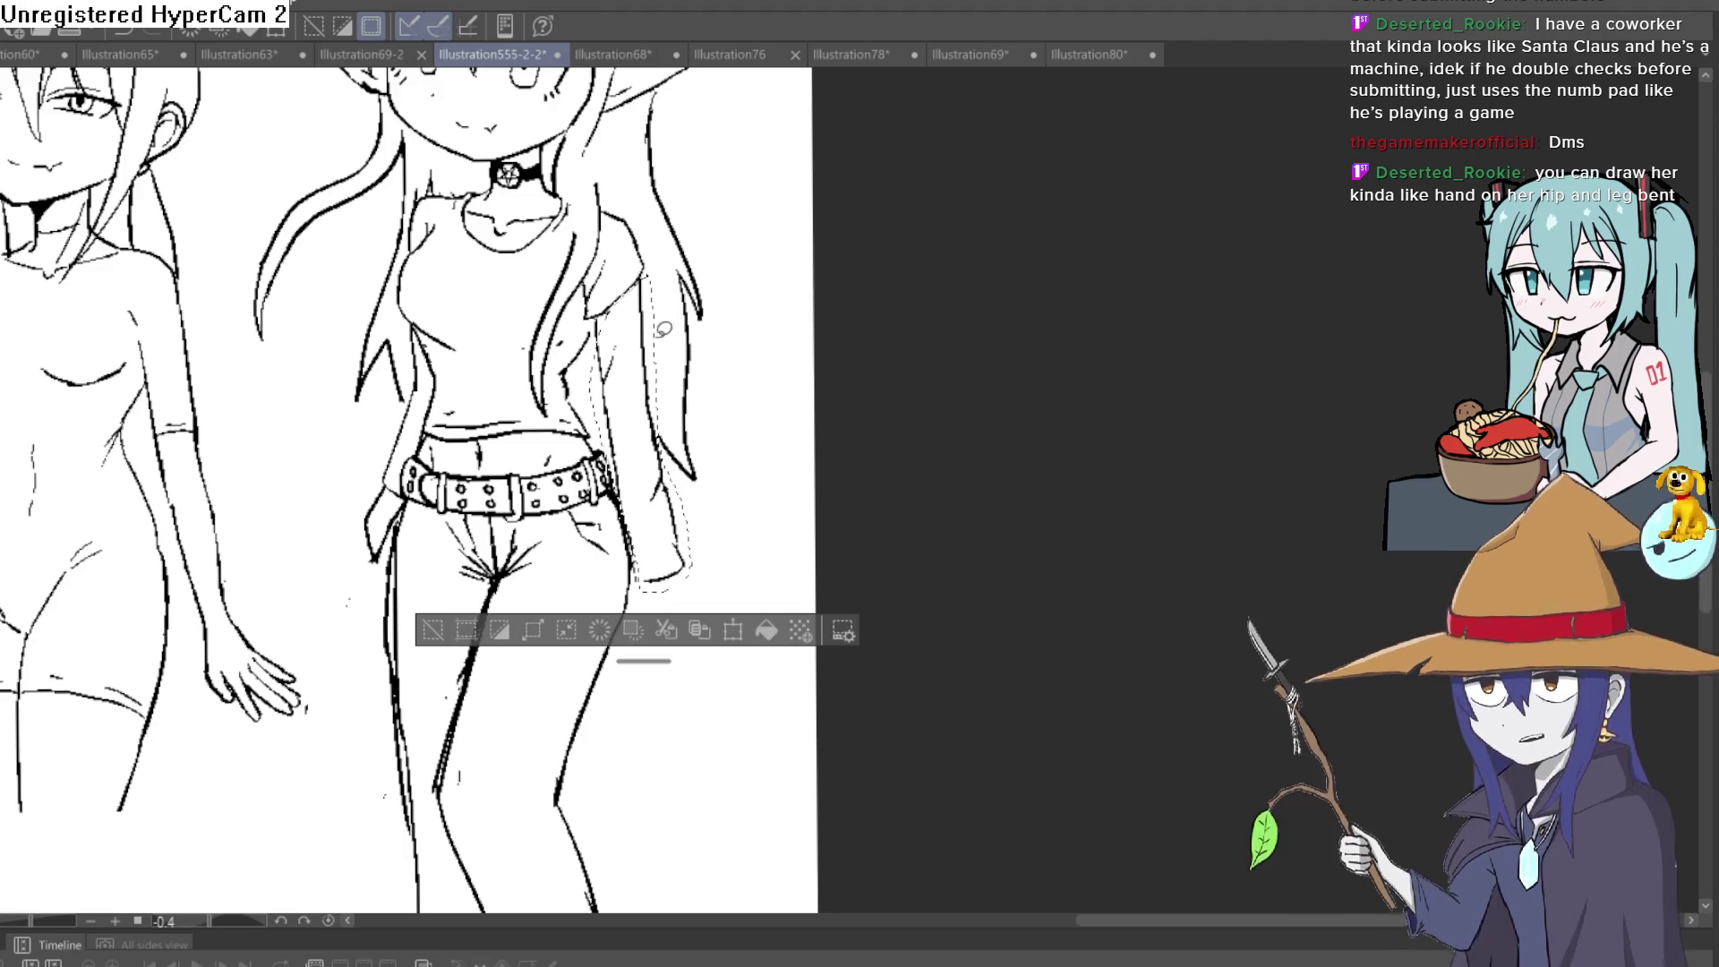
{"action": "key", "text": "ctrl+d"}
{"action": "key", "text": "Delete"}
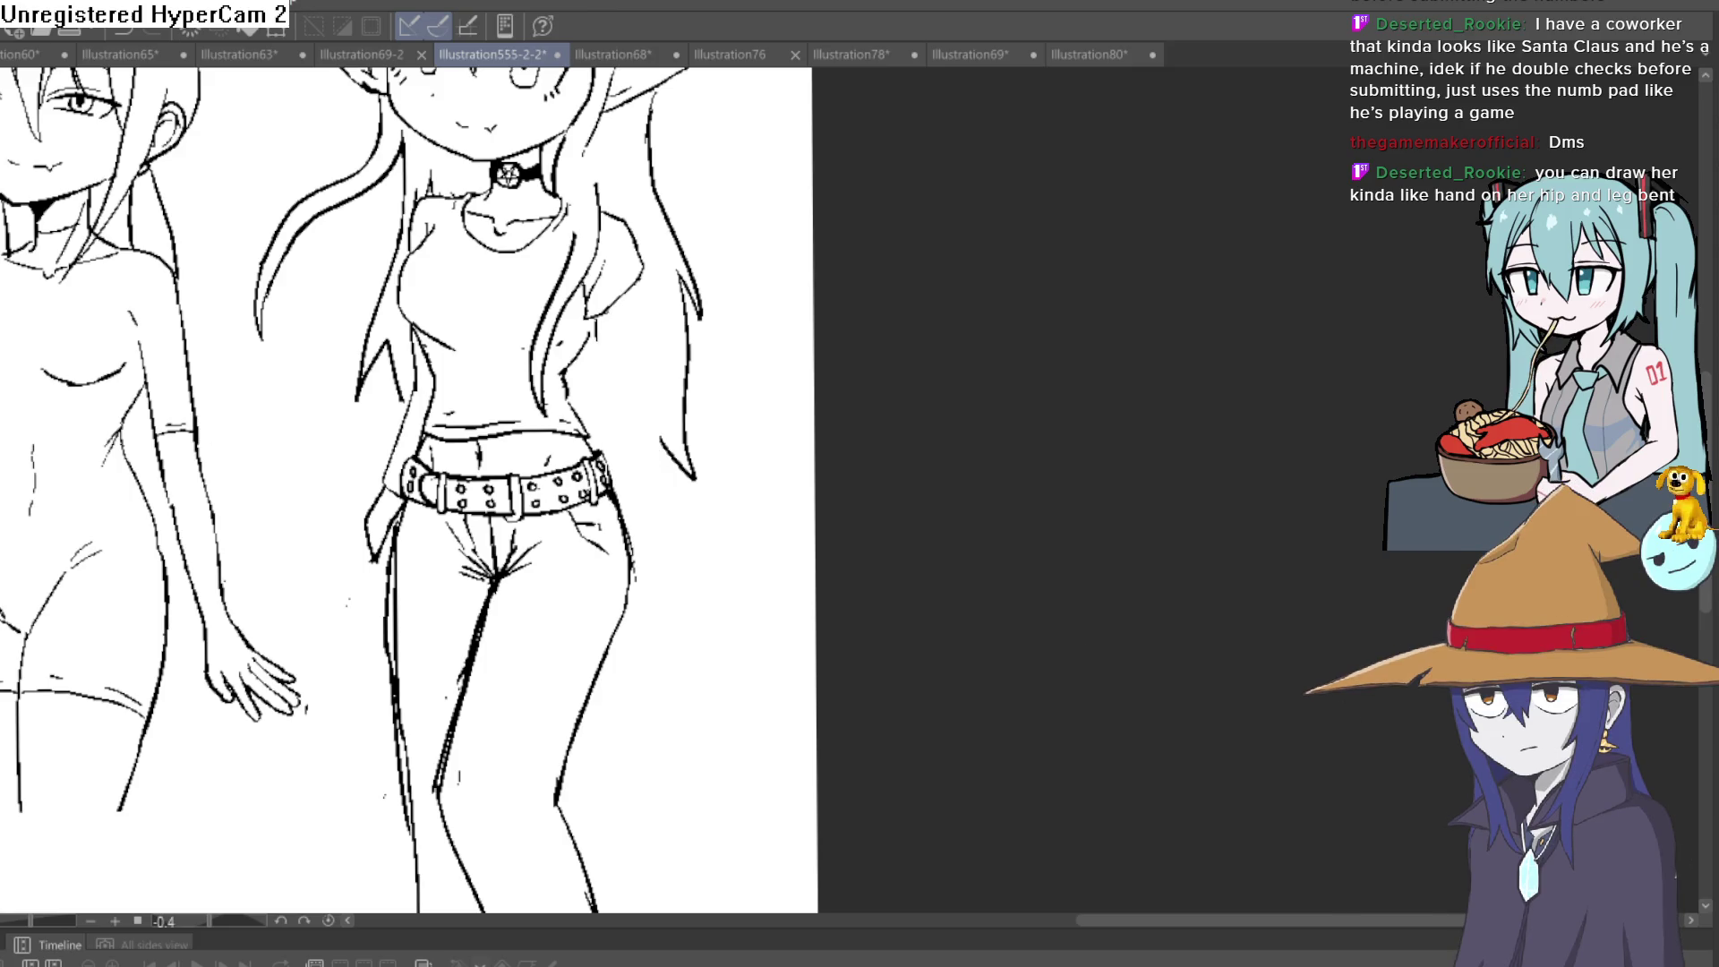
{"action": "scroll", "coordinate": [612, 299], "scroll_direction": "up", "scroll_amount": 2}
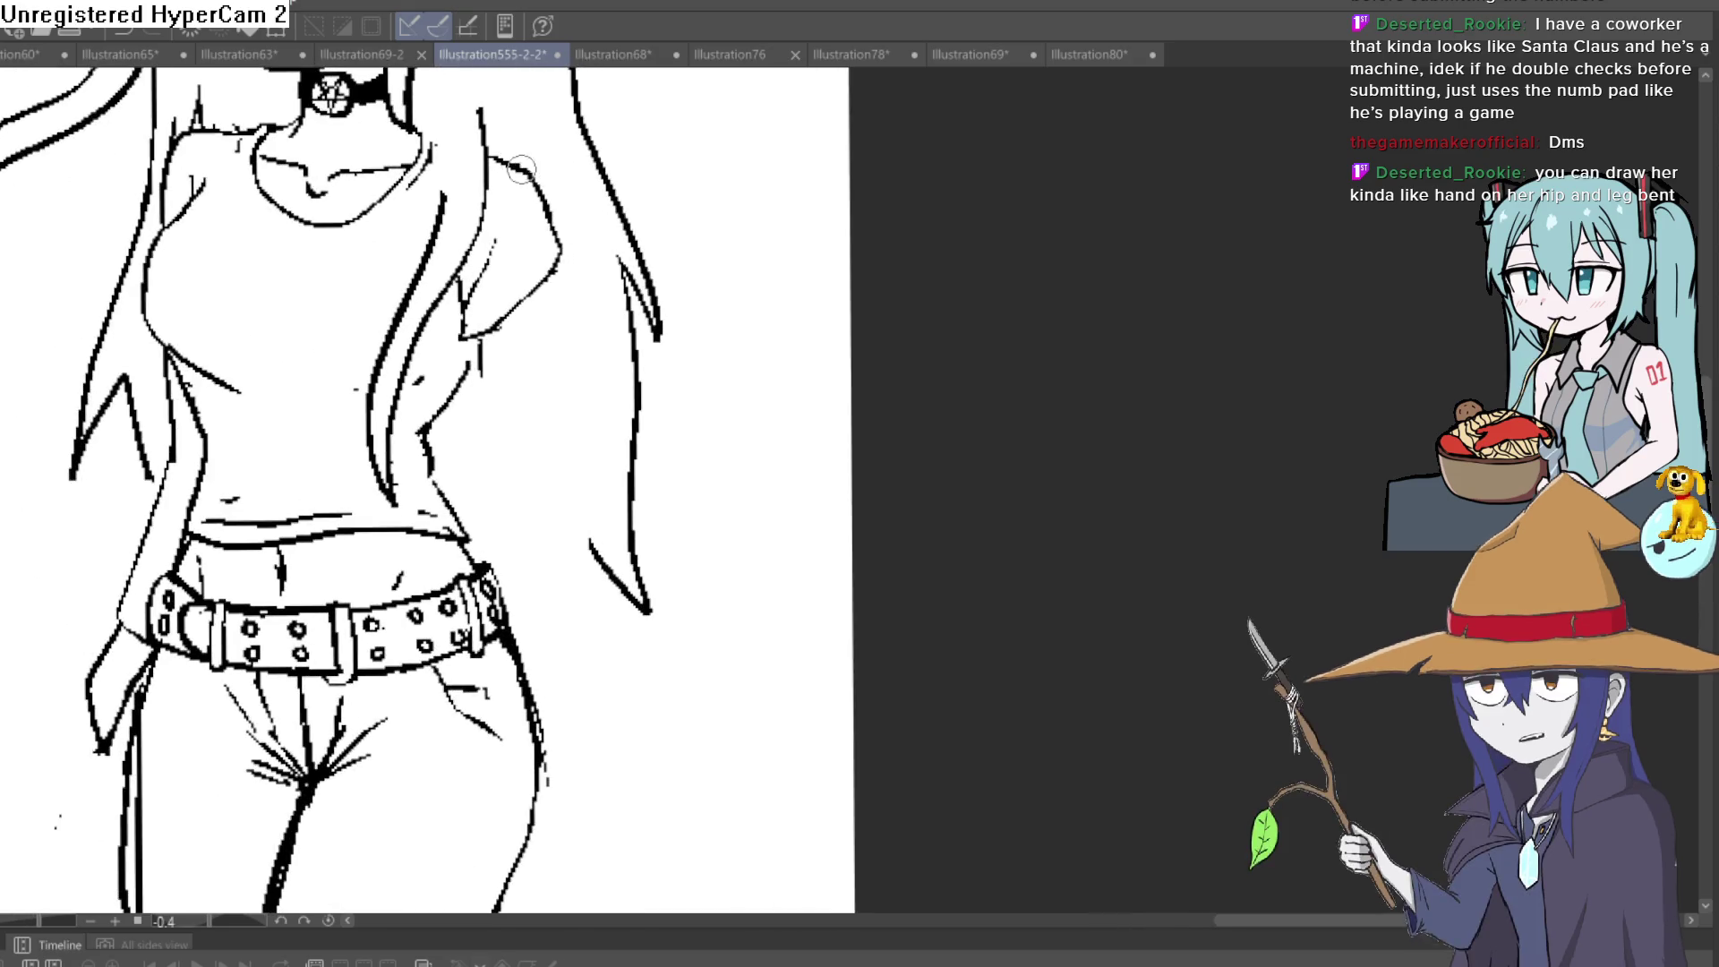
Draw the upper arm bending out to the elbow and the forearm reaching into the pocket
{"action": "mouse_move", "coordinate": [629, 341]}
{"action": "left_mouse_down"}
{"action": "mouse_move", "coordinate": [691, 412]}
{"action": "mouse_move", "coordinate": [541, 748]}
{"action": "left_mouse_up"}
{"action": "scroll", "coordinate": [702, 602], "scroll_direction": "down", "scroll_amount": 3}
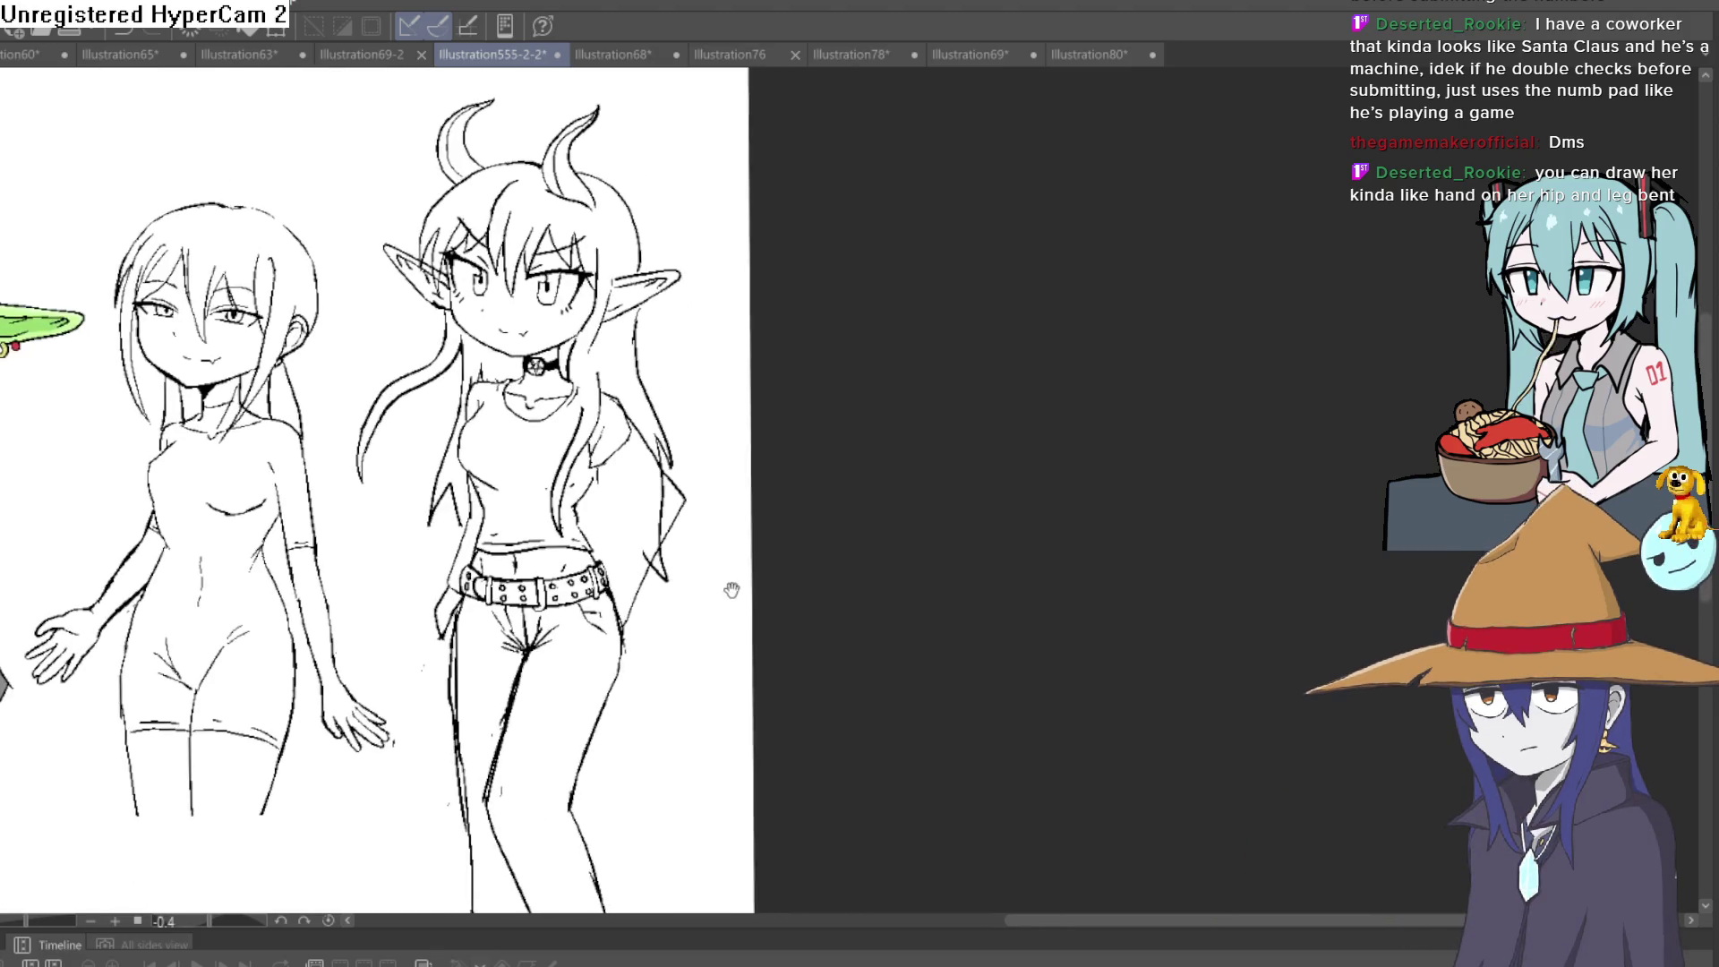
{"action": "key", "text": "ctrl+z"}
{"action": "scroll", "coordinate": [645, 443], "scroll_direction": "up", "scroll_amount": 2}
{"action": "left_click_drag", "start_coordinate": [643, 430], "coordinate": [582, 379]}
{"action": "mouse_move", "coordinate": [528, 250]}
{"action": "left_mouse_down"}
{"action": "mouse_move", "coordinate": [649, 433]}
{"action": "mouse_move", "coordinate": [530, 634]}
{"action": "left_mouse_up"}
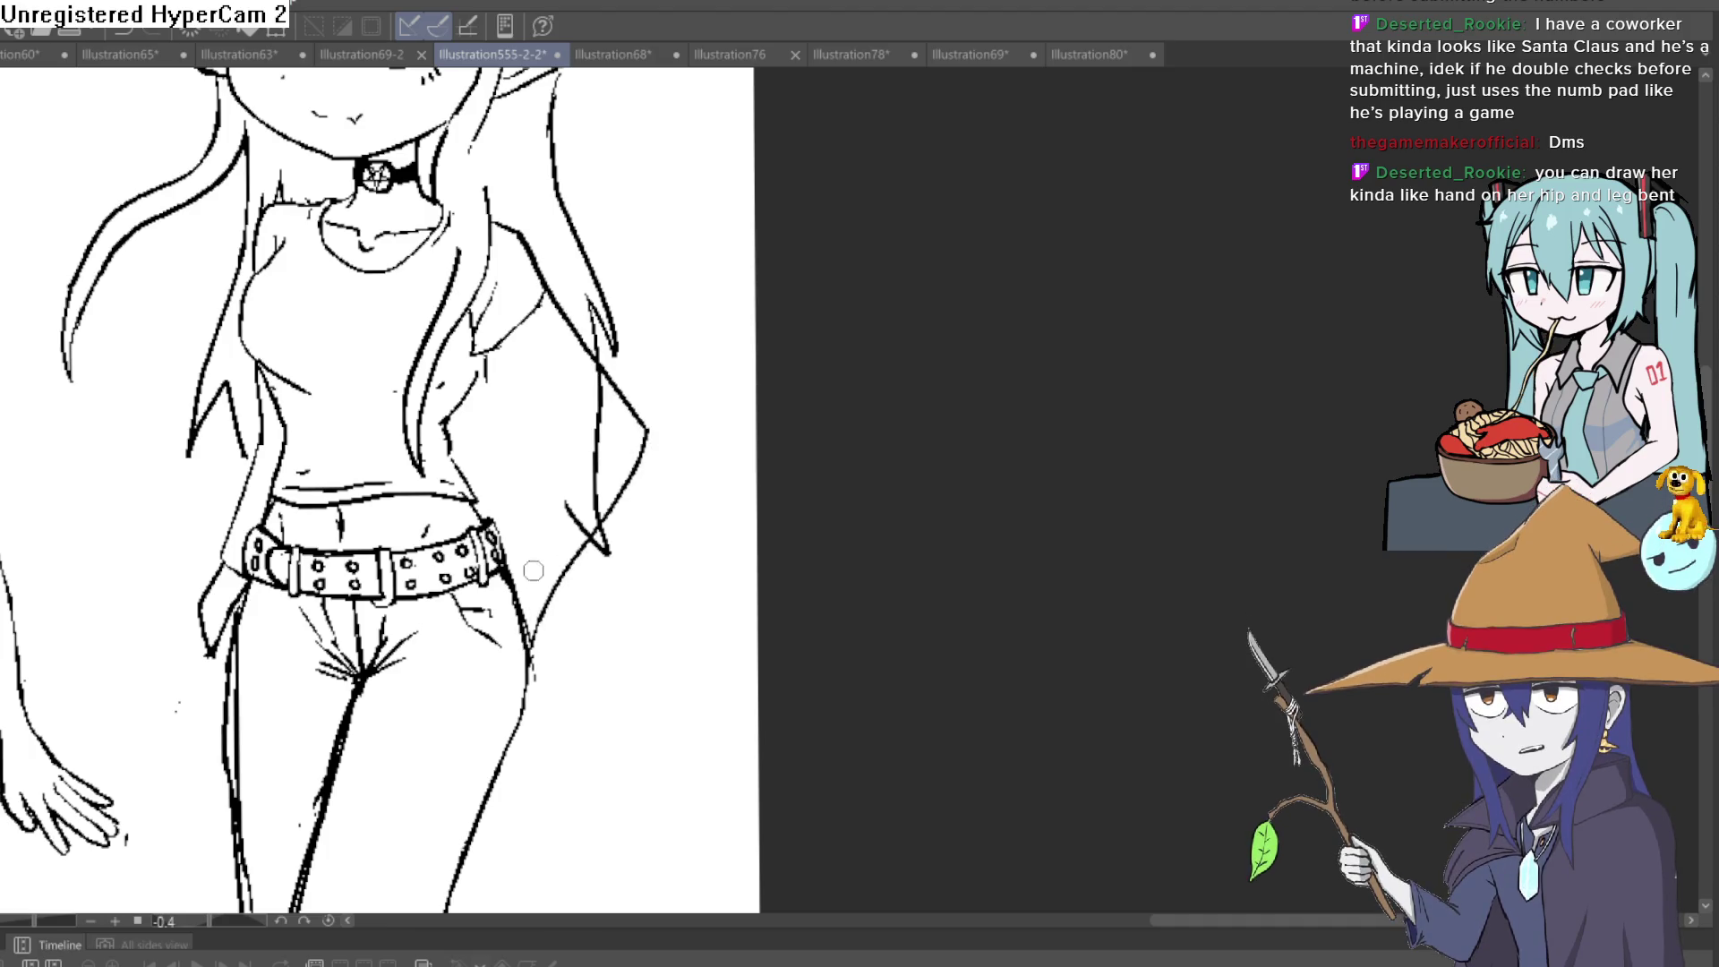
{"action": "left_click_drag", "start_coordinate": [562, 475], "coordinate": [506, 622]}
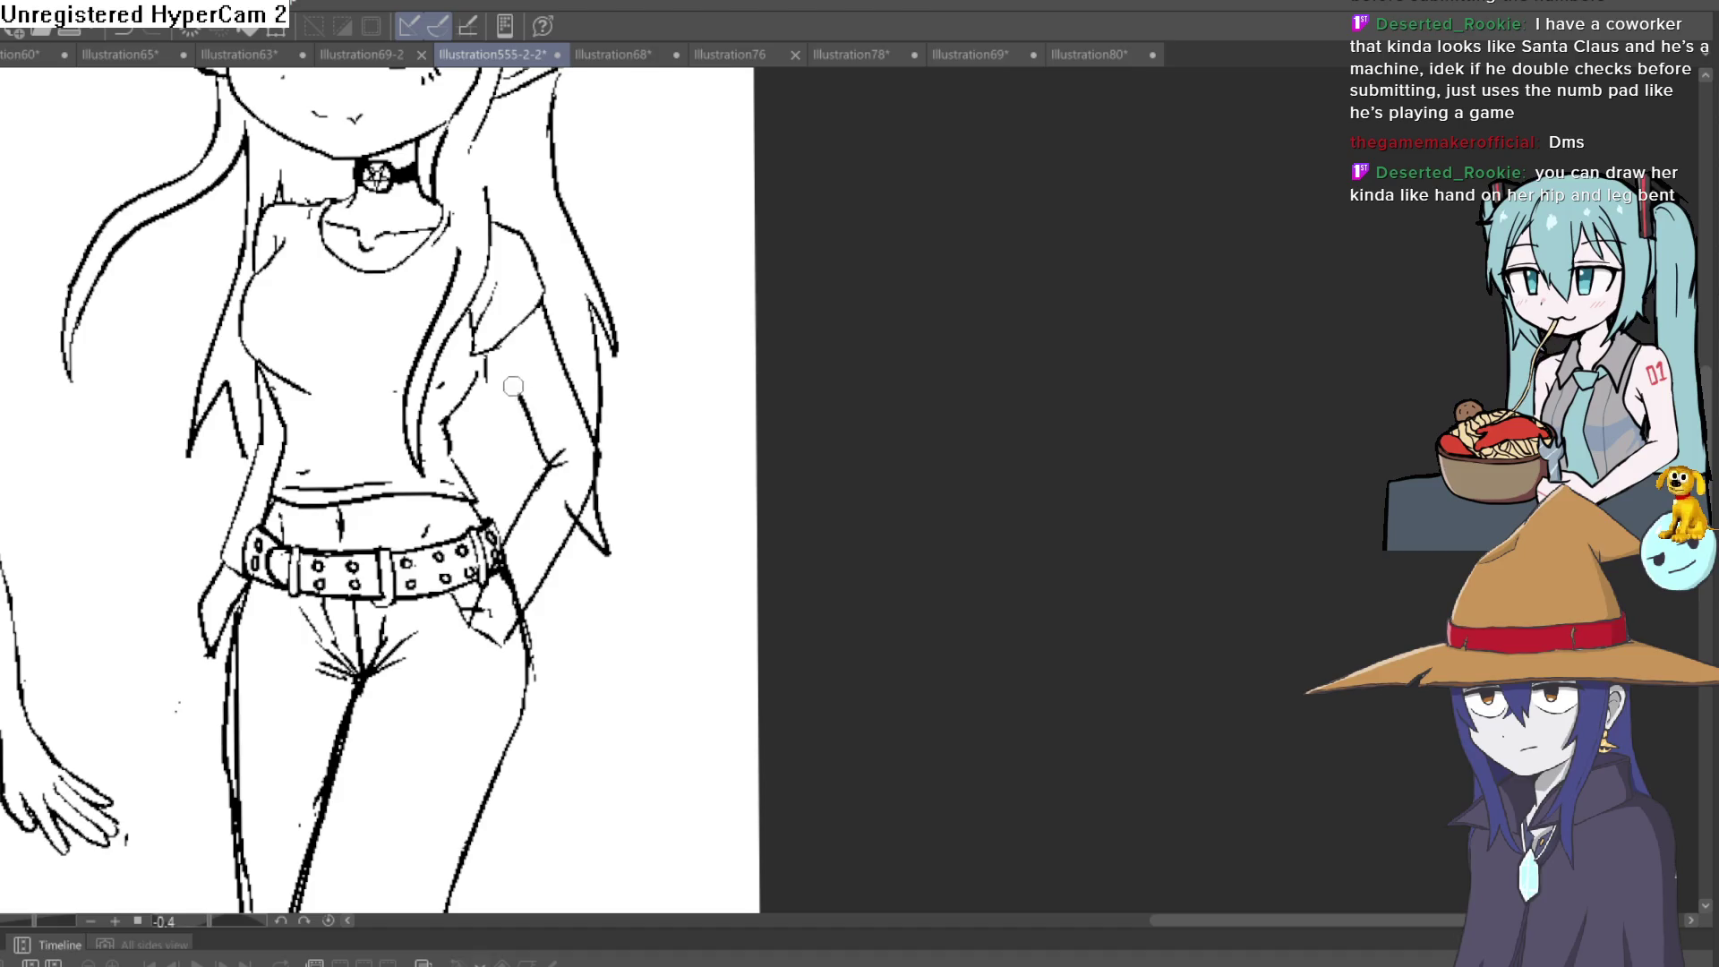
Refine the lines around the jeans pocket where the hand tucks in
{"action": "scroll", "coordinate": [693, 447], "scroll_direction": "down", "scroll_amount": 5}
{"action": "mouse_move", "coordinate": [752, 453]}
{"action": "left_mouse_down"}
{"action": "mouse_move", "coordinate": [744, 430]}
{"action": "mouse_move", "coordinate": [710, 429]}
{"action": "mouse_move", "coordinate": [684, 349]}
{"action": "mouse_move", "coordinate": [720, 382]}
{"action": "left_mouse_up"}
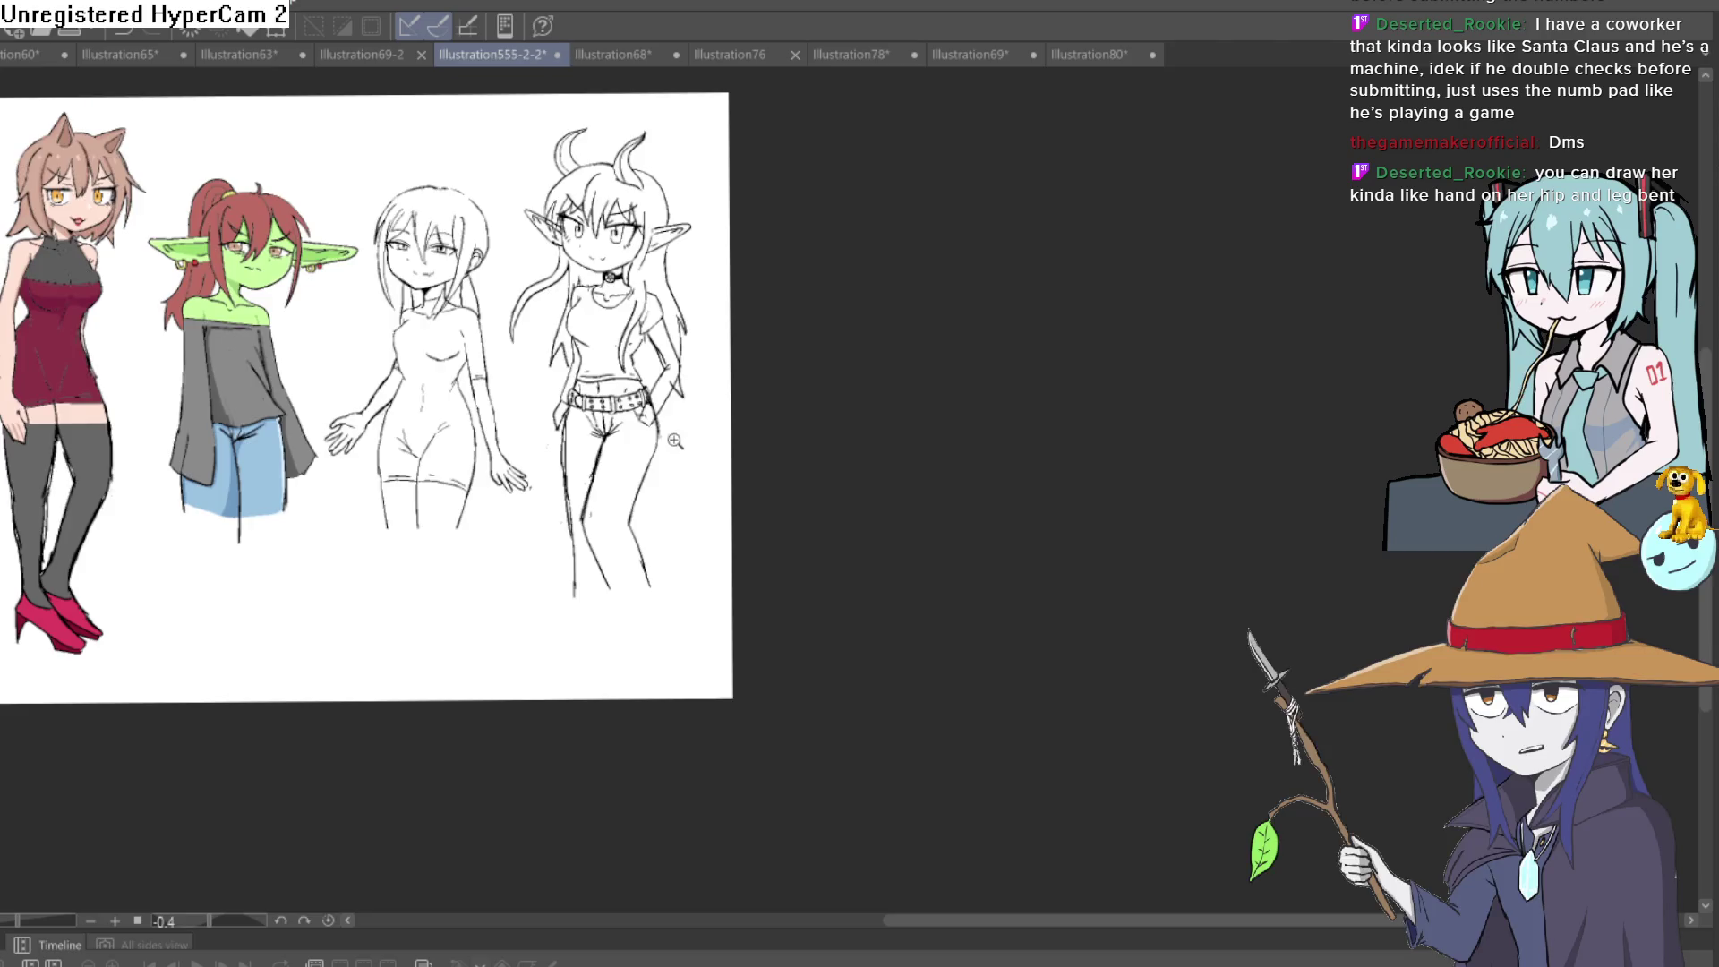
{"action": "scroll", "coordinate": [720, 382], "scroll_direction": "up", "scroll_amount": 5}
{"action": "left_click_drag", "start_coordinate": [744, 449], "coordinate": [739, 508]}
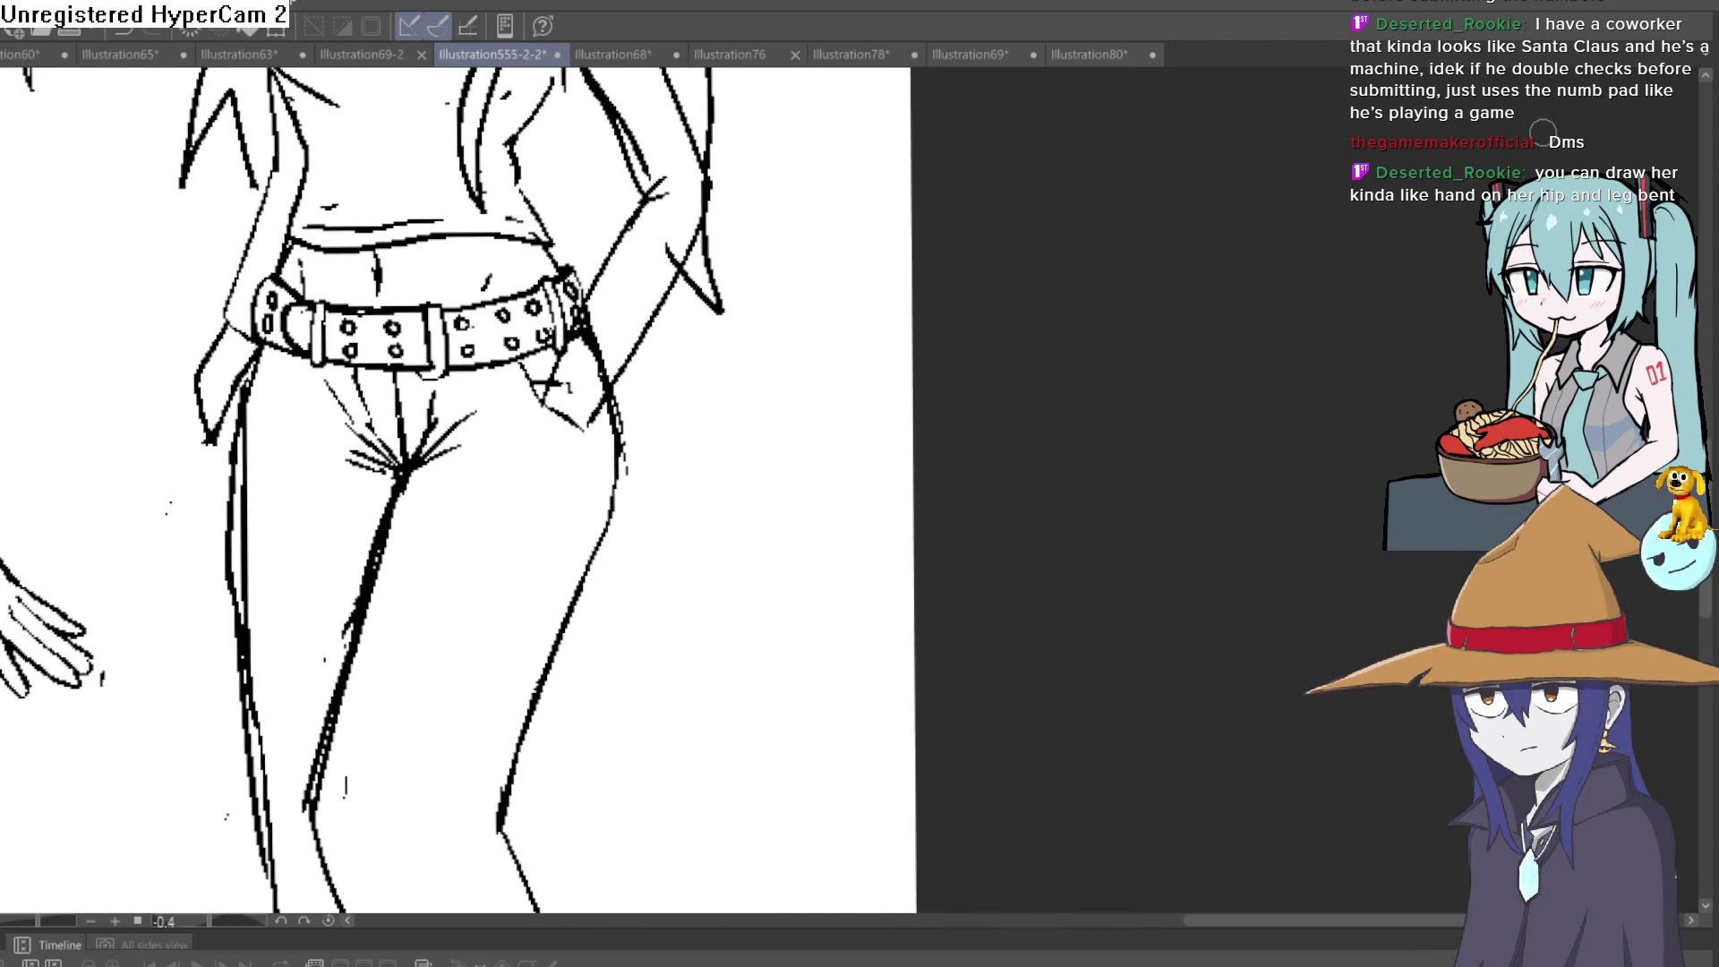
{"action": "scroll", "coordinate": [699, 491], "scroll_direction": "down", "scroll_amount": 3}
{"action": "scroll", "coordinate": [694, 475], "scroll_direction": "up", "scroll_amount": 1}
{"action": "scroll", "coordinate": [694, 475], "scroll_direction": "down", "scroll_amount": 3}
{"action": "scroll", "coordinate": [695, 476], "scroll_direction": "up", "scroll_amount": 1}
{"action": "mouse_move", "coordinate": [694, 484]}
{"action": "left_mouse_down"}
{"action": "mouse_move", "coordinate": [692, 522]}
{"action": "mouse_move", "coordinate": [691, 445]}
{"action": "left_mouse_up"}
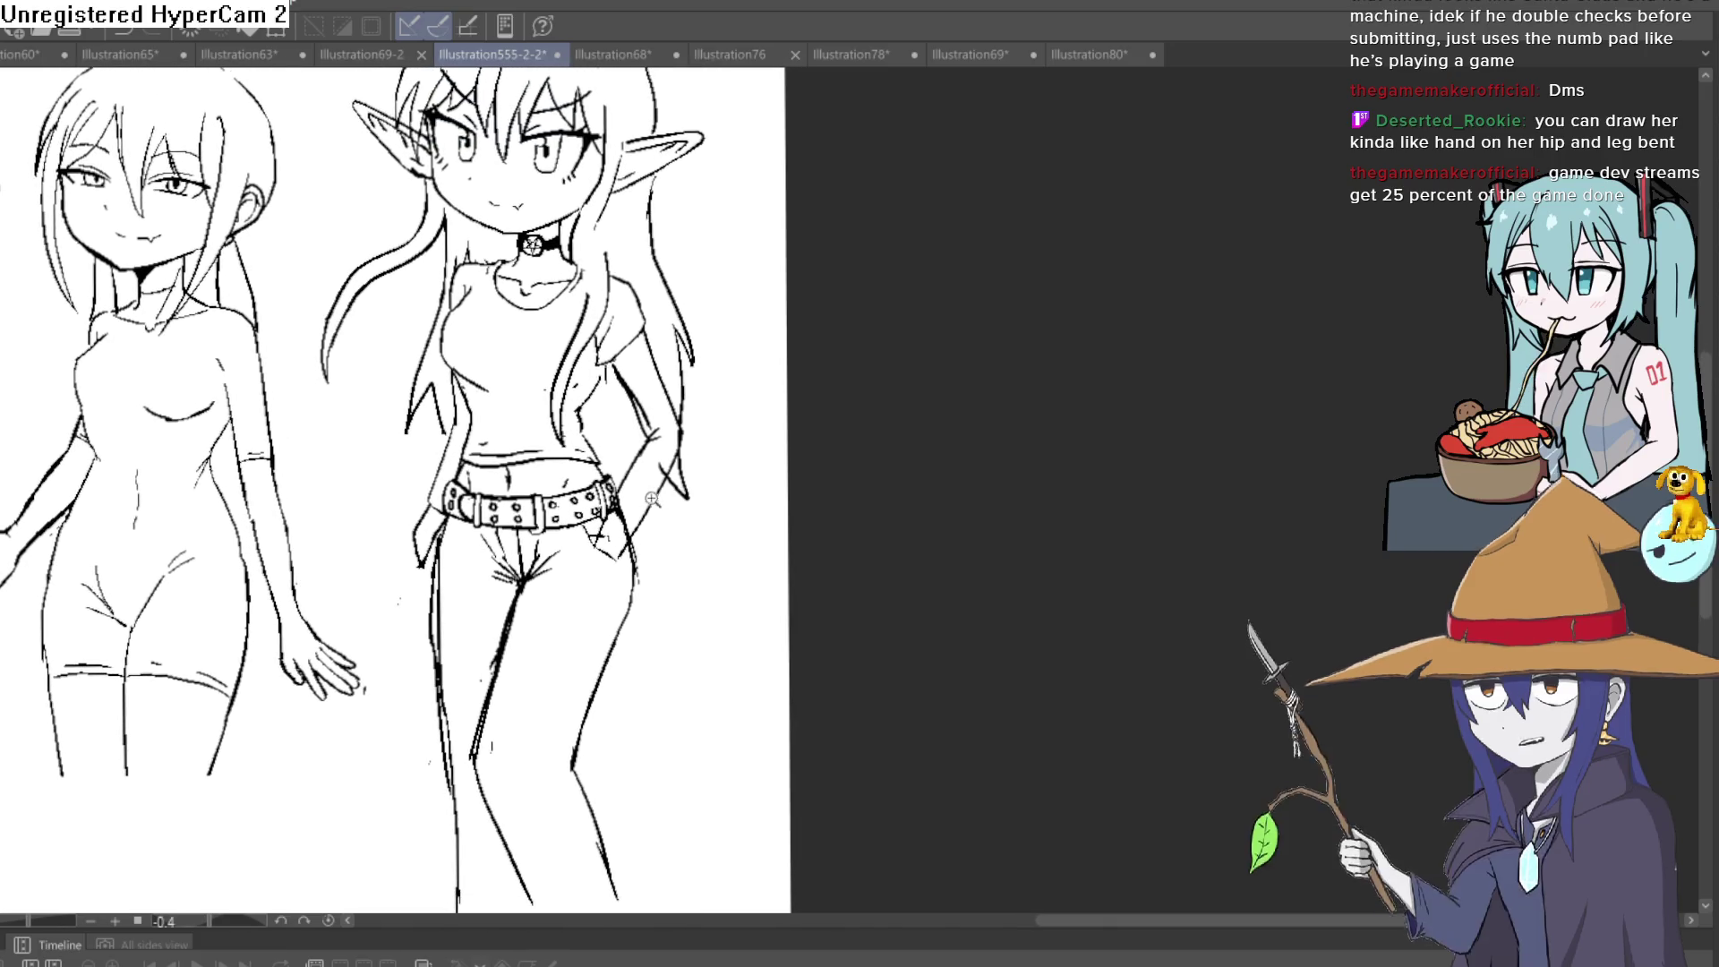
{"action": "scroll", "coordinate": [687, 494], "scroll_direction": "up", "scroll_amount": 4}
{"action": "left_click_drag", "start_coordinate": [591, 645], "coordinate": [537, 580]}
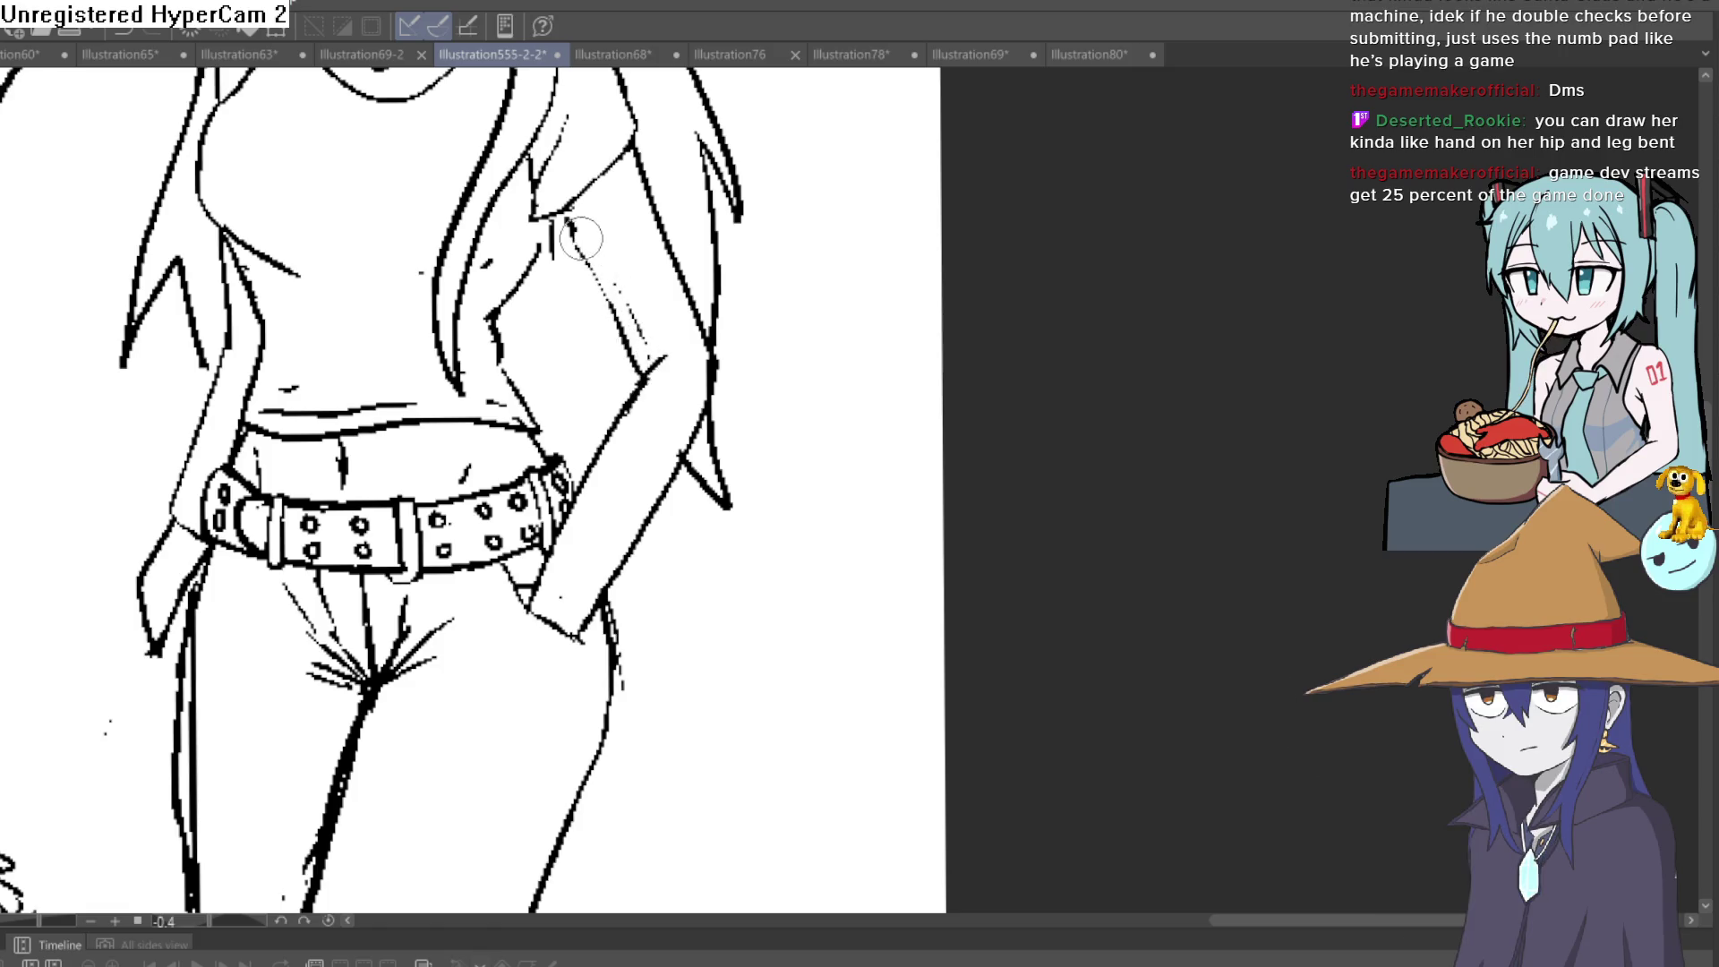
Darken and extend the elf girl's hip line
{"action": "scroll", "coordinate": [688, 325], "scroll_direction": "down", "scroll_amount": 5}
{"action": "mouse_move", "coordinate": [776, 396]}
{"action": "left_mouse_down"}
{"action": "mouse_move", "coordinate": [746, 441]}
{"action": "mouse_move", "coordinate": [731, 431]}
{"action": "left_mouse_up"}
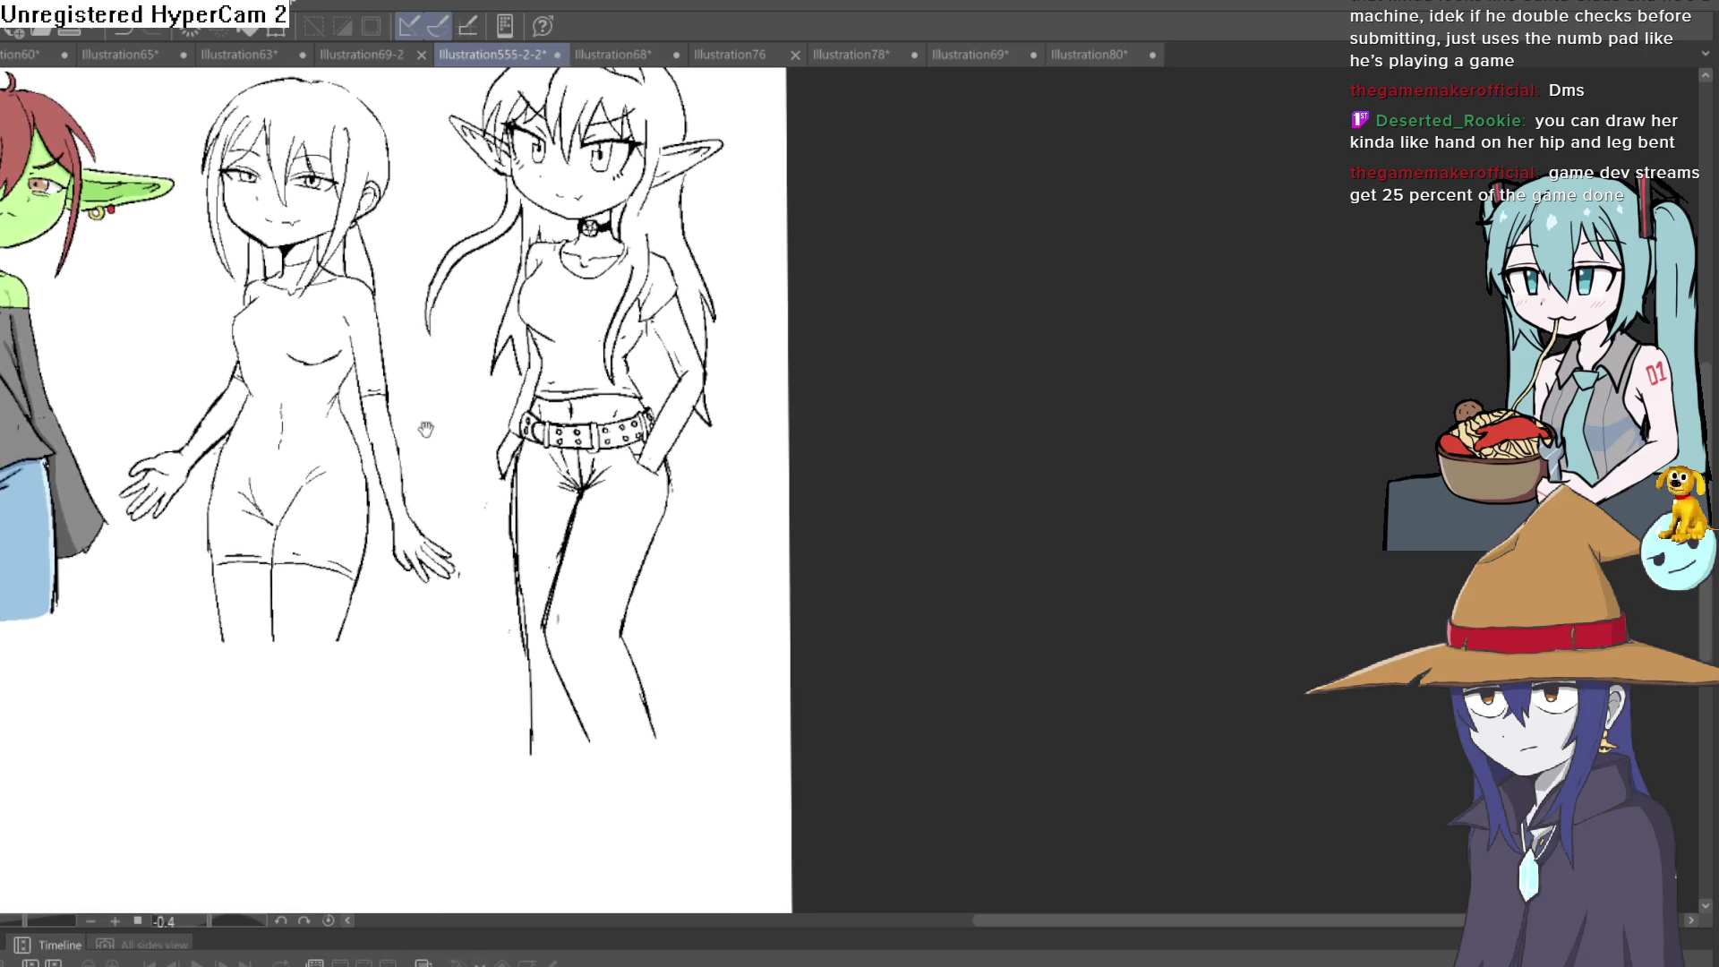
{"action": "scroll", "coordinate": [726, 452], "scroll_direction": "up", "scroll_amount": 5}
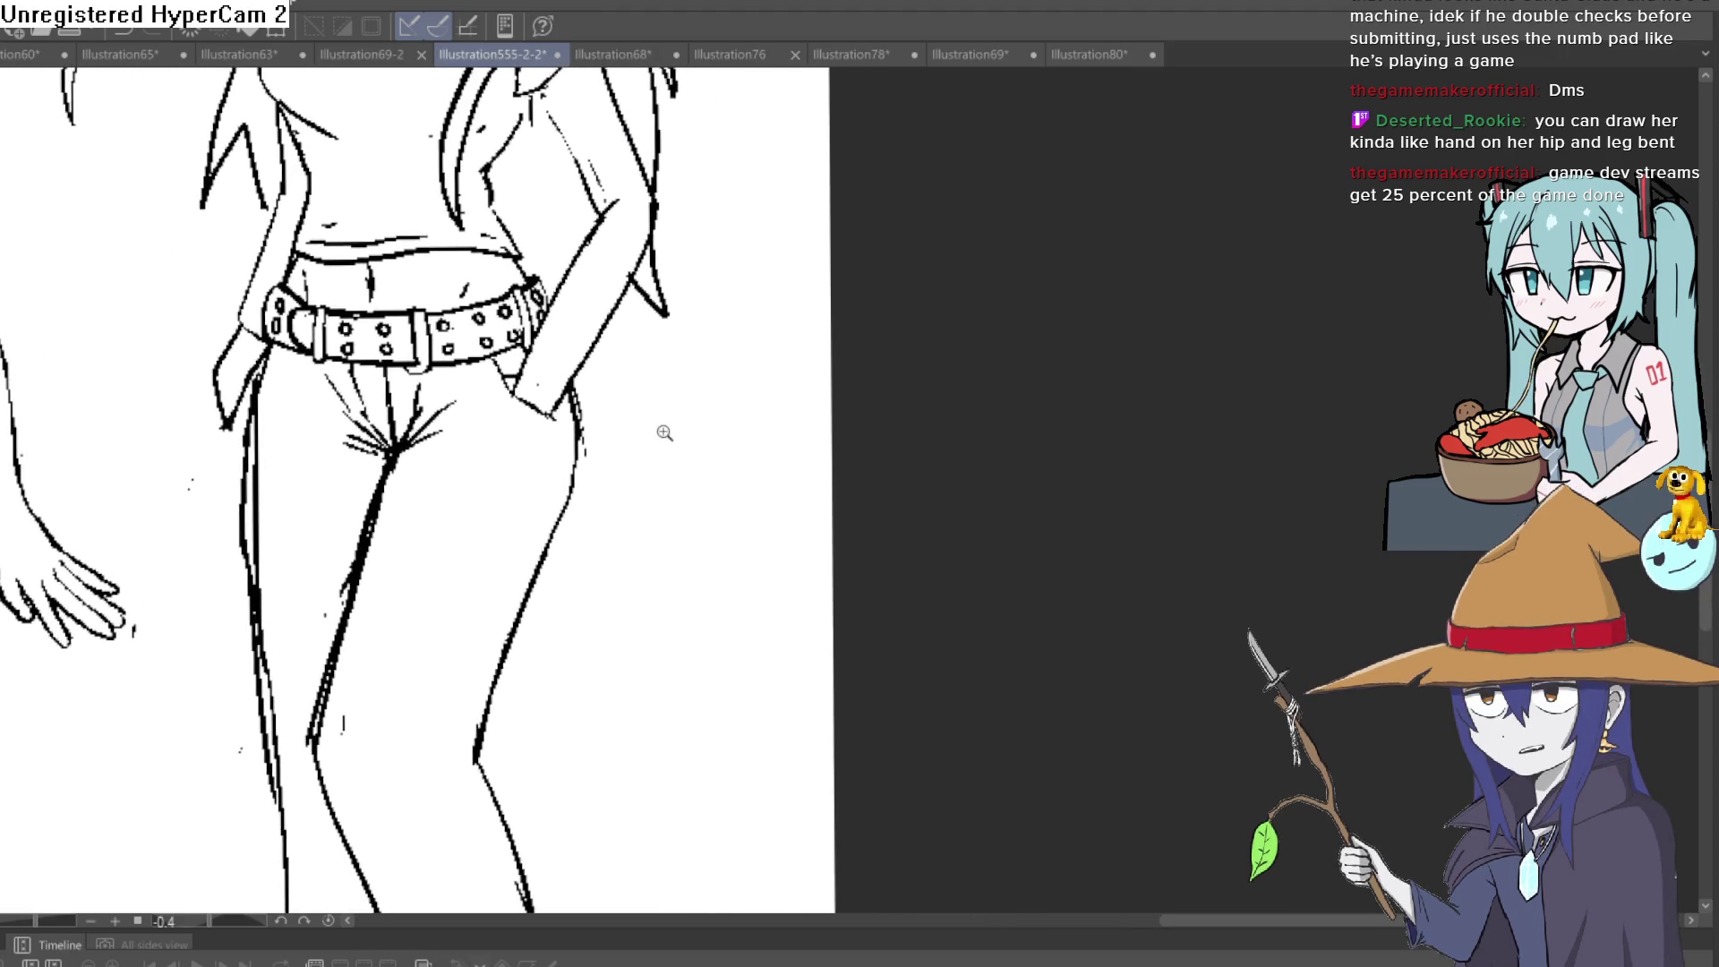
{"action": "left_click_drag", "start_coordinate": [534, 400], "coordinate": [543, 411]}
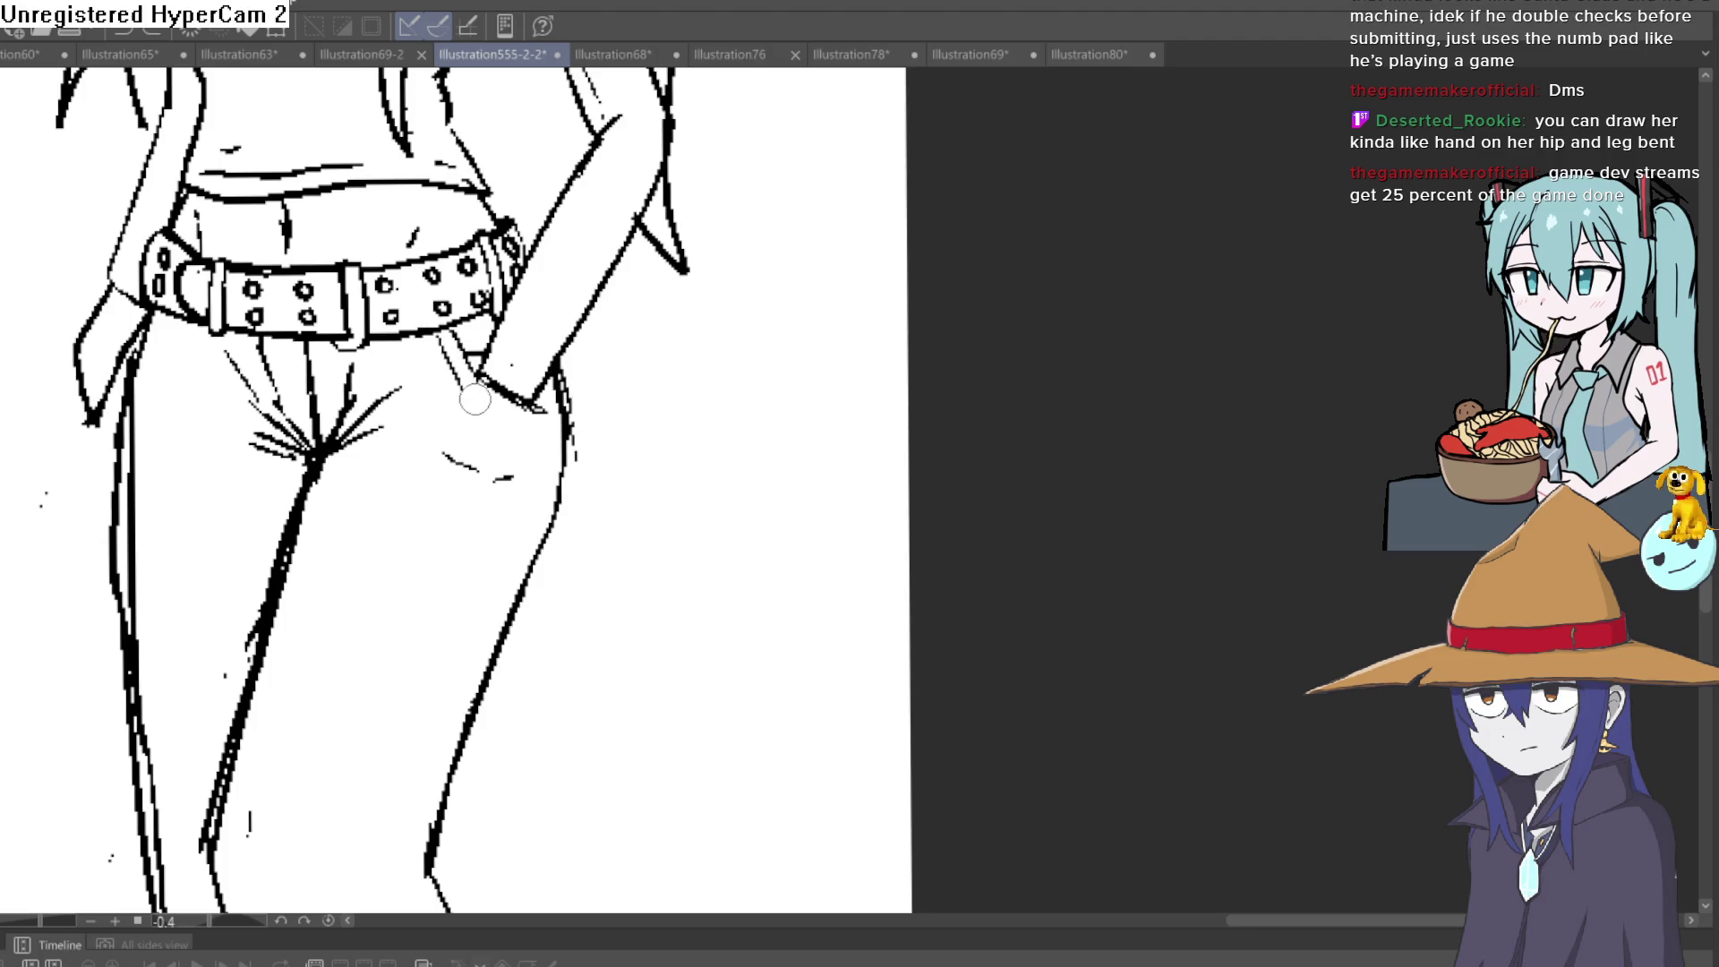
{"action": "scroll", "coordinate": [552, 427], "scroll_direction": "down", "scroll_amount": 5}
{"action": "scroll", "coordinate": [687, 510], "scroll_direction": "up", "scroll_amount": 3}
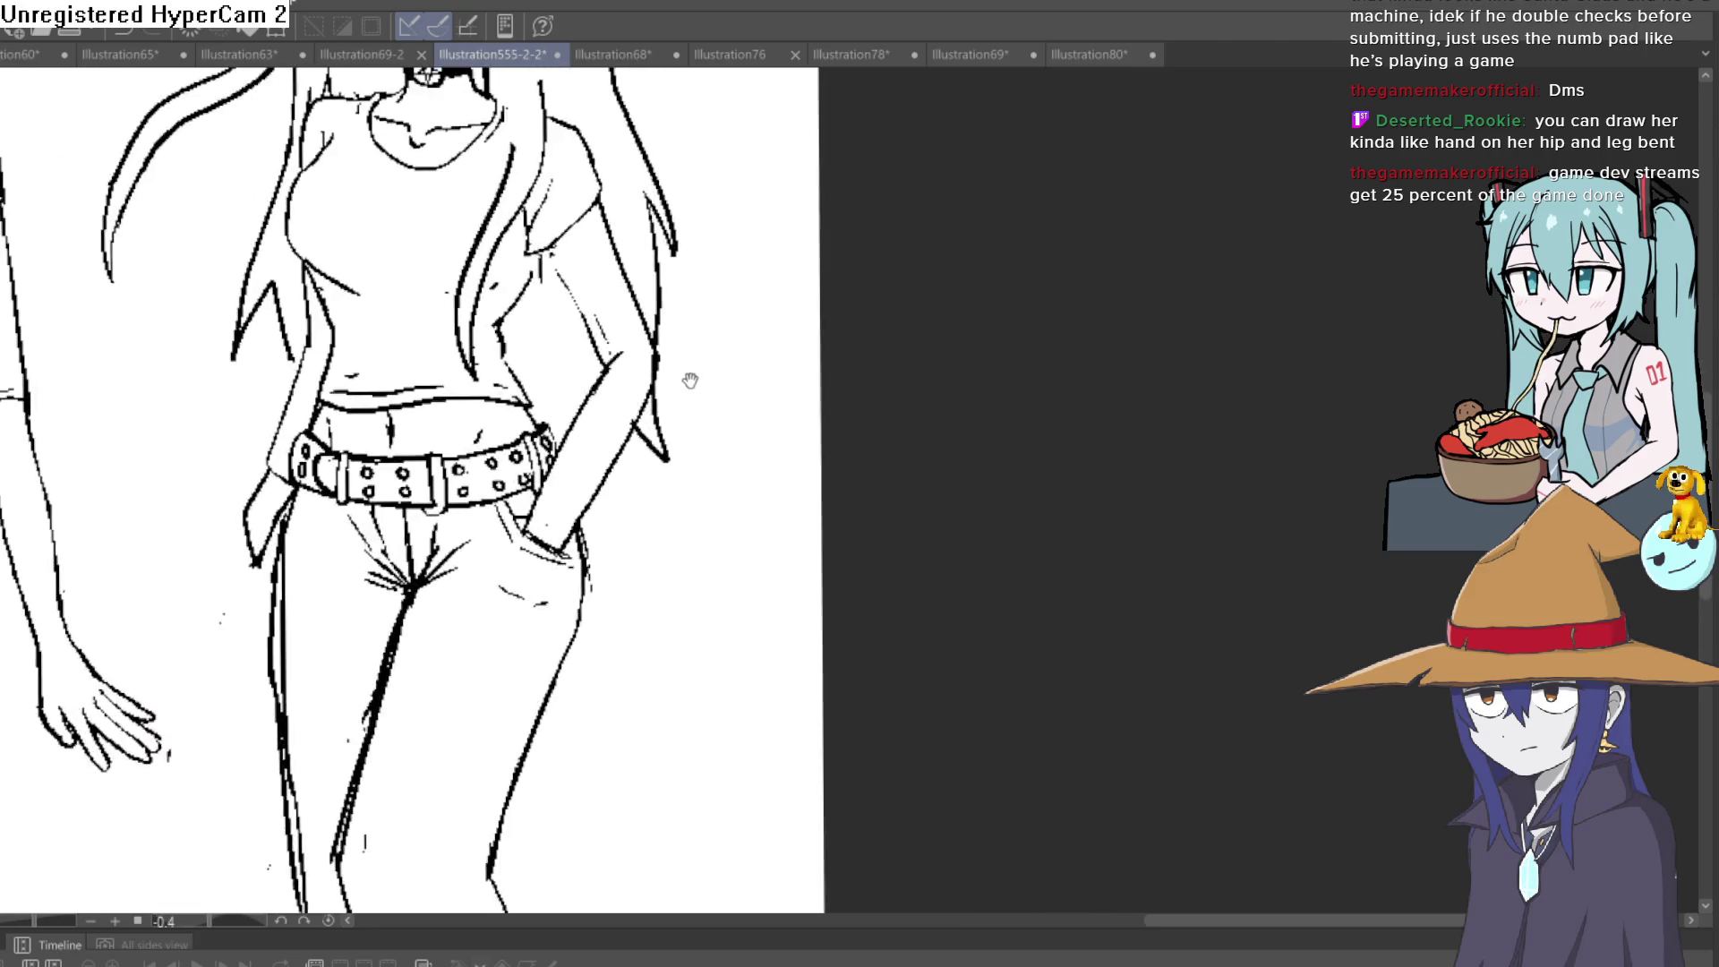
{"action": "mouse_move", "coordinate": [623, 414]}
{"action": "left_mouse_down"}
{"action": "mouse_move", "coordinate": [802, 465]}
{"action": "mouse_move", "coordinate": [760, 303]}
{"action": "mouse_move", "coordinate": [825, 301]}
{"action": "left_mouse_up"}
Erase the short stray marks beside the hair strand by the bent arm, then straighten the view
{"action": "left_click", "coordinate": [721, 368]}
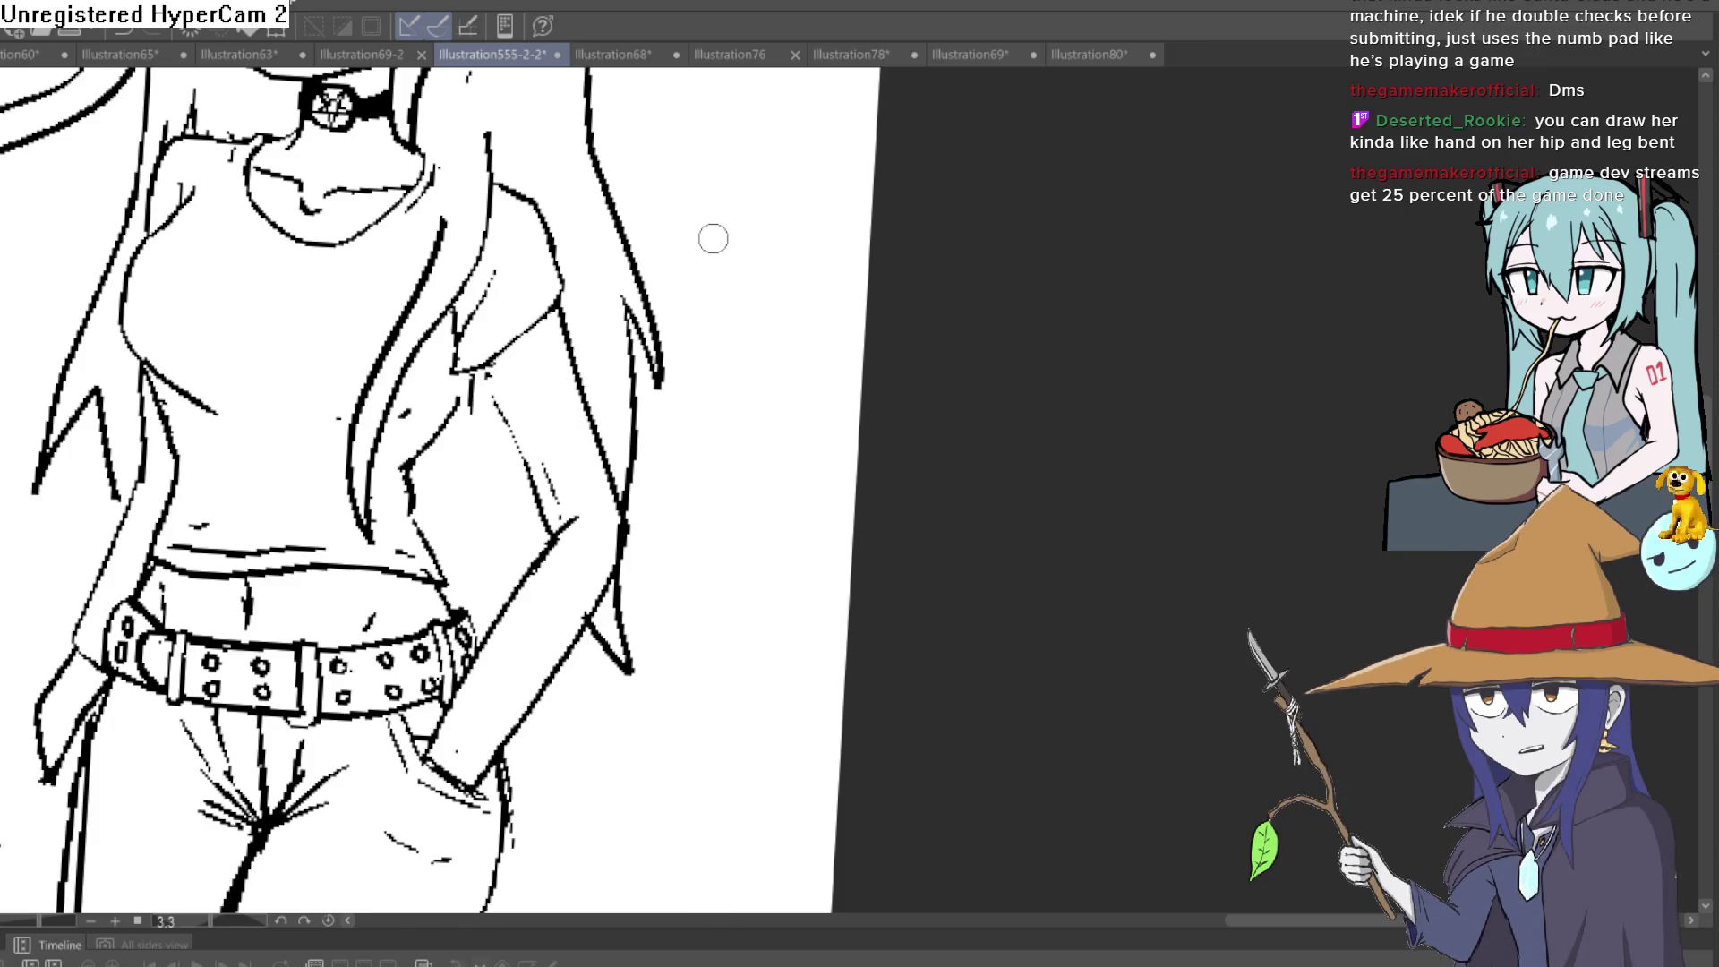
{"action": "mouse_move", "coordinate": [764, 282]}
{"action": "left_mouse_down"}
{"action": "mouse_move", "coordinate": [702, 287]}
{"action": "mouse_move", "coordinate": [717, 342]}
{"action": "mouse_move", "coordinate": [591, 519]}
{"action": "mouse_move", "coordinate": [559, 509]}
{"action": "left_mouse_up"}
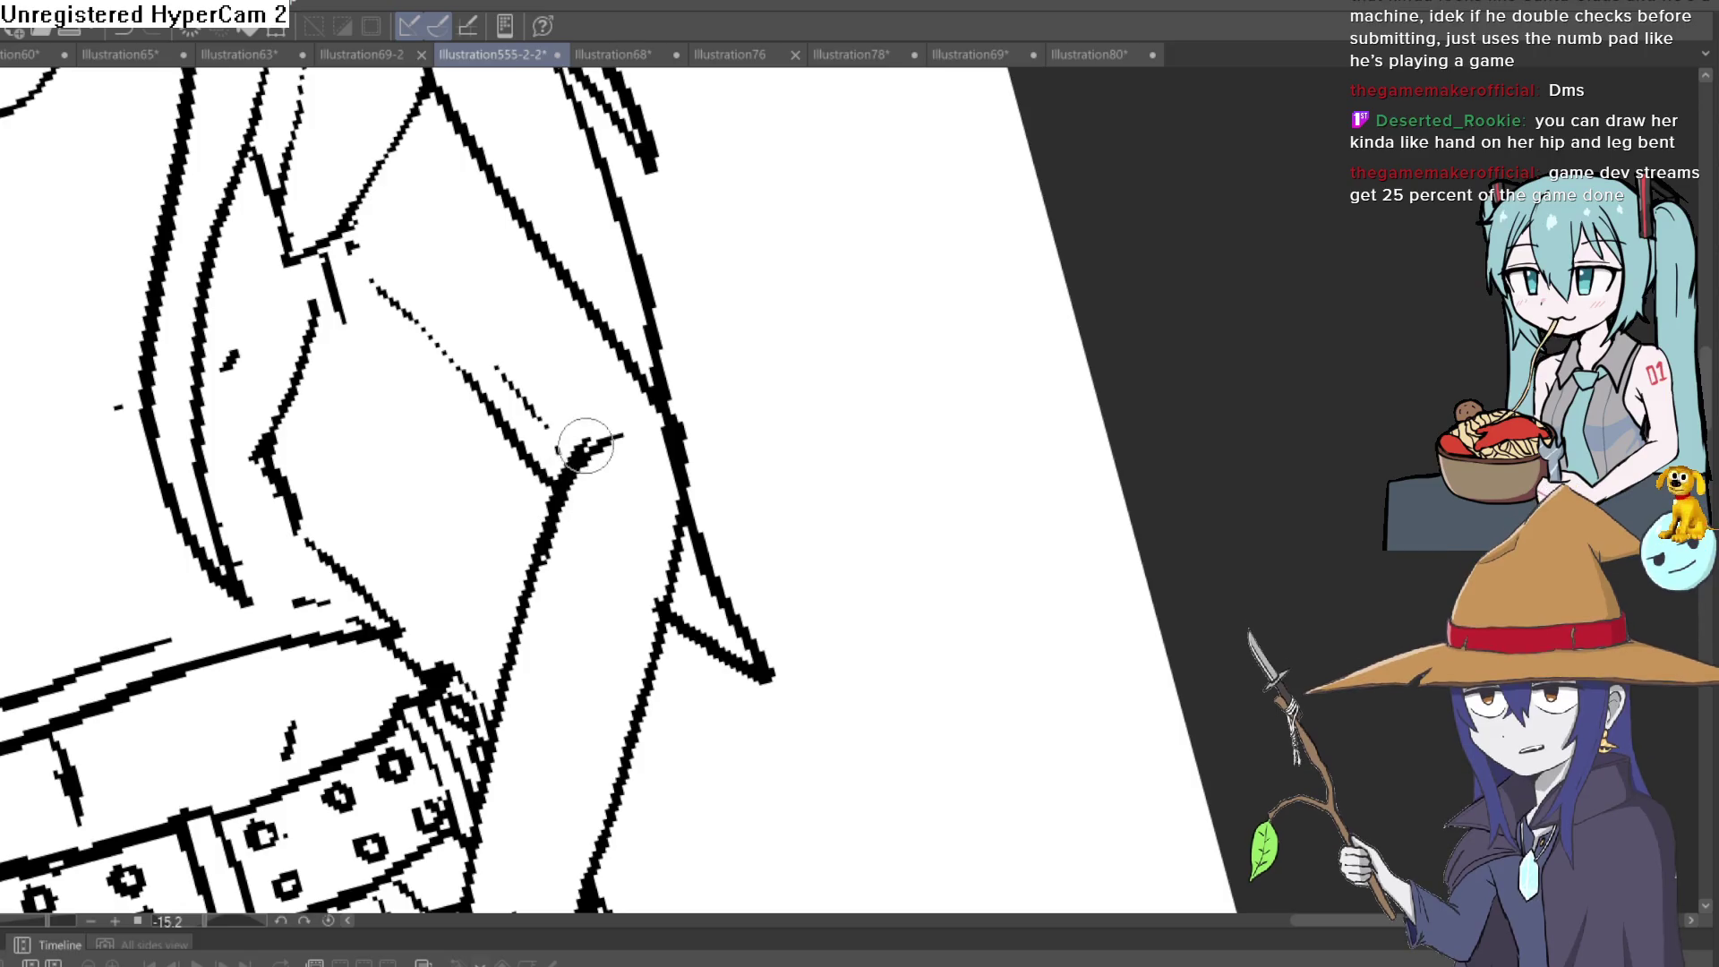
{"action": "left_click_drag", "start_coordinate": [829, 304], "coordinate": [806, 358]}
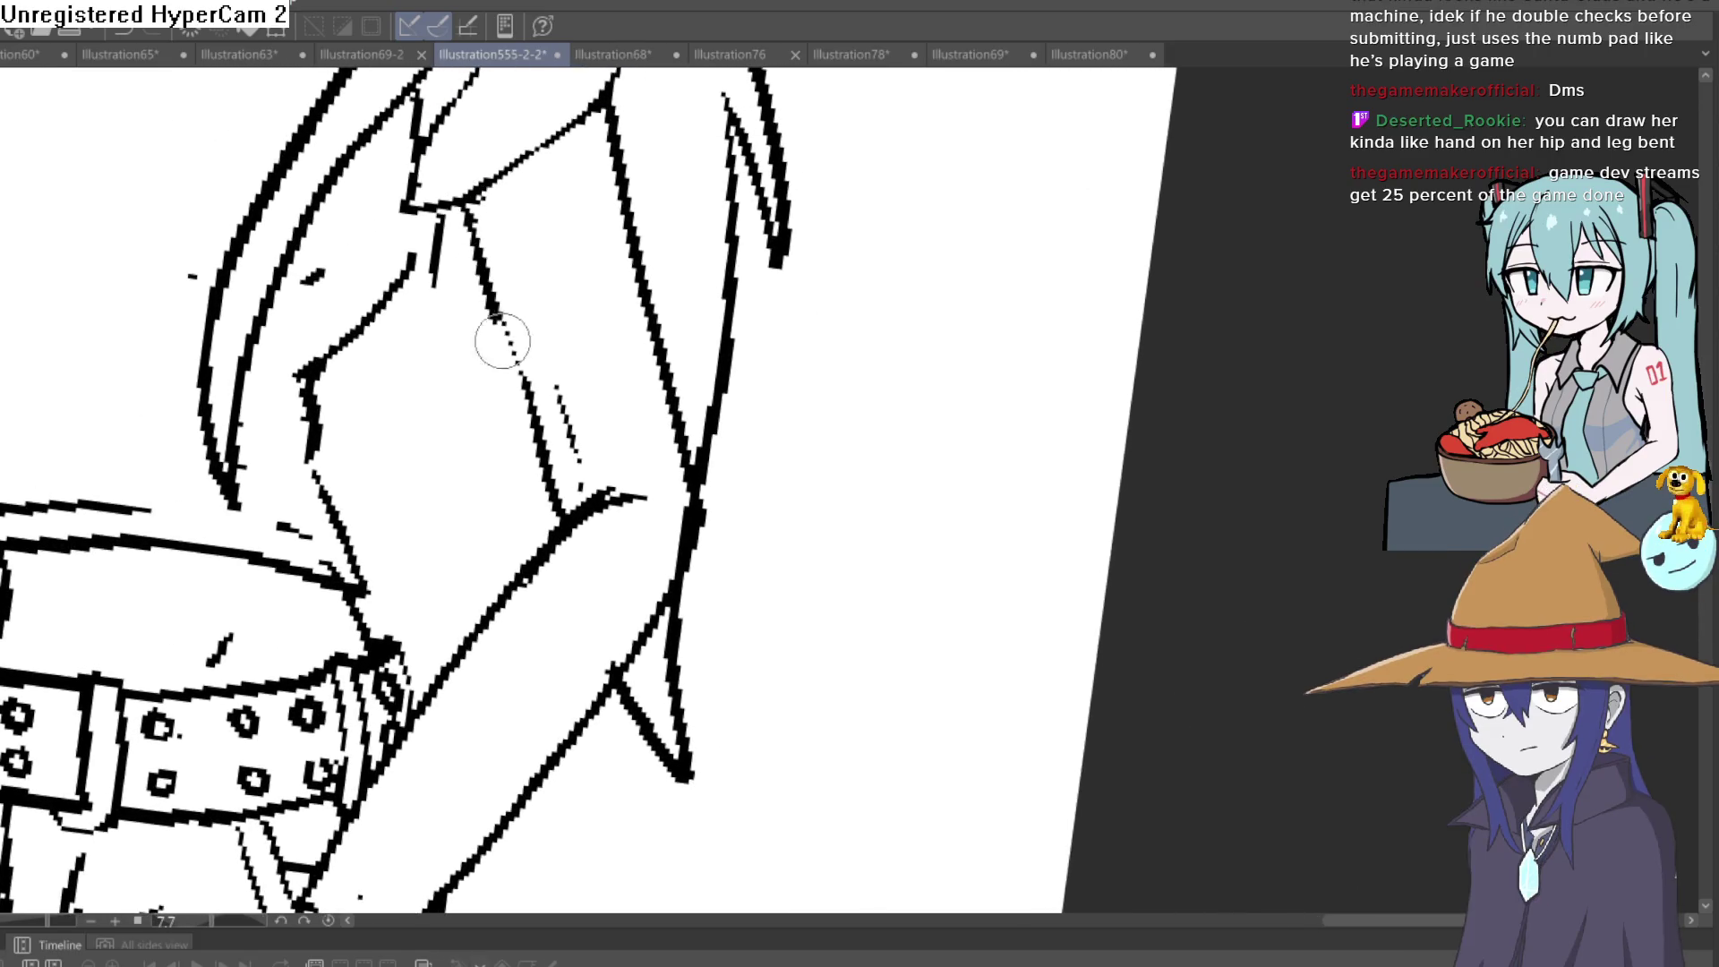
{"action": "left_click_drag", "start_coordinate": [576, 492], "coordinate": [526, 299]}
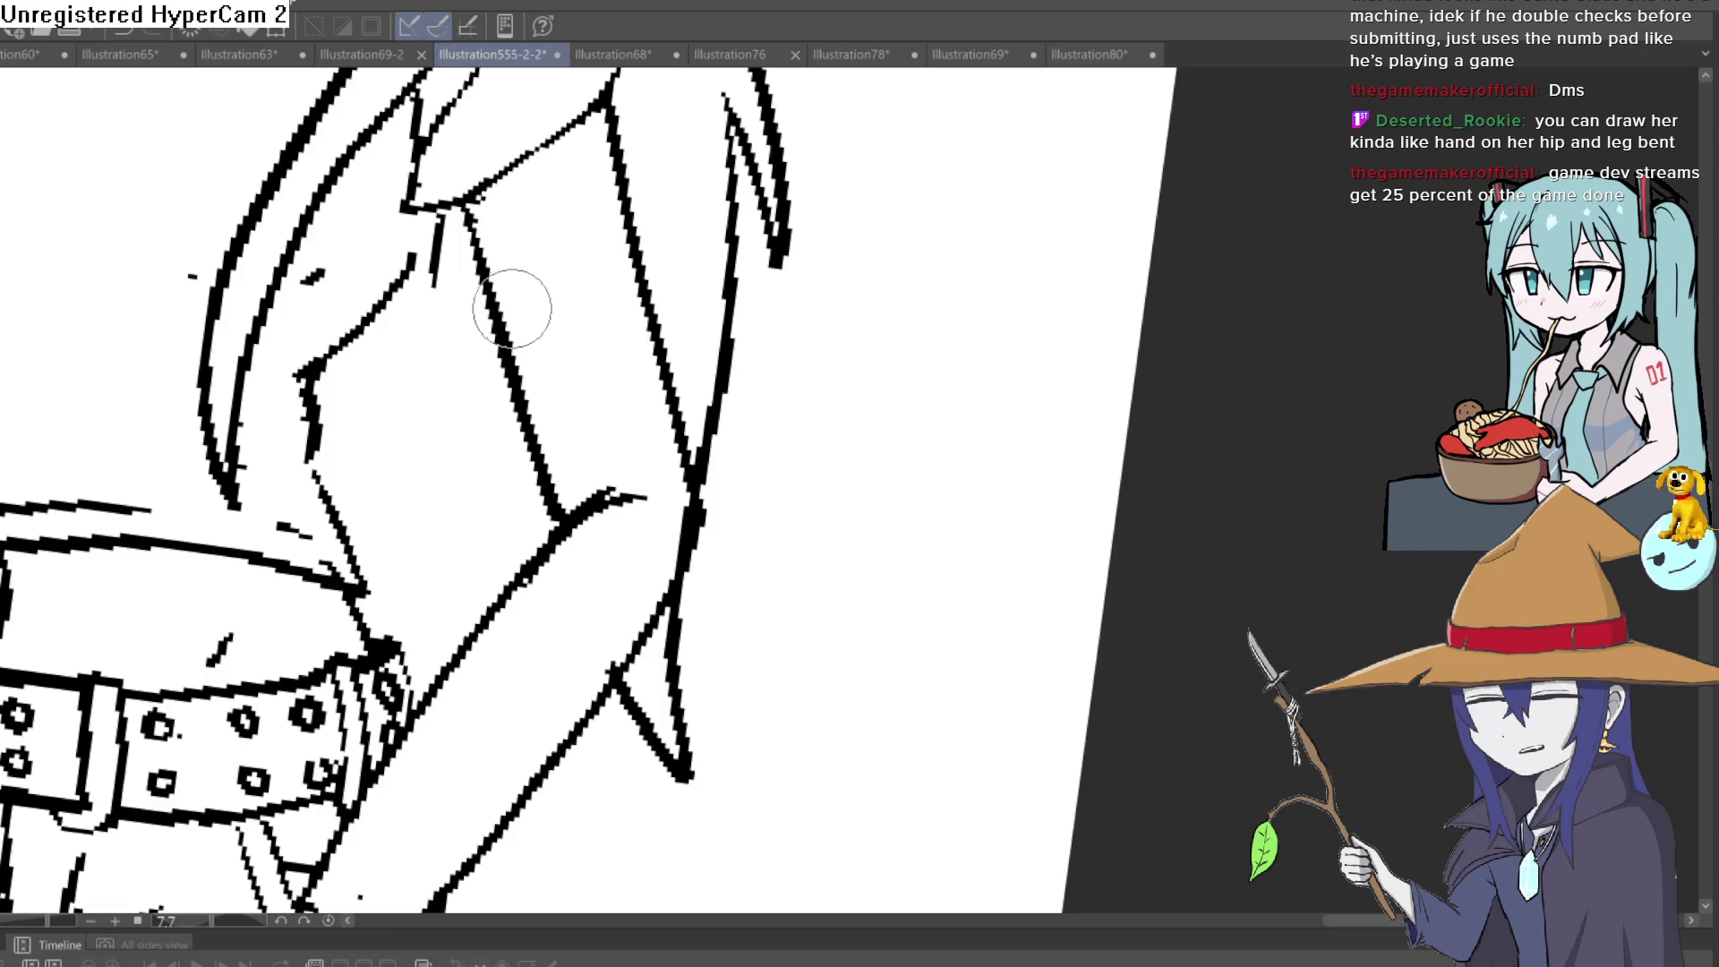
{"action": "mouse_move", "coordinate": [705, 183]}
{"action": "left_mouse_down"}
{"action": "mouse_move", "coordinate": [780, 269]}
{"action": "mouse_move", "coordinate": [658, 291]}
{"action": "left_mouse_up"}
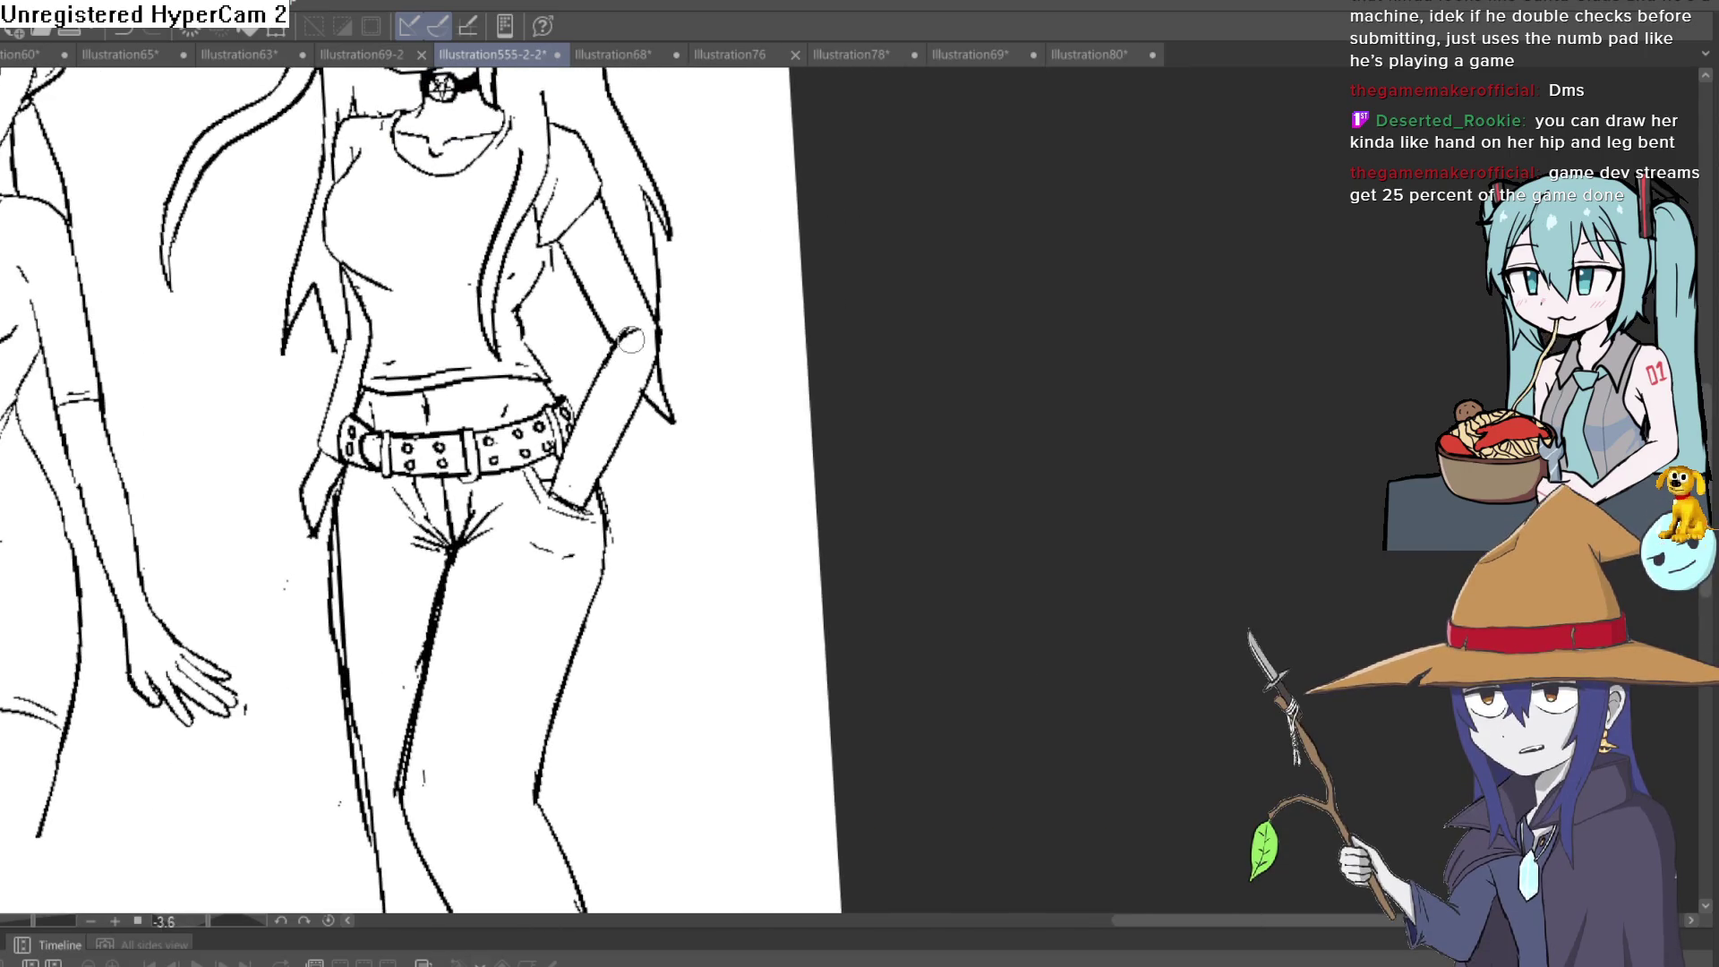
{"action": "mouse_move", "coordinate": [697, 297]}
{"action": "left_mouse_down"}
{"action": "mouse_move", "coordinate": [719, 282]}
{"action": "mouse_move", "coordinate": [694, 471]}
{"action": "mouse_move", "coordinate": [680, 459]}
{"action": "mouse_move", "coordinate": [751, 321]}
{"action": "left_mouse_up"}
{"action": "scroll", "coordinate": [719, 282], "scroll_direction": "up", "scroll_amount": 3}
{"action": "scroll", "coordinate": [751, 321], "scroll_direction": "down", "scroll_amount": 2}
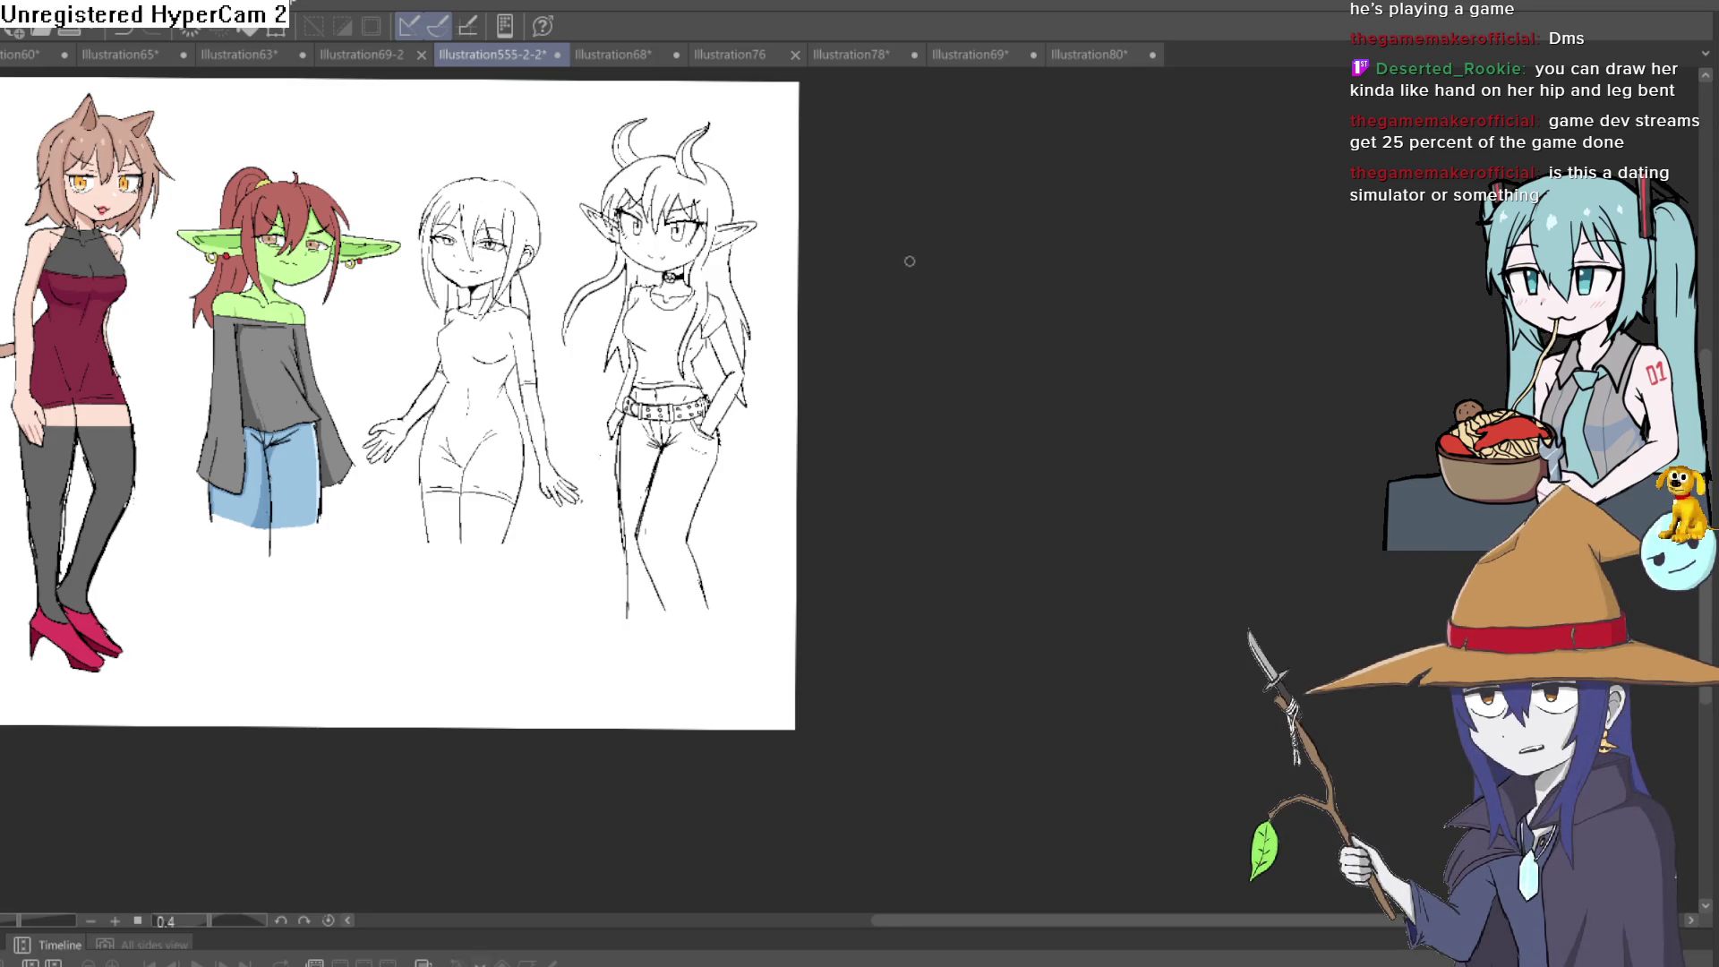
Erase the stray hip outline just left of the studded belt
{"action": "scroll", "coordinate": [648, 279], "scroll_direction": "down", "scroll_amount": 3}
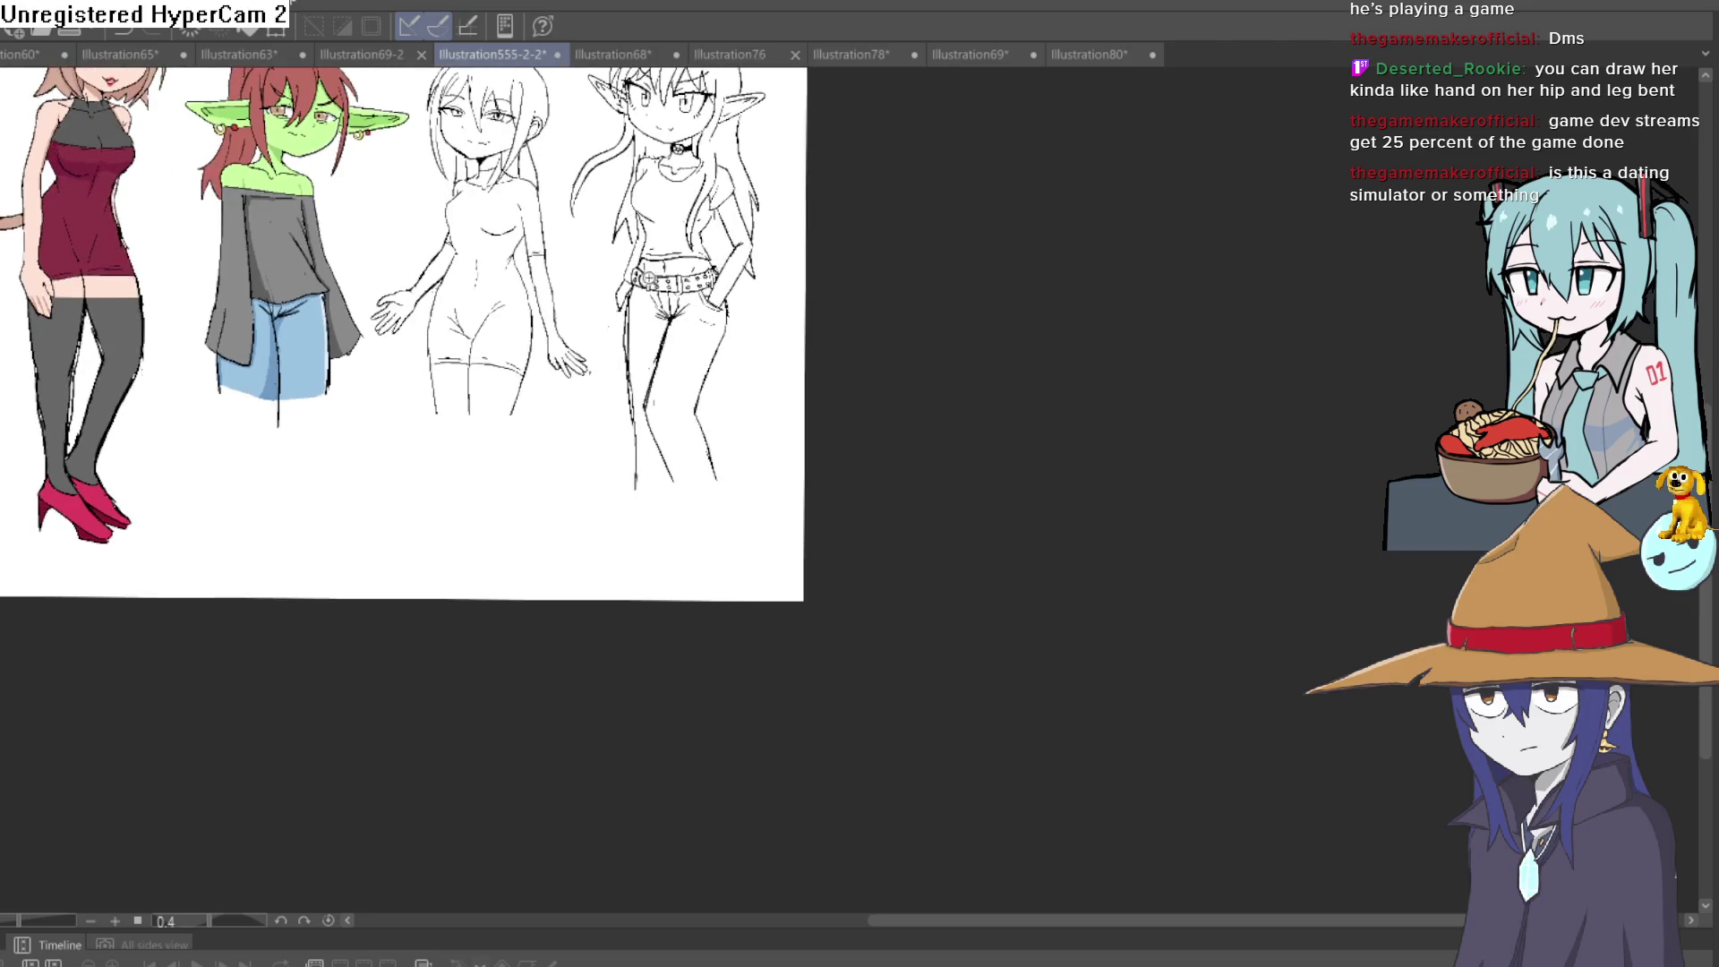
{"action": "scroll", "coordinate": [651, 278], "scroll_direction": "up", "scroll_amount": 5}
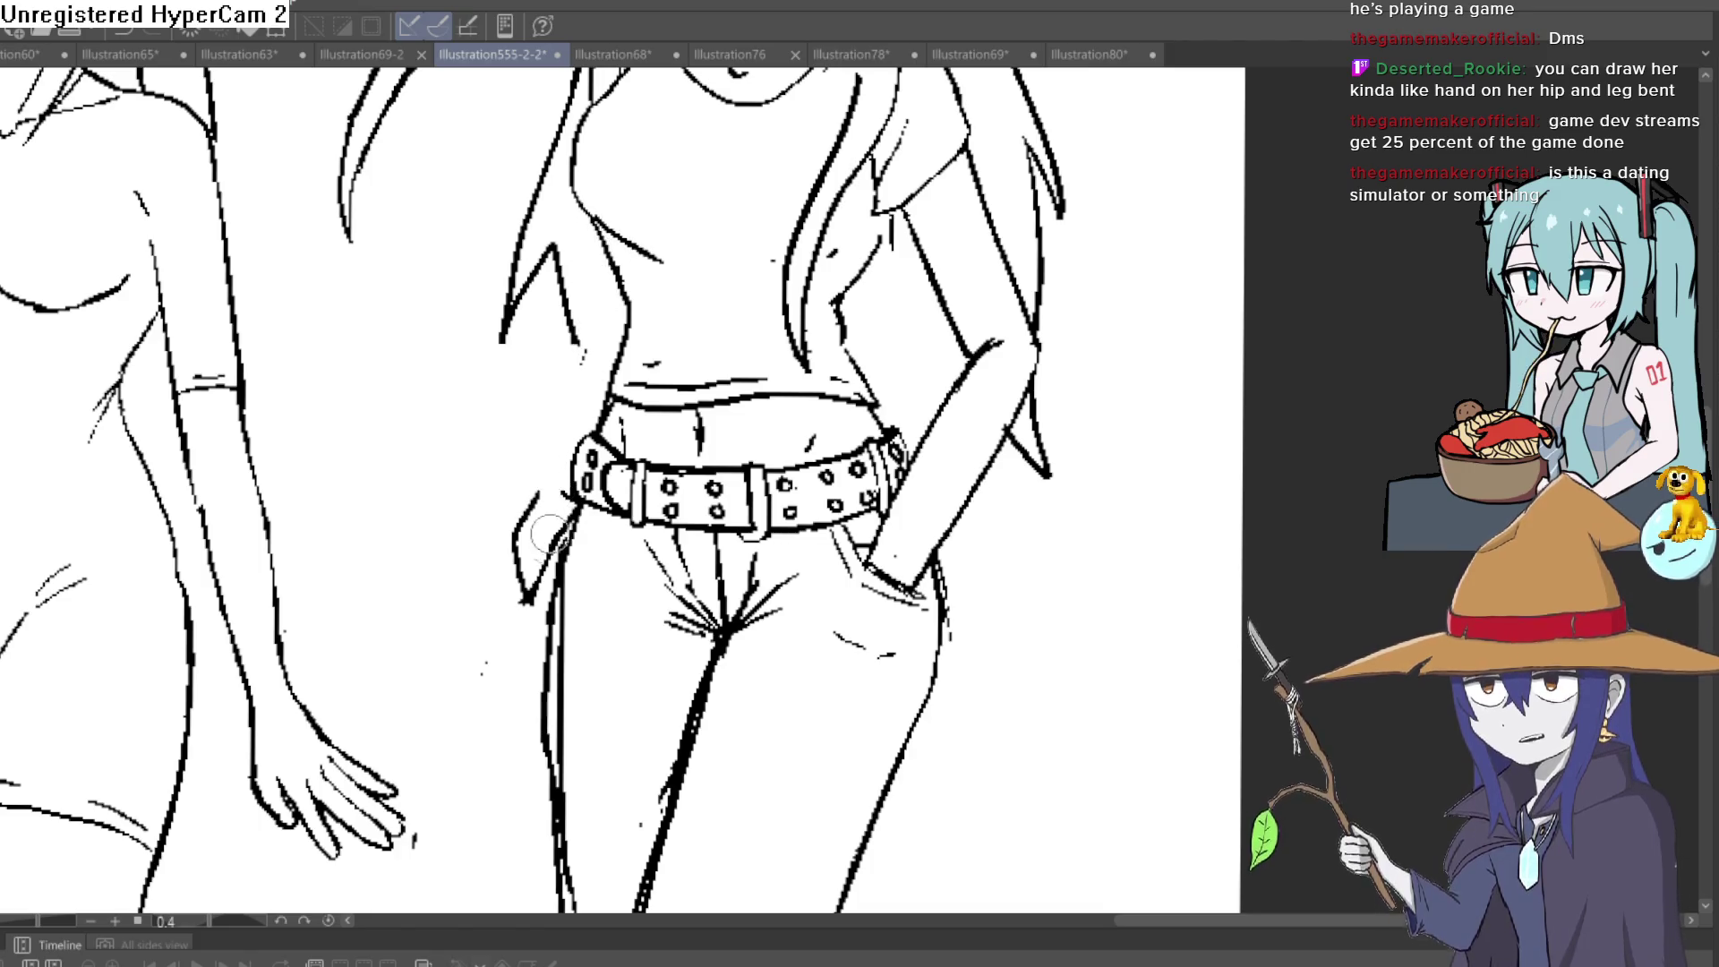
{"action": "left_click_drag", "start_coordinate": [548, 535], "coordinate": [514, 596]}
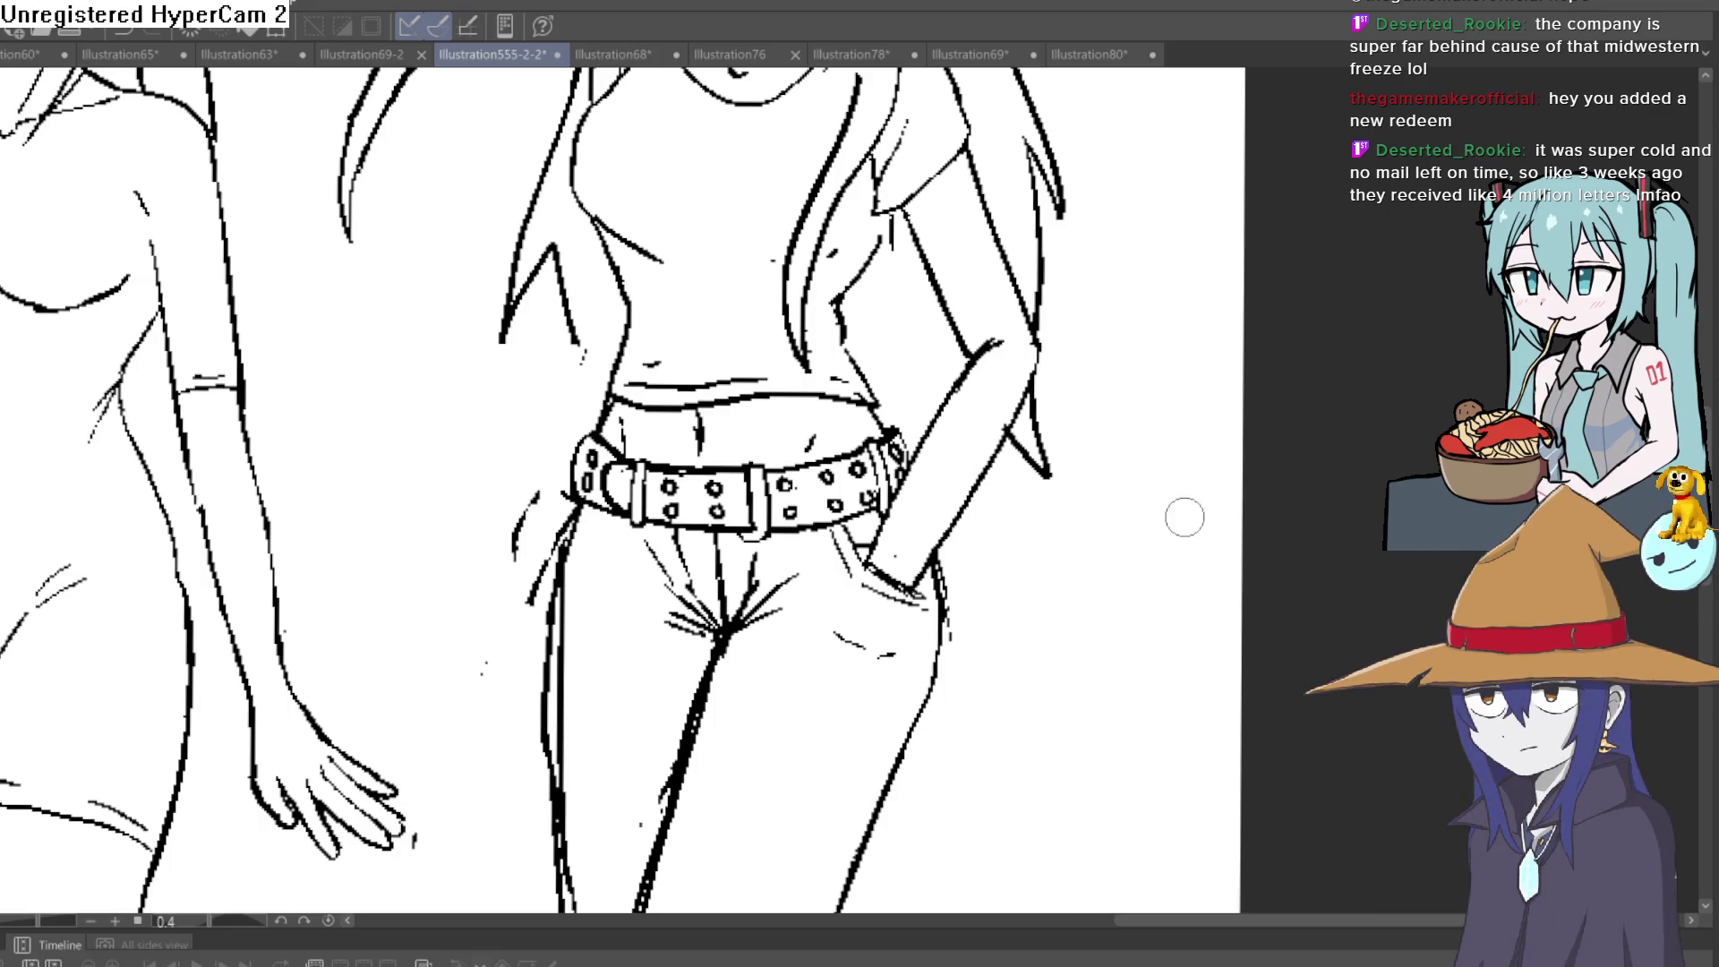
{"action": "scroll", "coordinate": [1092, 520], "scroll_direction": "down", "scroll_amount": 8}
{"action": "left_click_drag", "start_coordinate": [1014, 476], "coordinate": [1036, 459]}
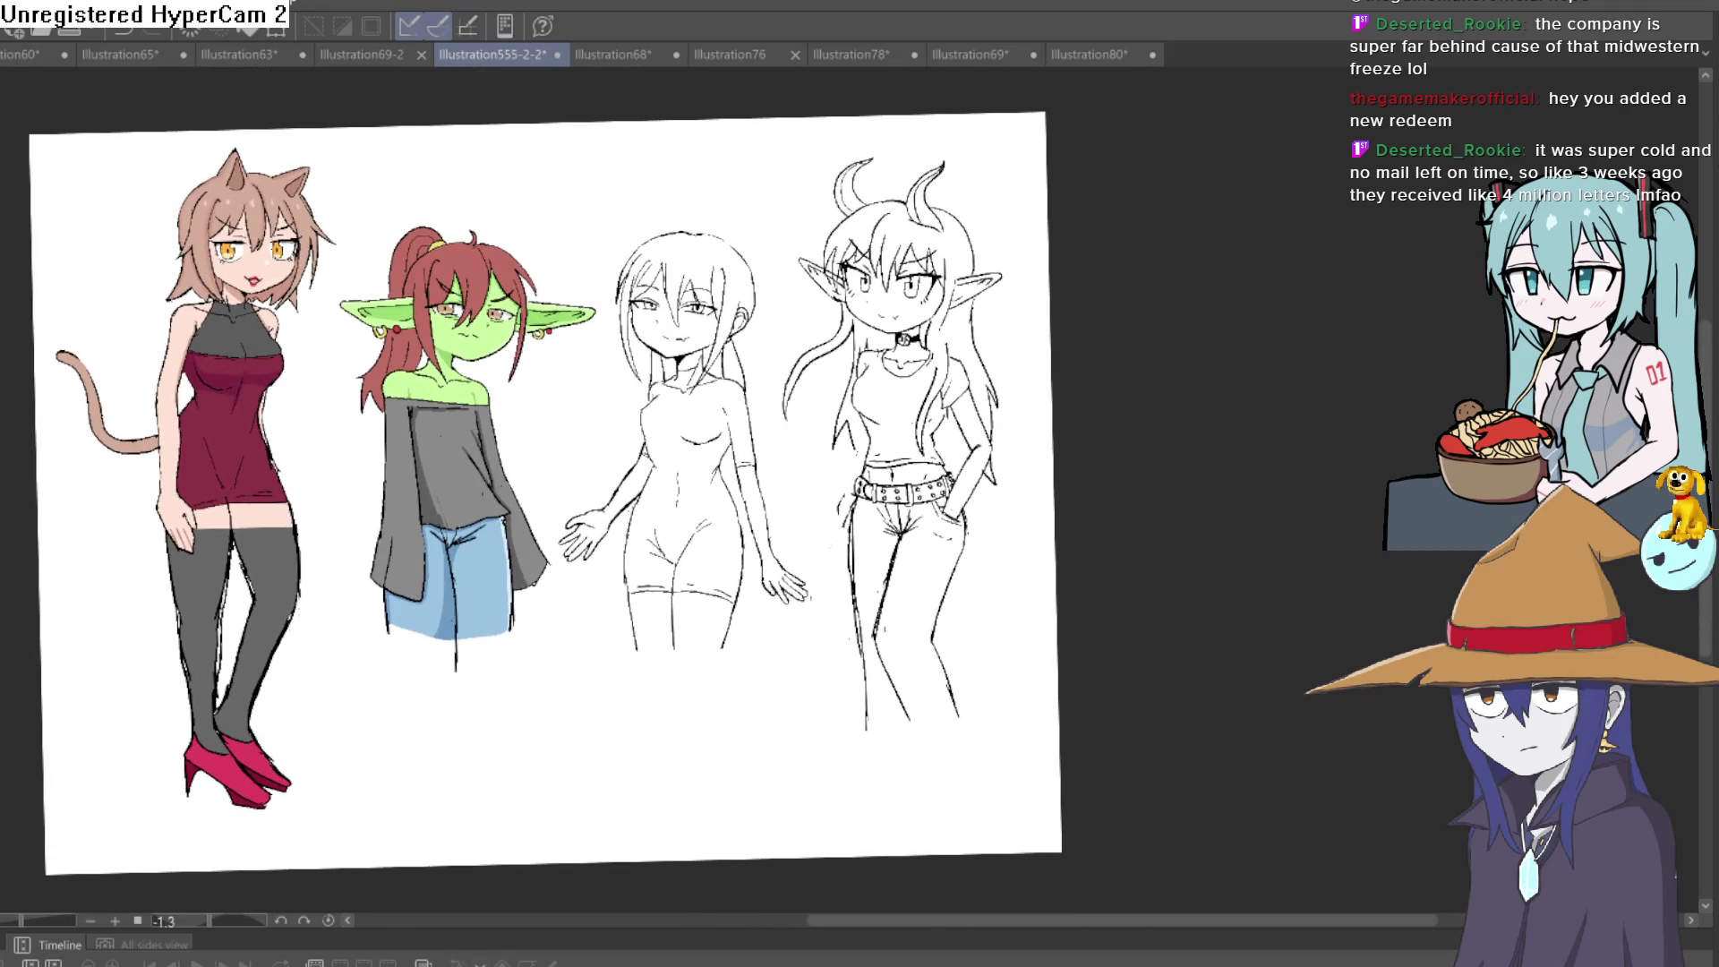
{"action": "scroll", "coordinate": [864, 388], "scroll_direction": "up", "scroll_amount": 5}
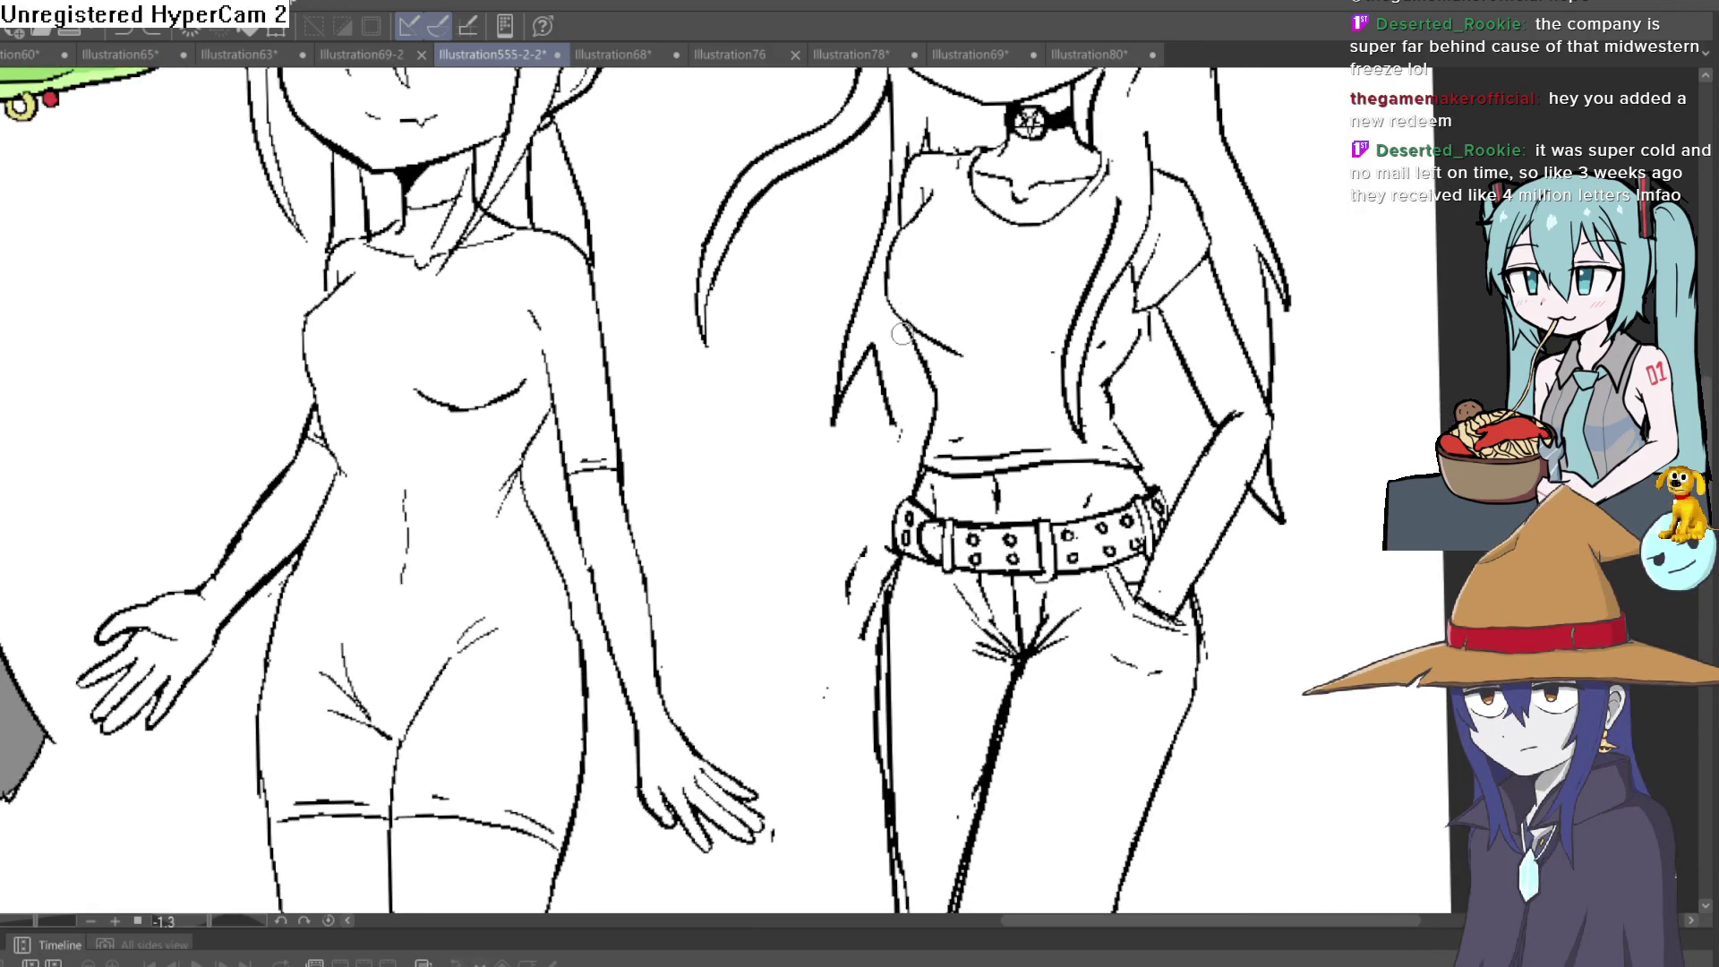
Ink the waist contour and hip lines with several short strokes, redrawing the left hip line
{"action": "left_click_drag", "start_coordinate": [896, 389], "coordinate": [816, 570]}
{"action": "left_click_drag", "start_coordinate": [927, 440], "coordinate": [857, 585]}
{"action": "left_click_drag", "start_coordinate": [900, 519], "coordinate": [837, 607]}
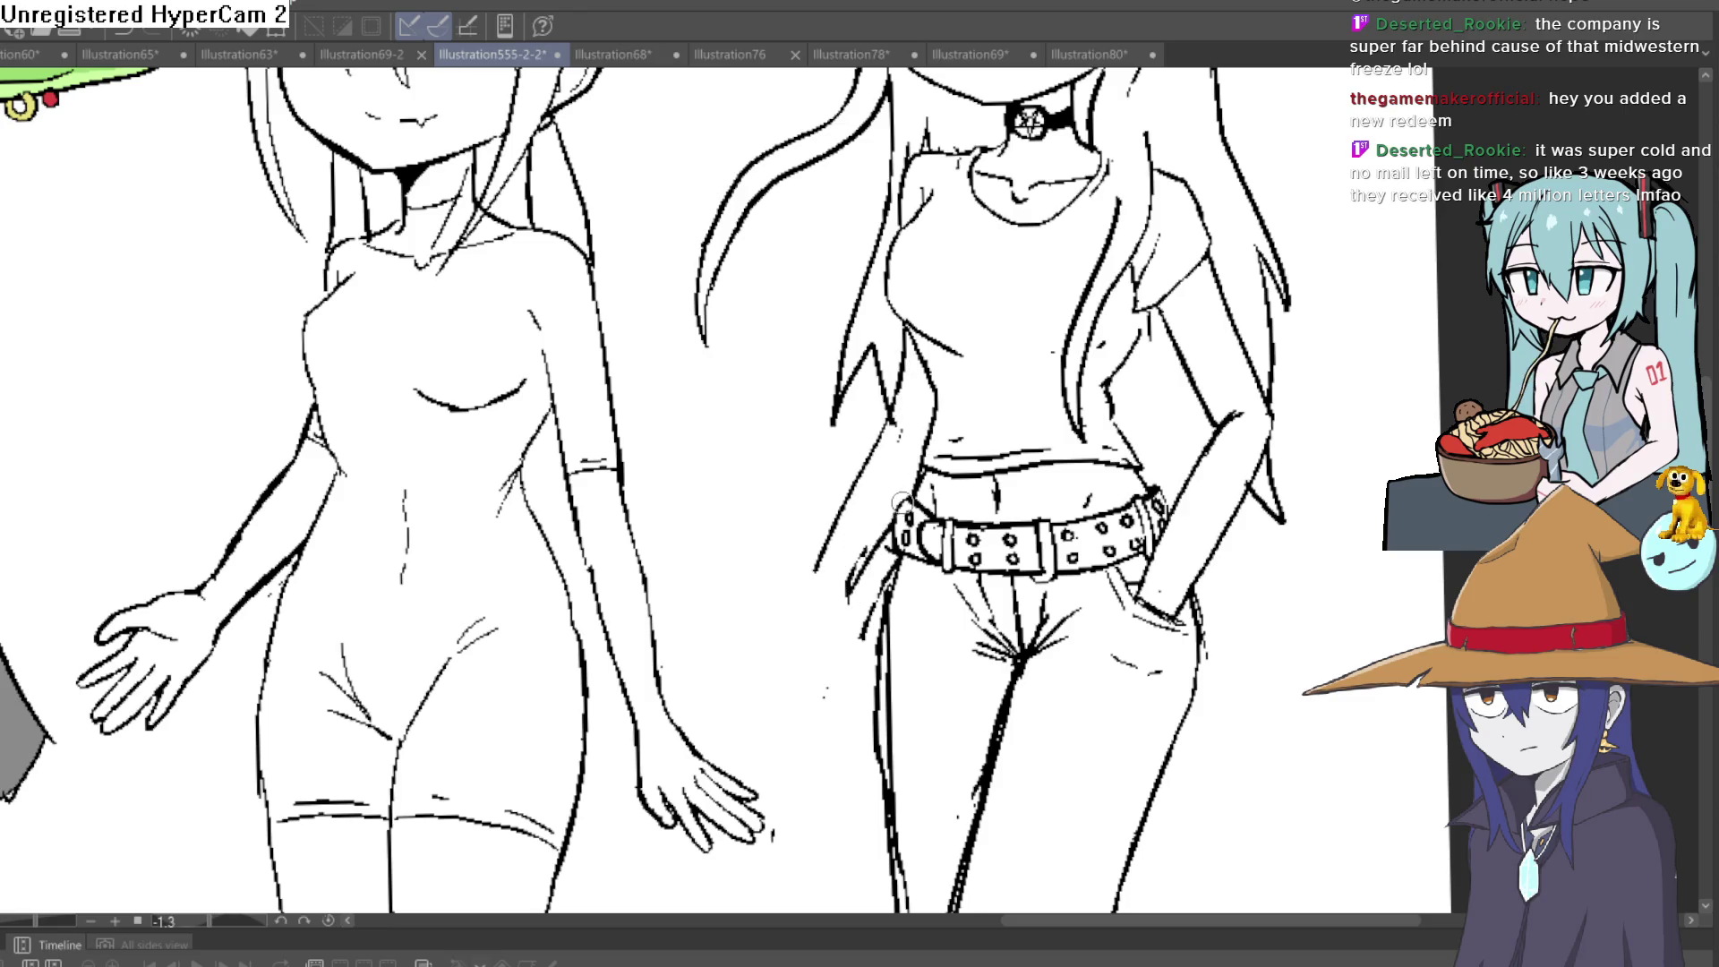
{"action": "mouse_move", "coordinate": [885, 539]}
{"action": "left_mouse_down"}
{"action": "mouse_move", "coordinate": [856, 573]}
{"action": "mouse_move", "coordinate": [864, 544]}
{"action": "left_mouse_up"}
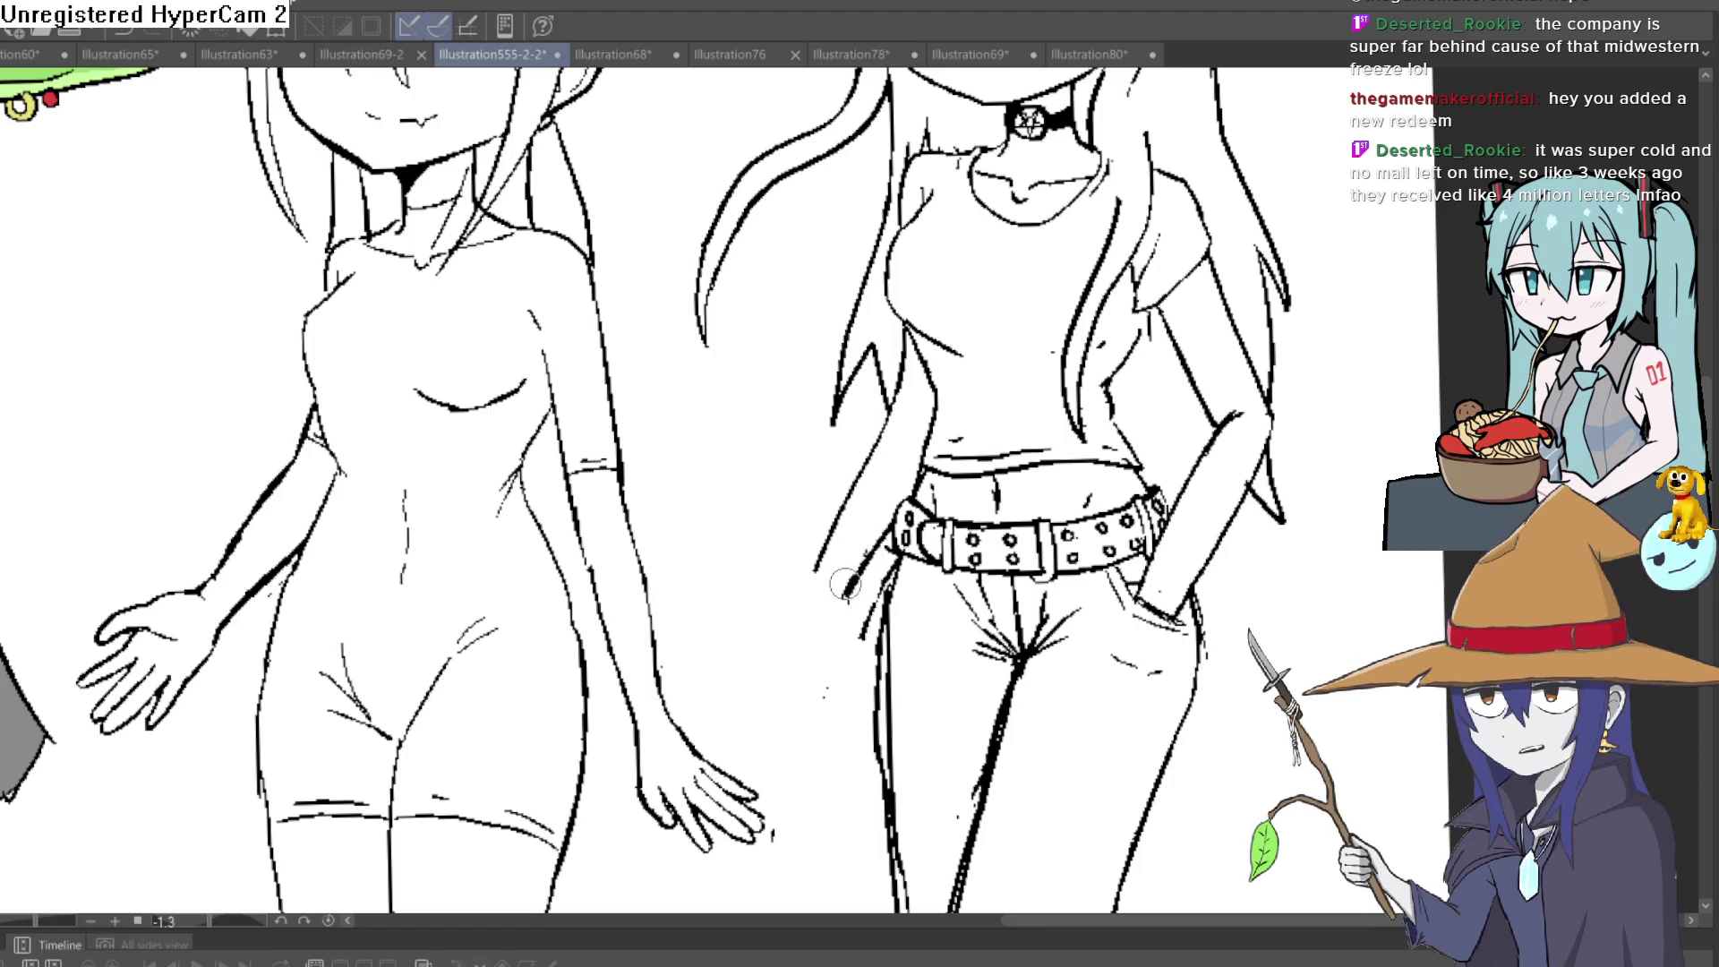
{"action": "left_click_drag", "start_coordinate": [886, 571], "coordinate": [849, 603]}
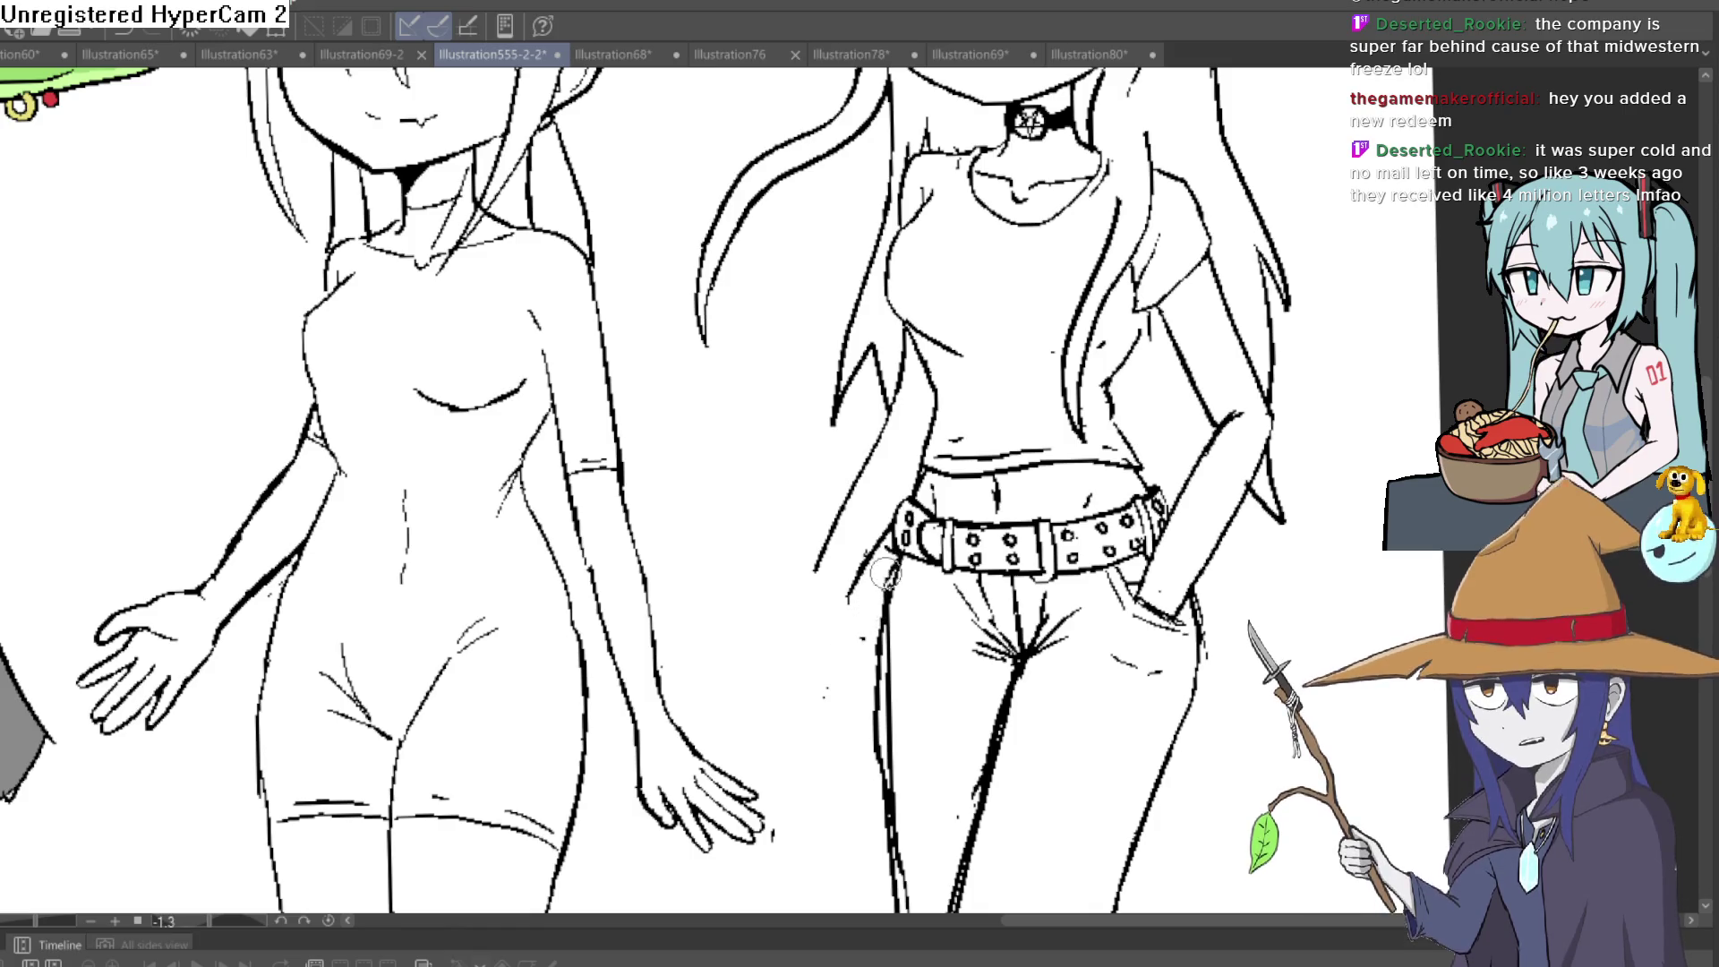
Thin the thick left jeans-leg outline, then redraw it below the crotch
{"action": "left_click_drag", "start_coordinate": [905, 760], "coordinate": [860, 518]}
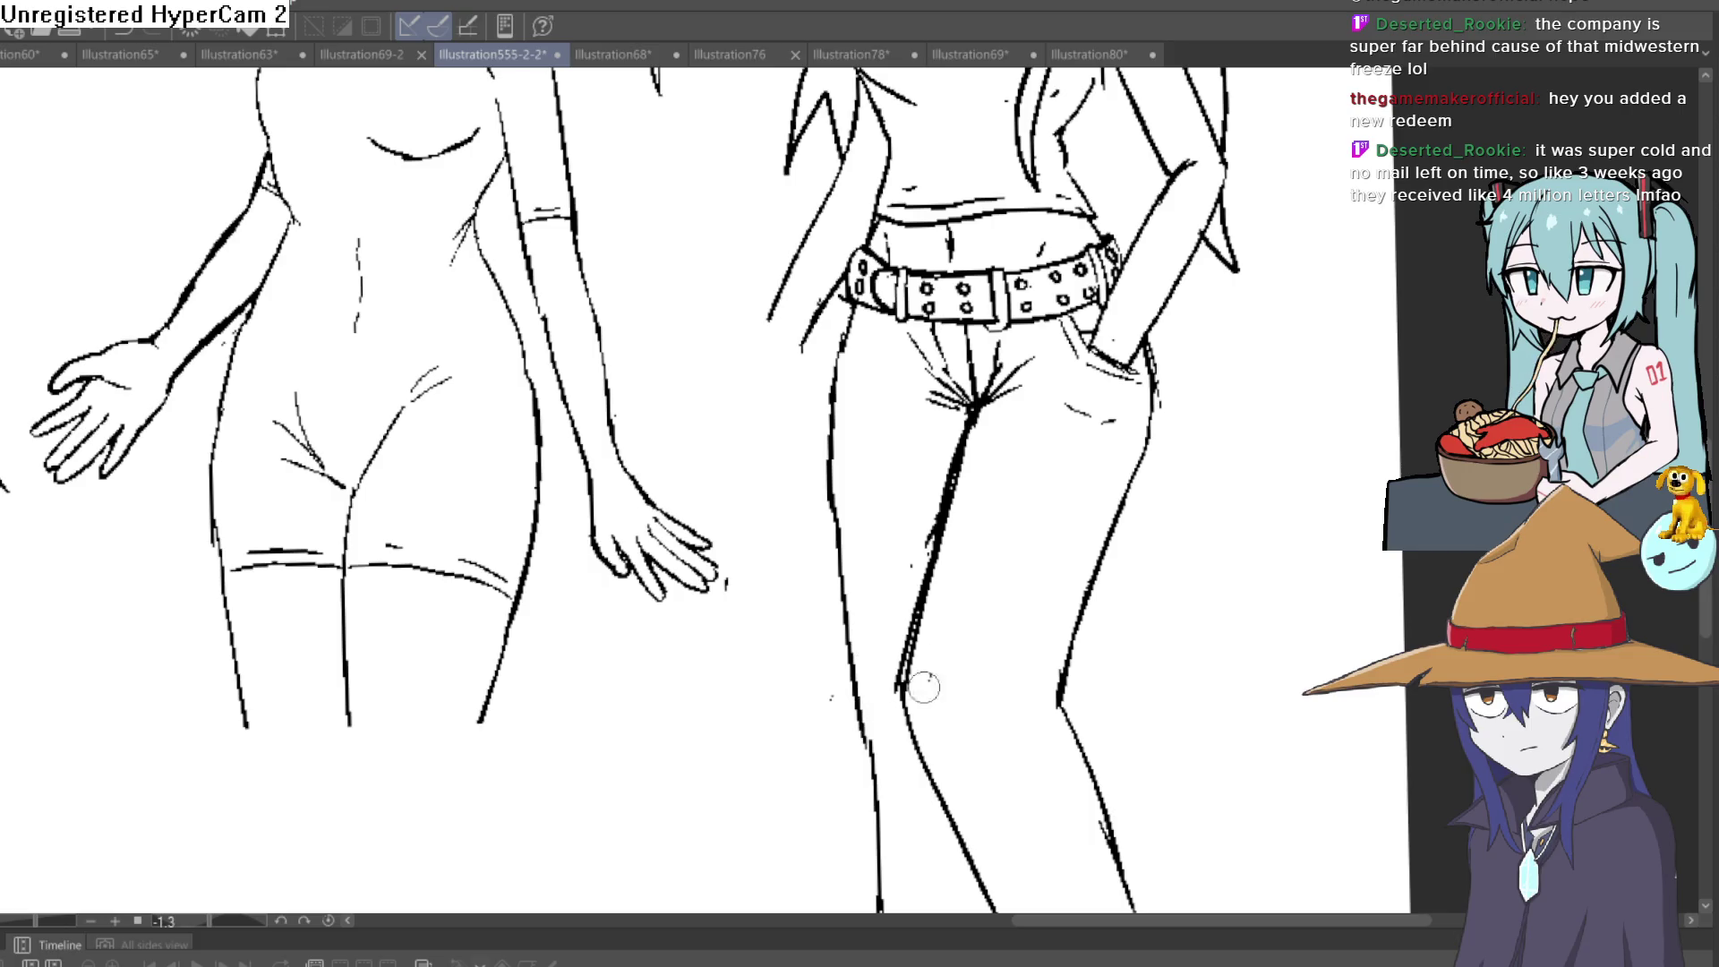
{"action": "mouse_move", "coordinate": [901, 694]}
{"action": "left_mouse_down"}
{"action": "mouse_move", "coordinate": [976, 417]}
{"action": "mouse_move", "coordinate": [840, 334]}
{"action": "left_mouse_up"}
{"action": "left_click_drag", "start_coordinate": [867, 407], "coordinate": [810, 560]}
{"action": "scroll", "coordinate": [994, 537], "scroll_direction": "down", "scroll_amount": 5}
{"action": "left_click_drag", "start_coordinate": [991, 614], "coordinate": [977, 454]}
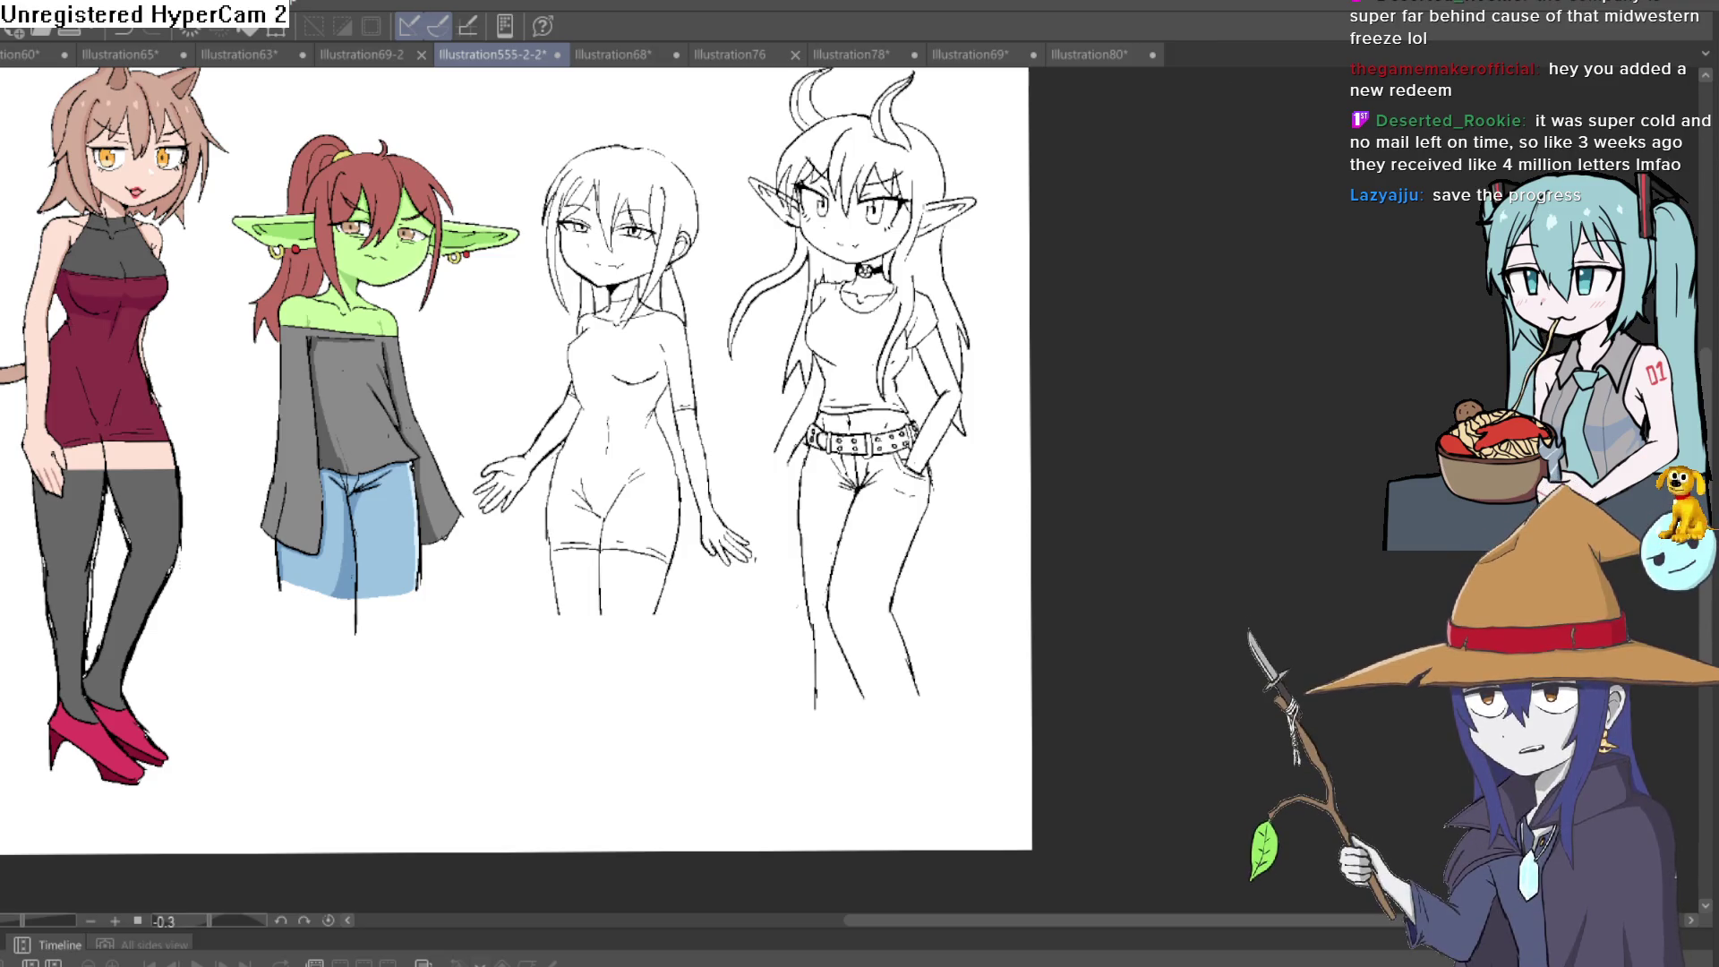
Save the illustration with Ctrl+S, then undo the last change
{"action": "key", "text": "ctrl+s"}
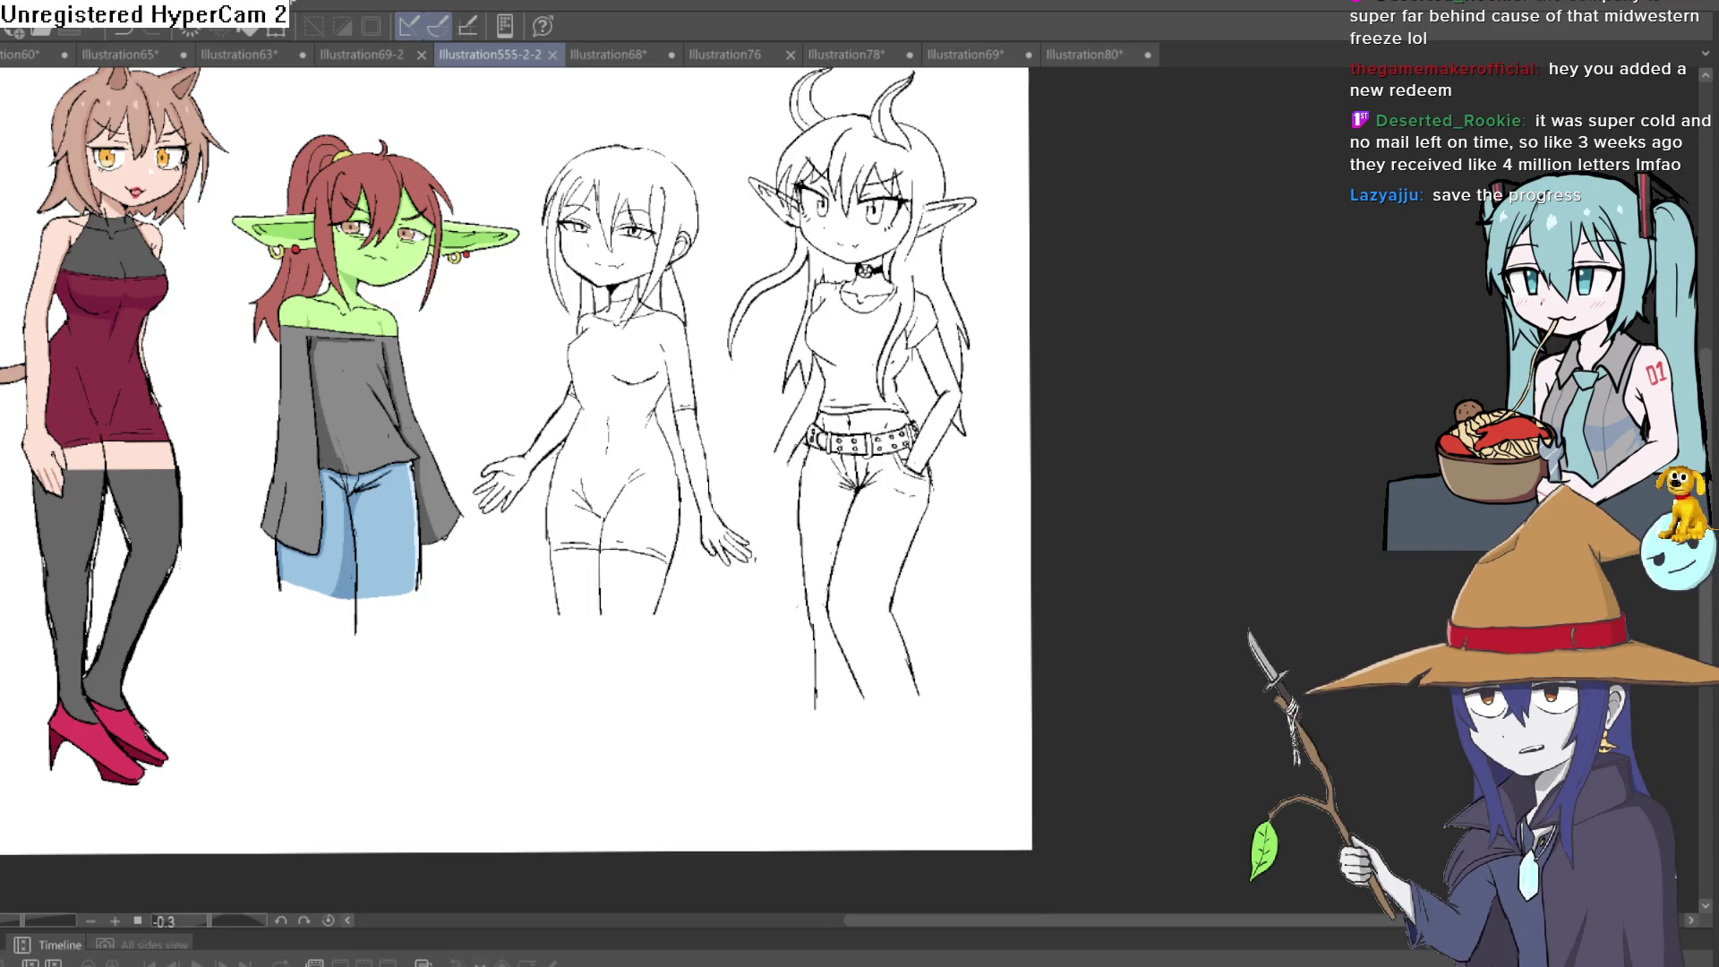
{"action": "key", "text": "ctrl+z"}
{"action": "left_click", "coordinate": [802, 394], "text": "ctrl"}
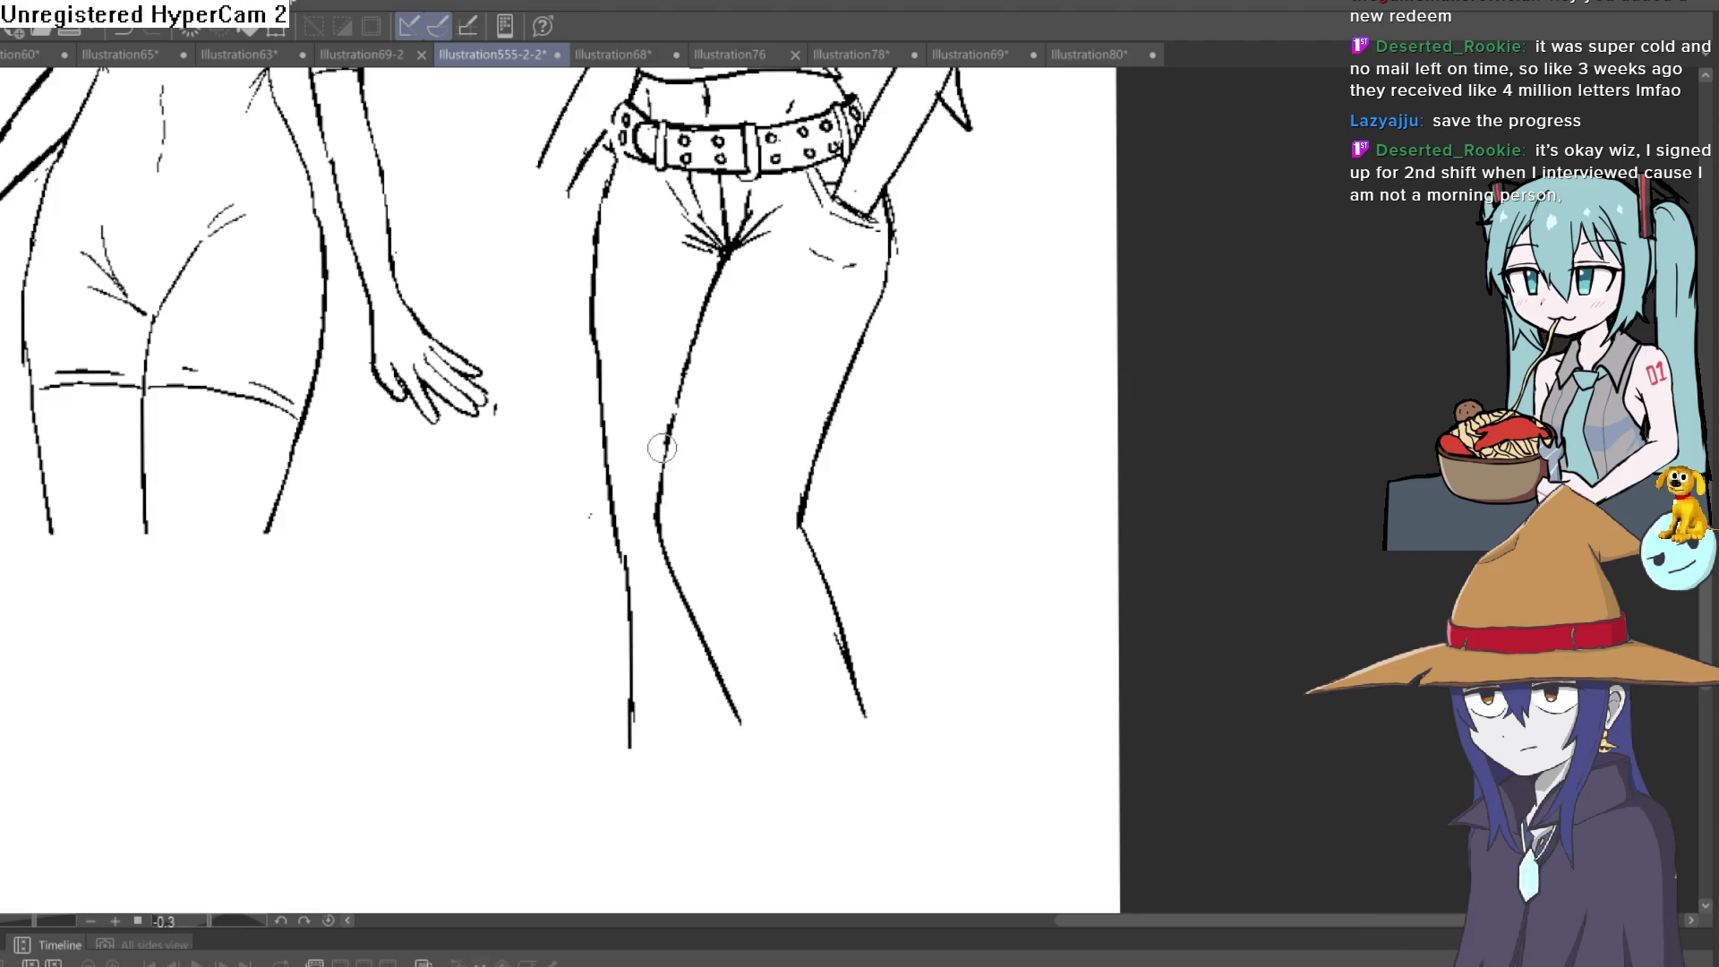
Extend the jeans line down-left and erase stray lines near the pocket
{"action": "scroll", "coordinate": [948, 508], "scroll_direction": "down", "scroll_amount": 3}
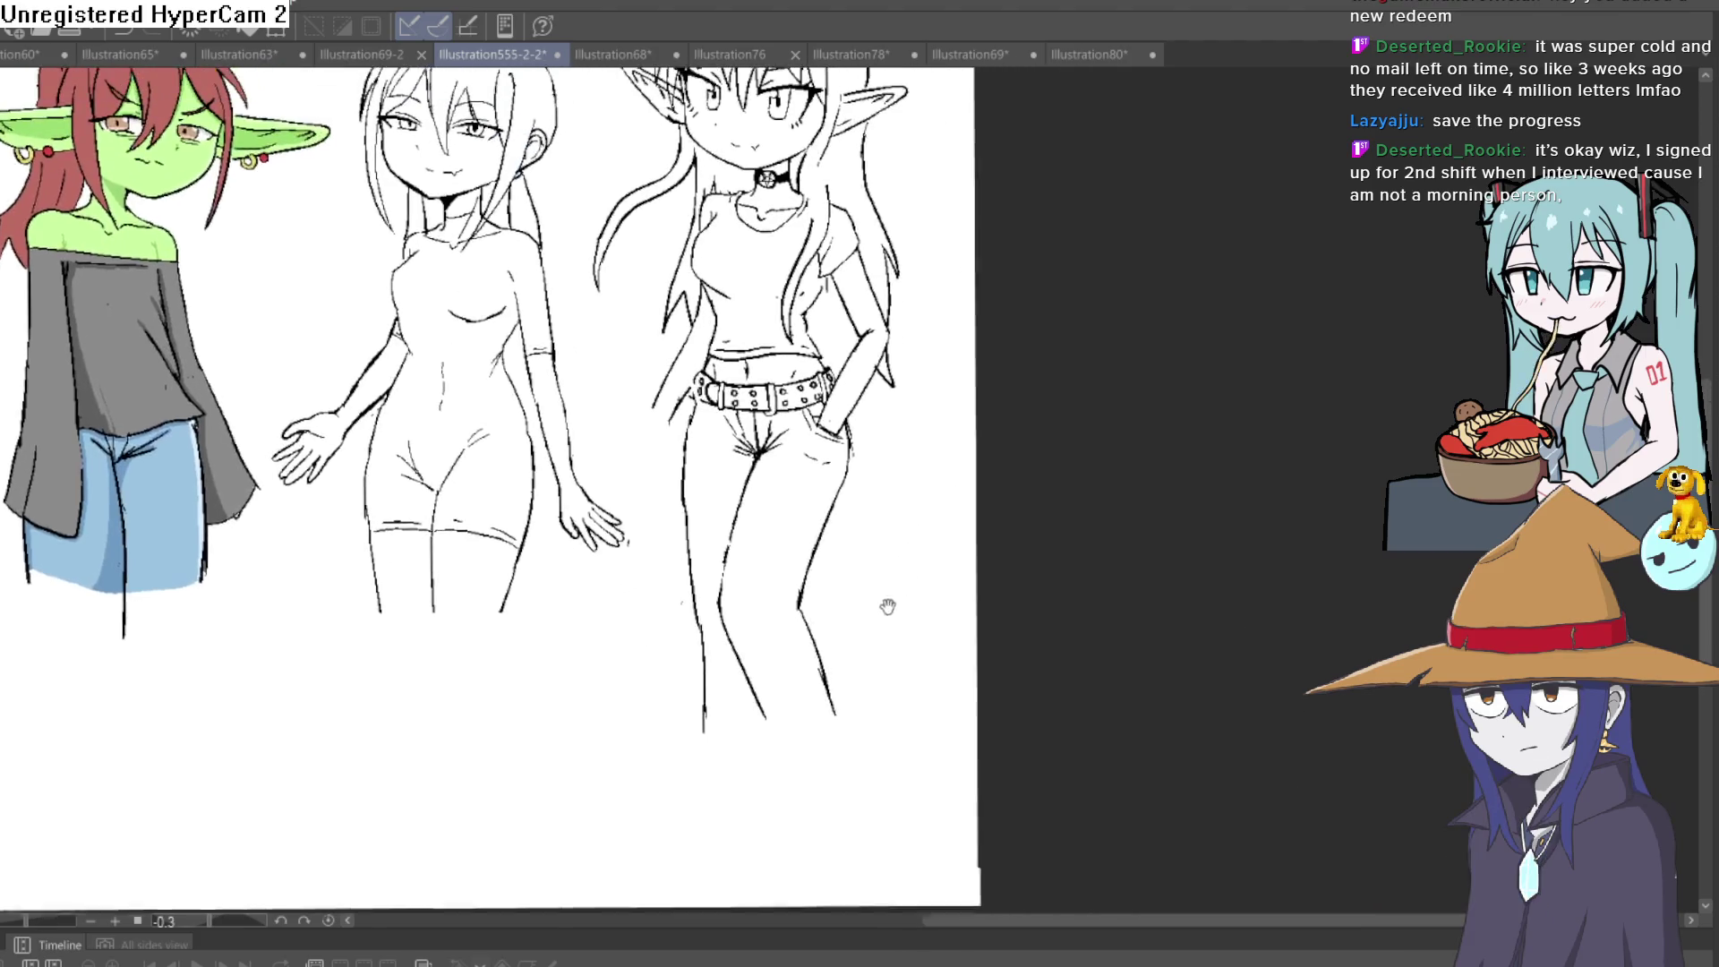
{"action": "scroll", "coordinate": [723, 511], "scroll_direction": "up", "scroll_amount": 5}
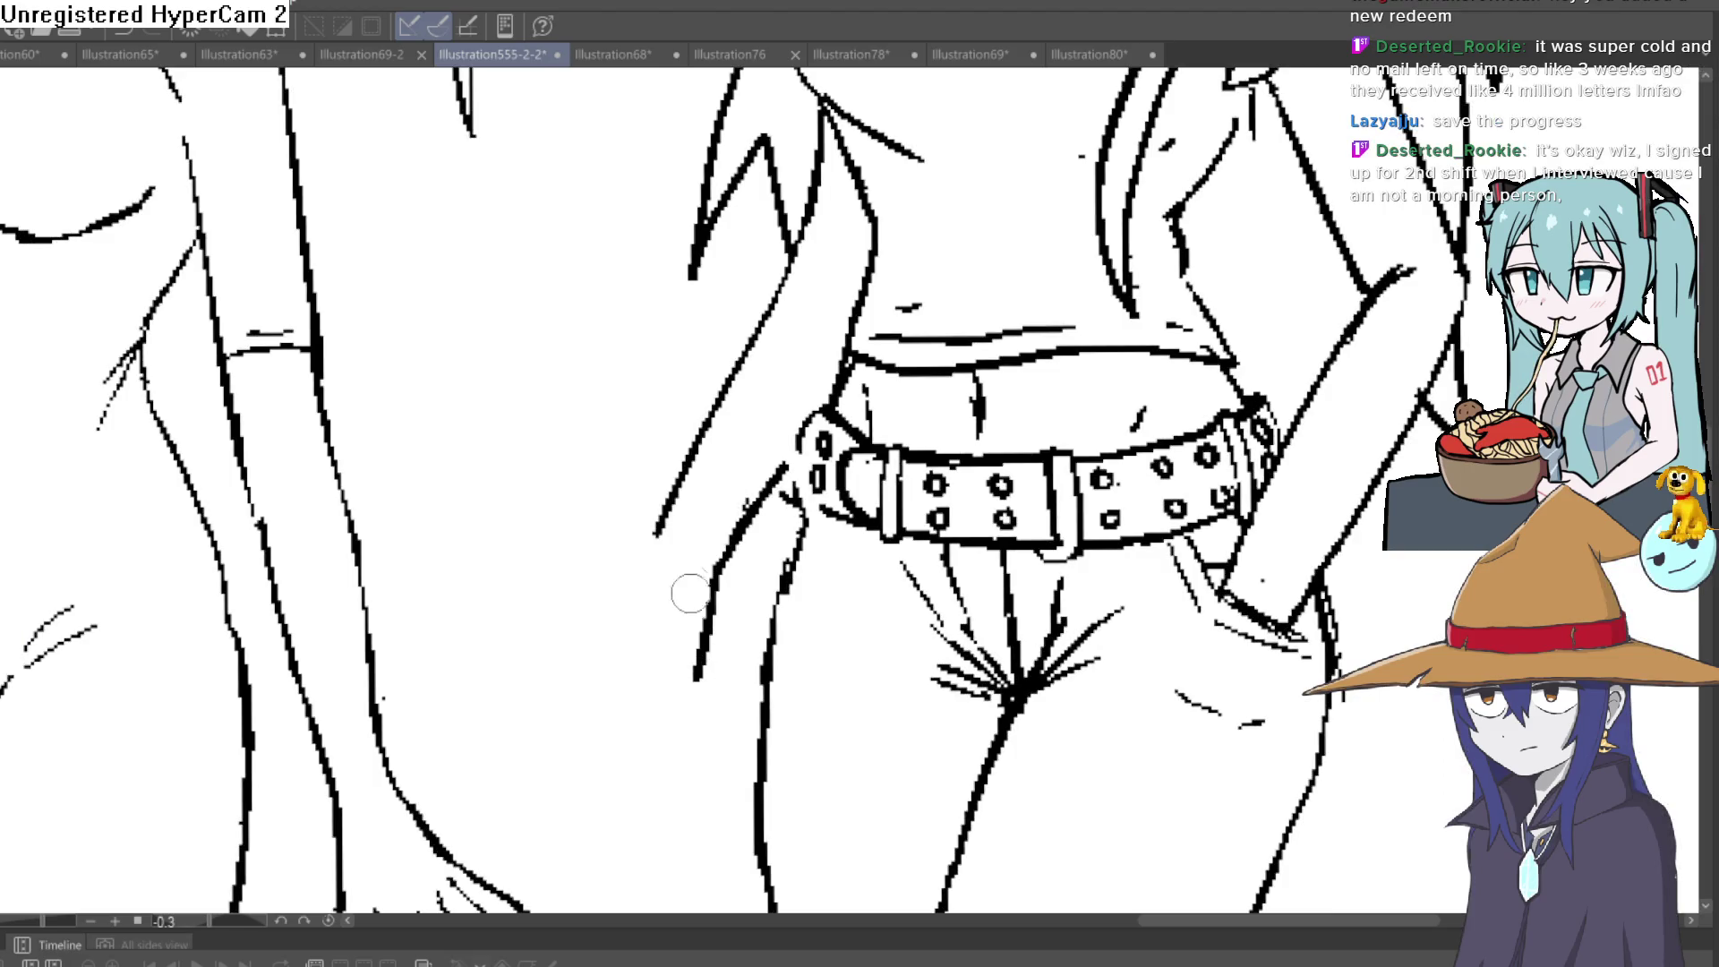
{"action": "left_click_drag", "start_coordinate": [657, 528], "coordinate": [594, 603]}
{"action": "left_click_drag", "start_coordinate": [748, 555], "coordinate": [758, 495]}
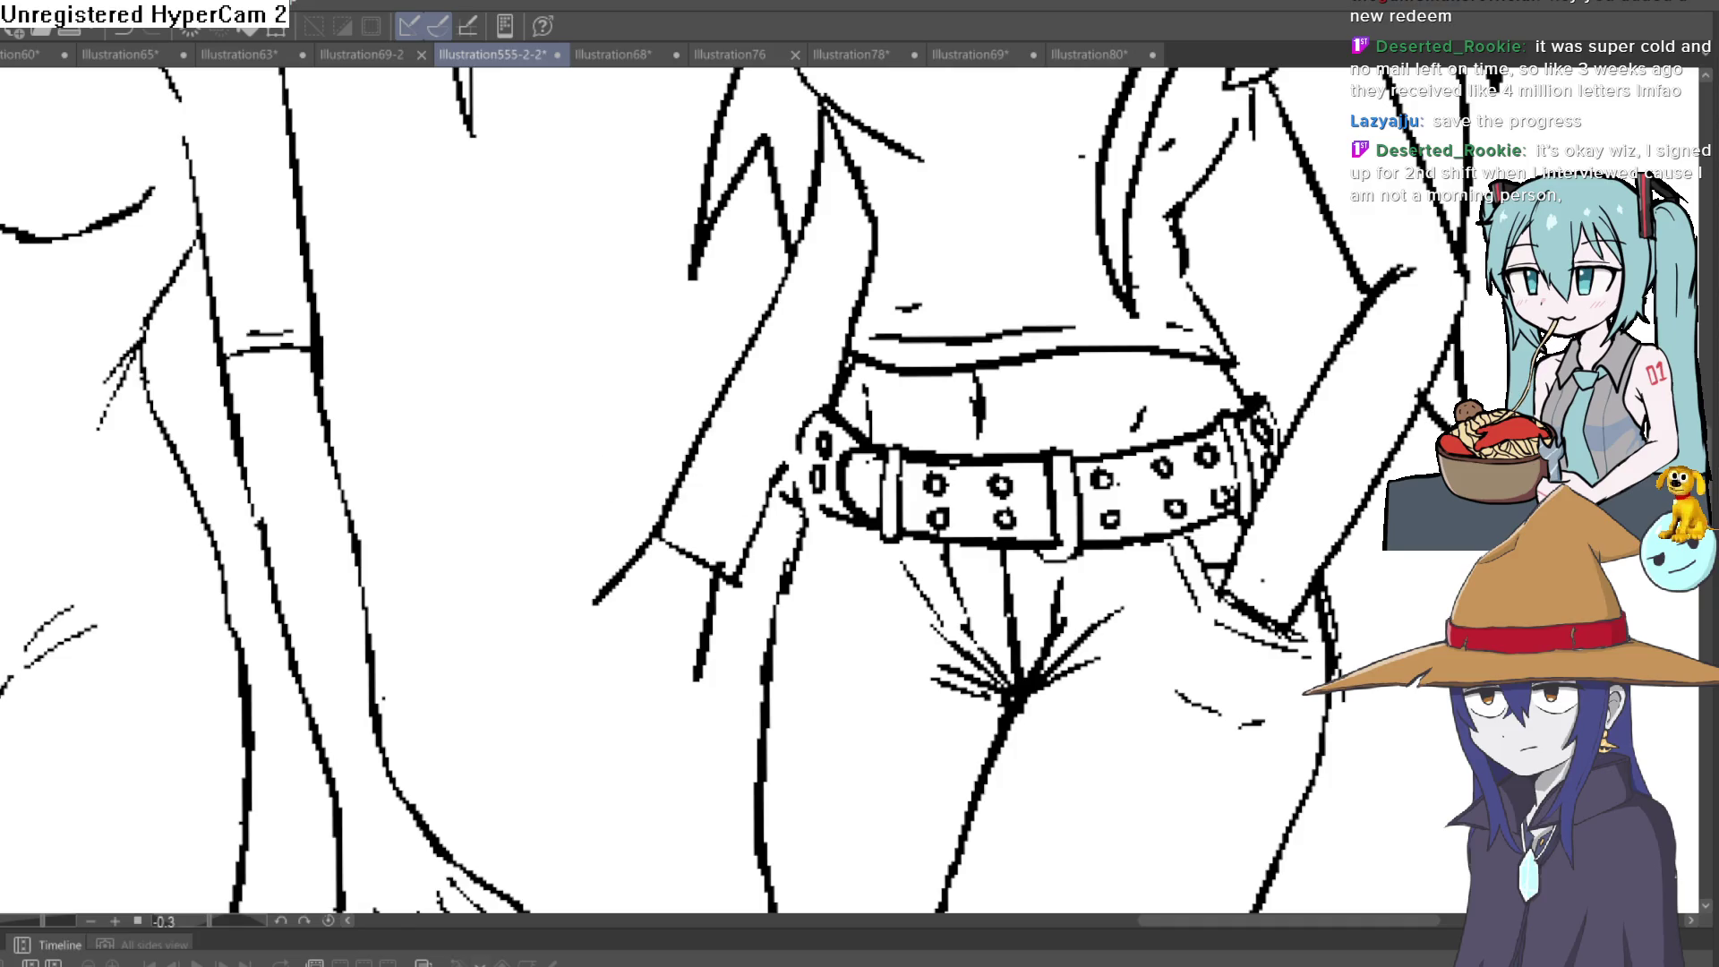
Rotate the canvas upside down and ink the raised hand's fingers, undoing bad strokes
{"action": "mouse_move", "coordinate": [641, 219]}
{"action": "left_mouse_down"}
{"action": "mouse_move", "coordinate": [1069, 212]}
{"action": "mouse_move", "coordinate": [1172, 626]}
{"action": "left_mouse_up"}
{"action": "mouse_move", "coordinate": [825, 580]}
{"action": "left_mouse_down"}
{"action": "mouse_move", "coordinate": [895, 404]}
{"action": "mouse_move", "coordinate": [820, 473]}
{"action": "mouse_move", "coordinate": [860, 313]}
{"action": "mouse_move", "coordinate": [822, 462]}
{"action": "left_mouse_up"}
{"action": "key", "text": "ctrl+z"}
{"action": "key", "text": "ctrl+z"}
{"action": "key", "text": "ctrl+z"}
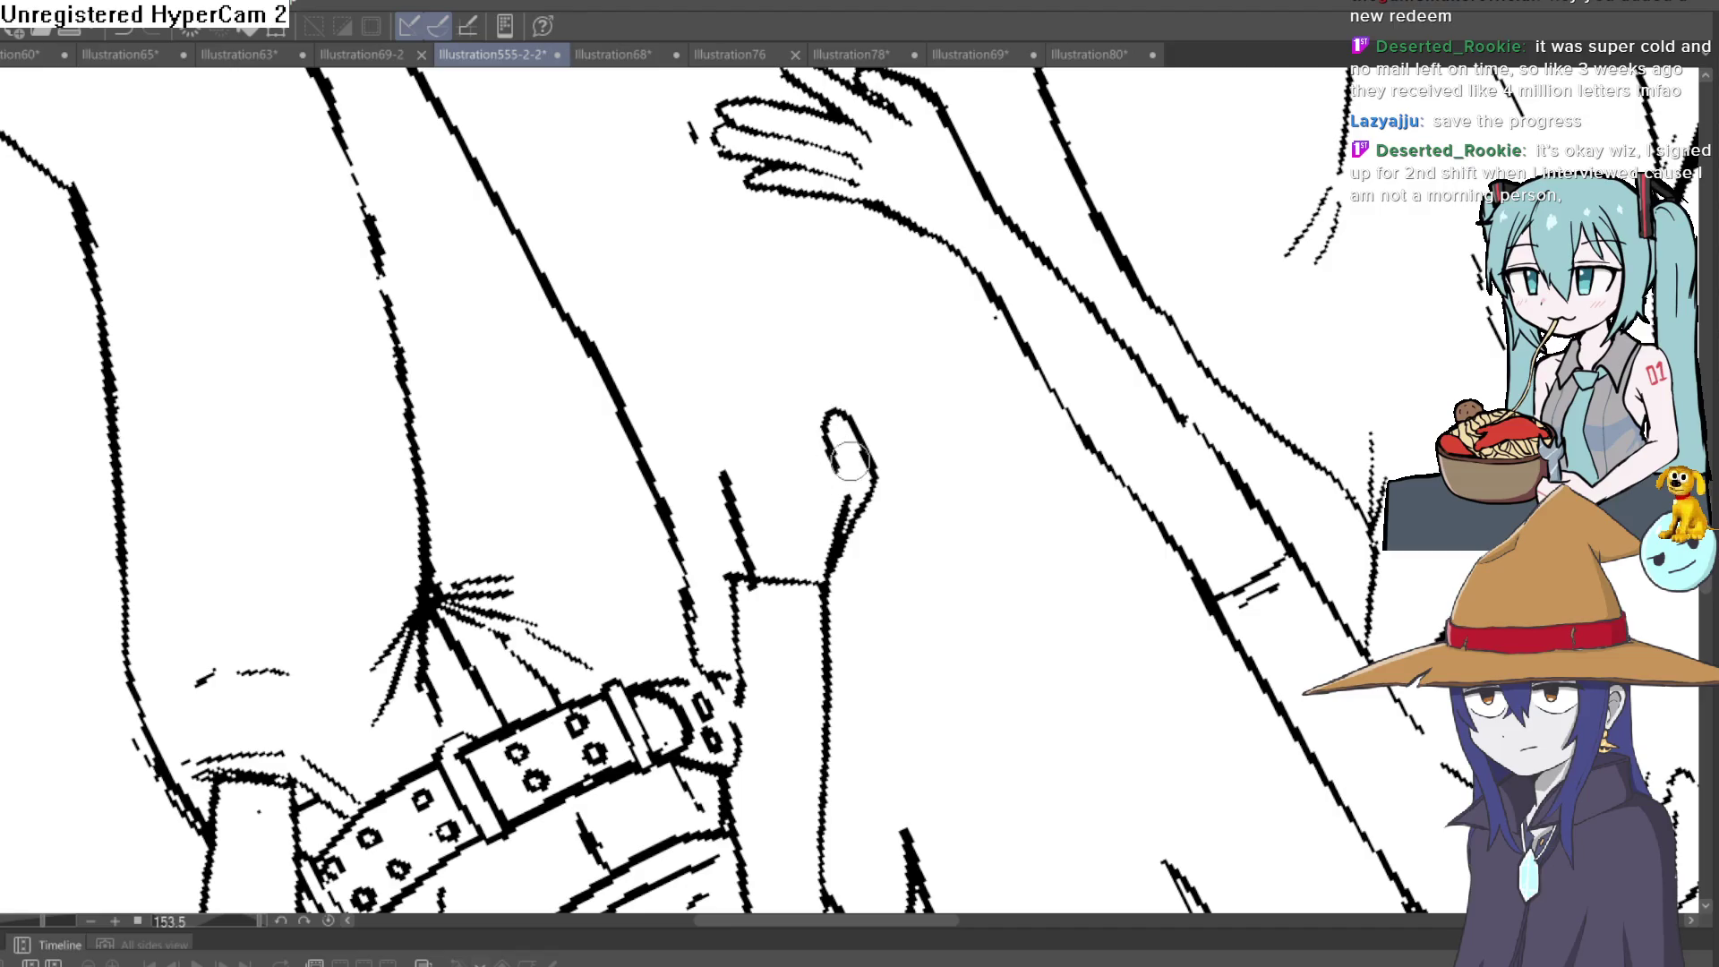
{"action": "mouse_move", "coordinate": [734, 433]}
{"action": "left_mouse_down"}
{"action": "mouse_move", "coordinate": [730, 291]}
{"action": "mouse_move", "coordinate": [779, 444]}
{"action": "mouse_move", "coordinate": [714, 346]}
{"action": "mouse_move", "coordinate": [779, 466]}
{"action": "mouse_move", "coordinate": [721, 307]}
{"action": "left_mouse_up"}
{"action": "key", "text": "ctrl+z"}
{"action": "key", "text": "ctrl+z"}
{"action": "key", "text": "ctrl+z"}
{"action": "key", "text": "ctrl+z"}
{"action": "key", "text": "ctrl+z"}
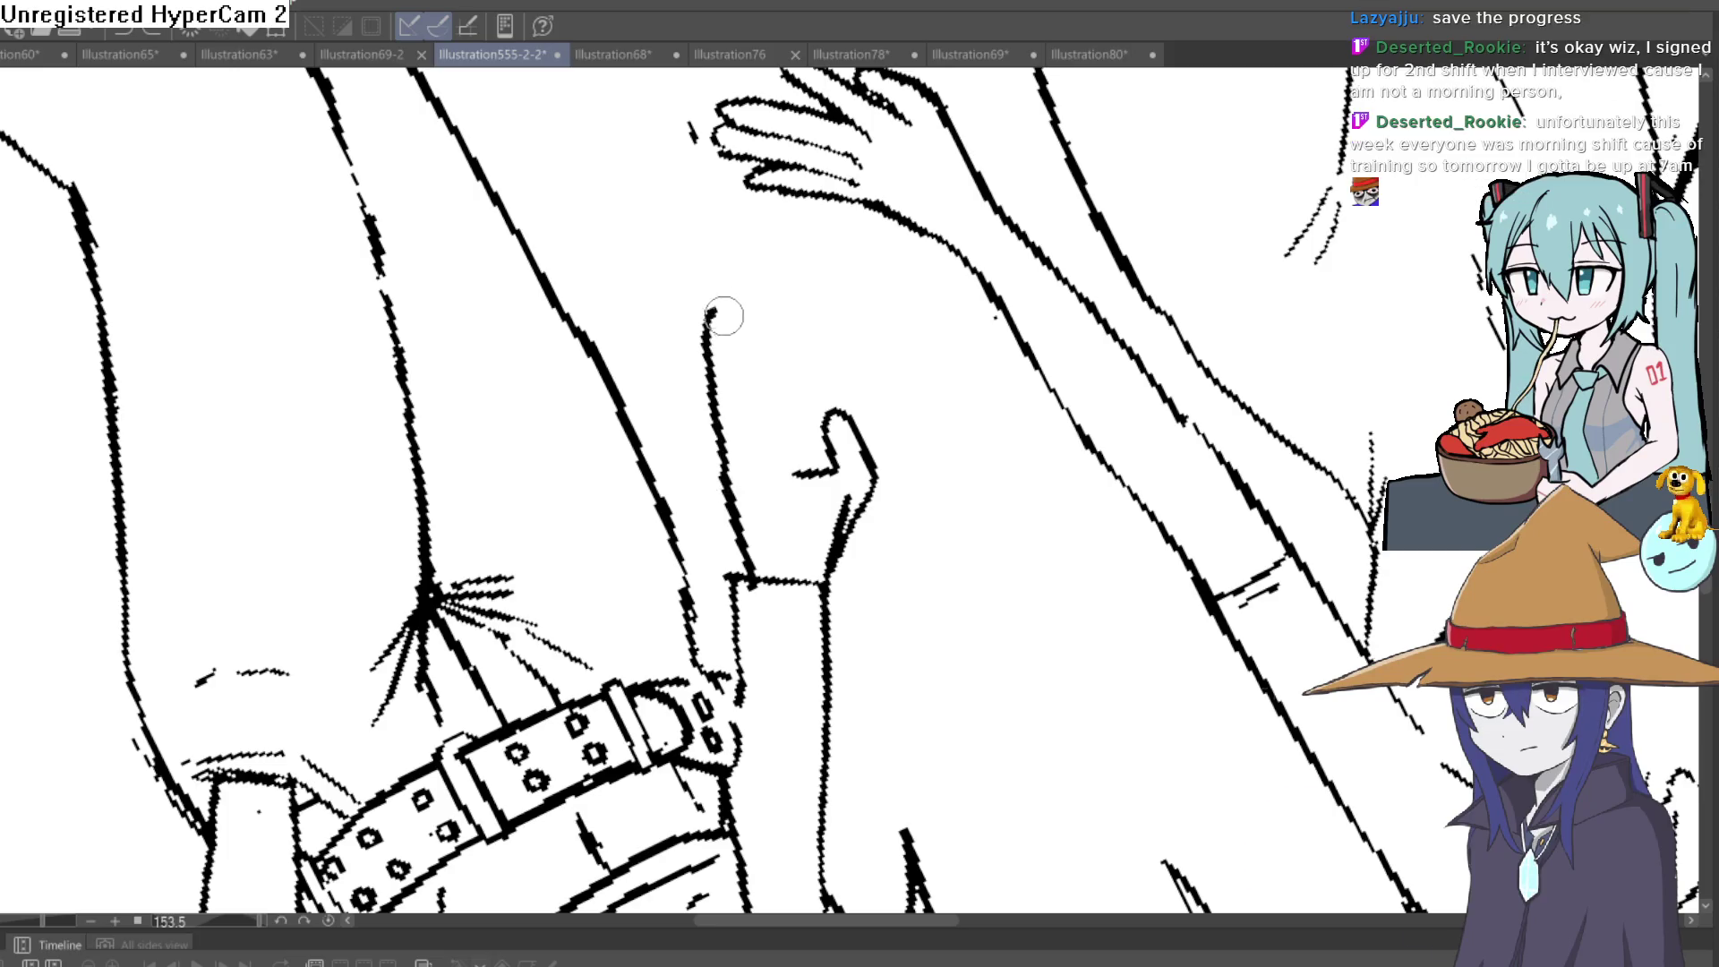
{"action": "mouse_move", "coordinate": [756, 435]}
{"action": "left_mouse_down"}
{"action": "mouse_move", "coordinate": [787, 322]}
{"action": "mouse_move", "coordinate": [793, 421]}
{"action": "mouse_move", "coordinate": [813, 365]}
{"action": "mouse_move", "coordinate": [842, 371]}
{"action": "mouse_move", "coordinate": [837, 414]}
{"action": "left_mouse_up"}
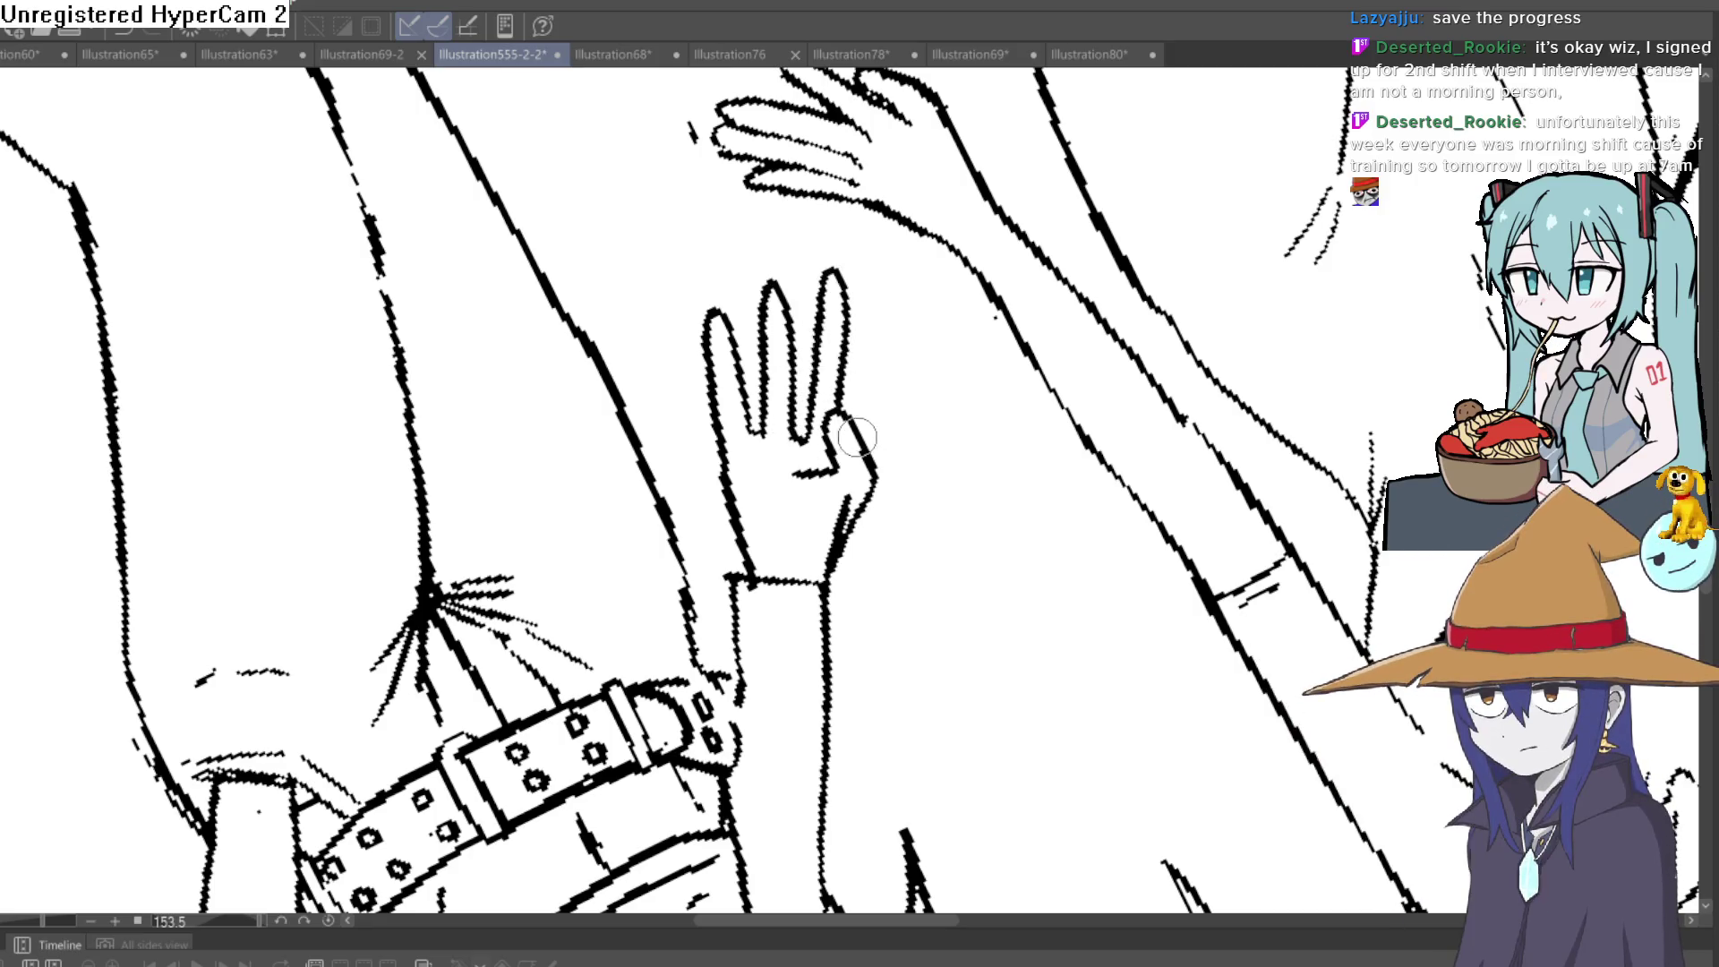
{"action": "left_click_drag", "start_coordinate": [876, 339], "coordinate": [837, 414]}
{"action": "scroll", "coordinate": [918, 334], "scroll_direction": "down", "scroll_amount": 10}
{"action": "scroll", "coordinate": [1078, 363], "scroll_direction": "up", "scroll_amount": 3}
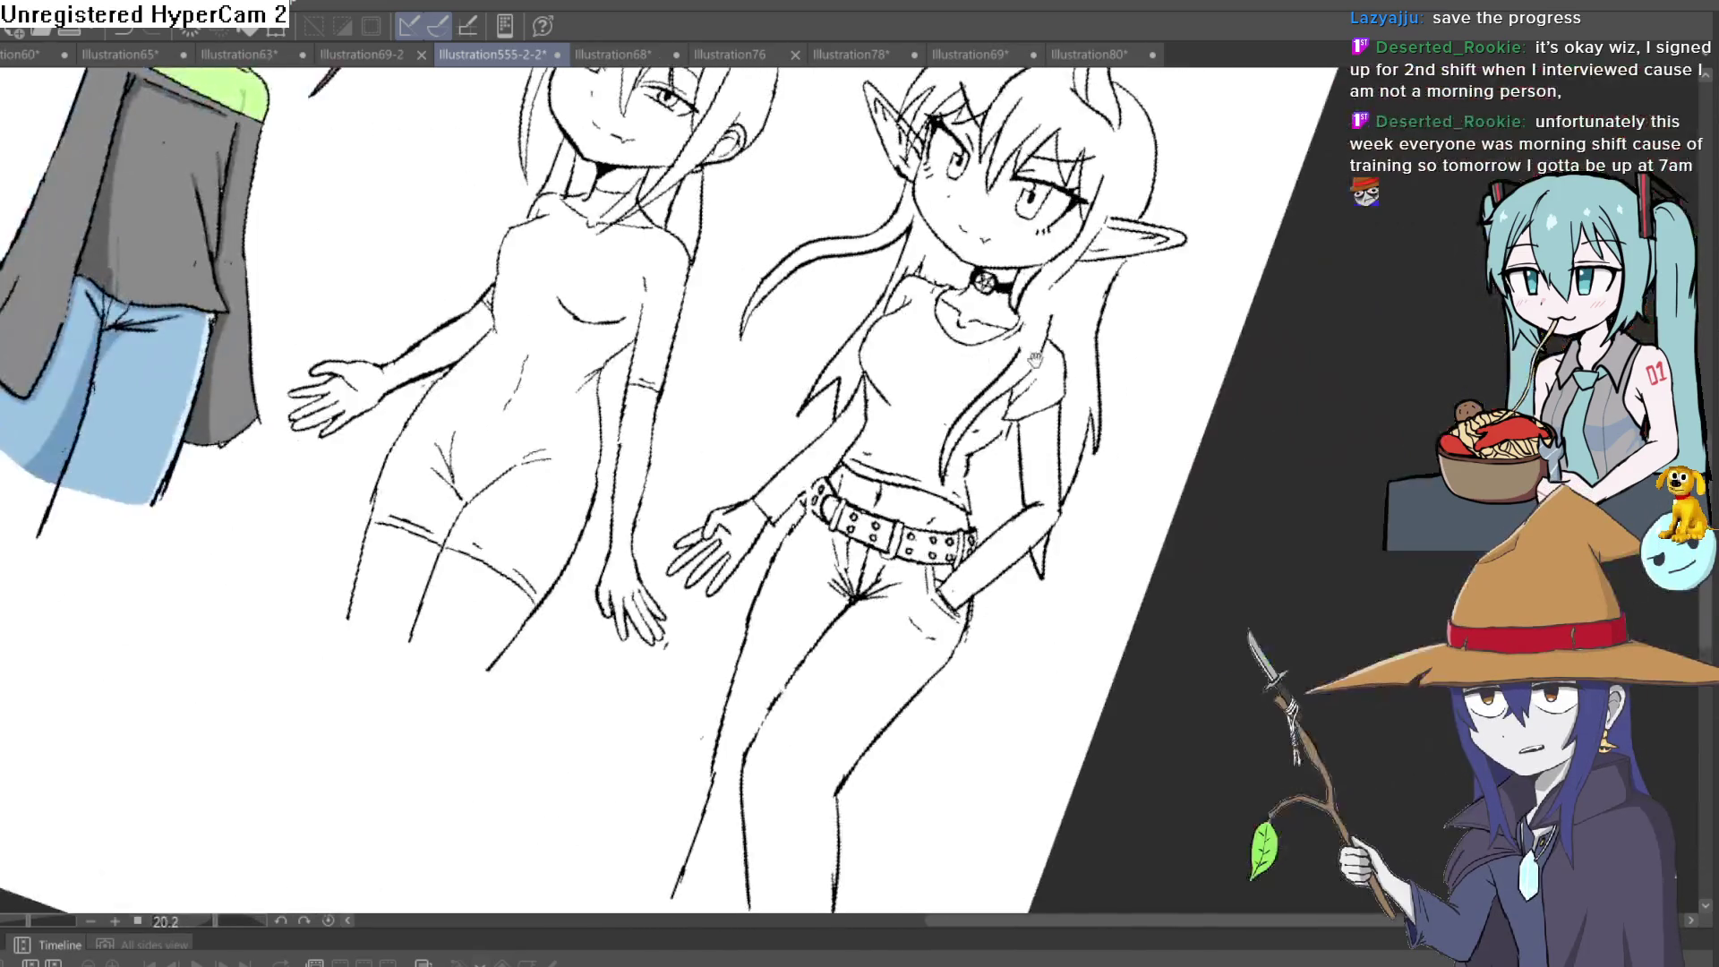
Erase part of the index finger's top outline so it joins the palm cleanly
{"action": "scroll", "coordinate": [743, 448], "scroll_direction": "up", "scroll_amount": 8}
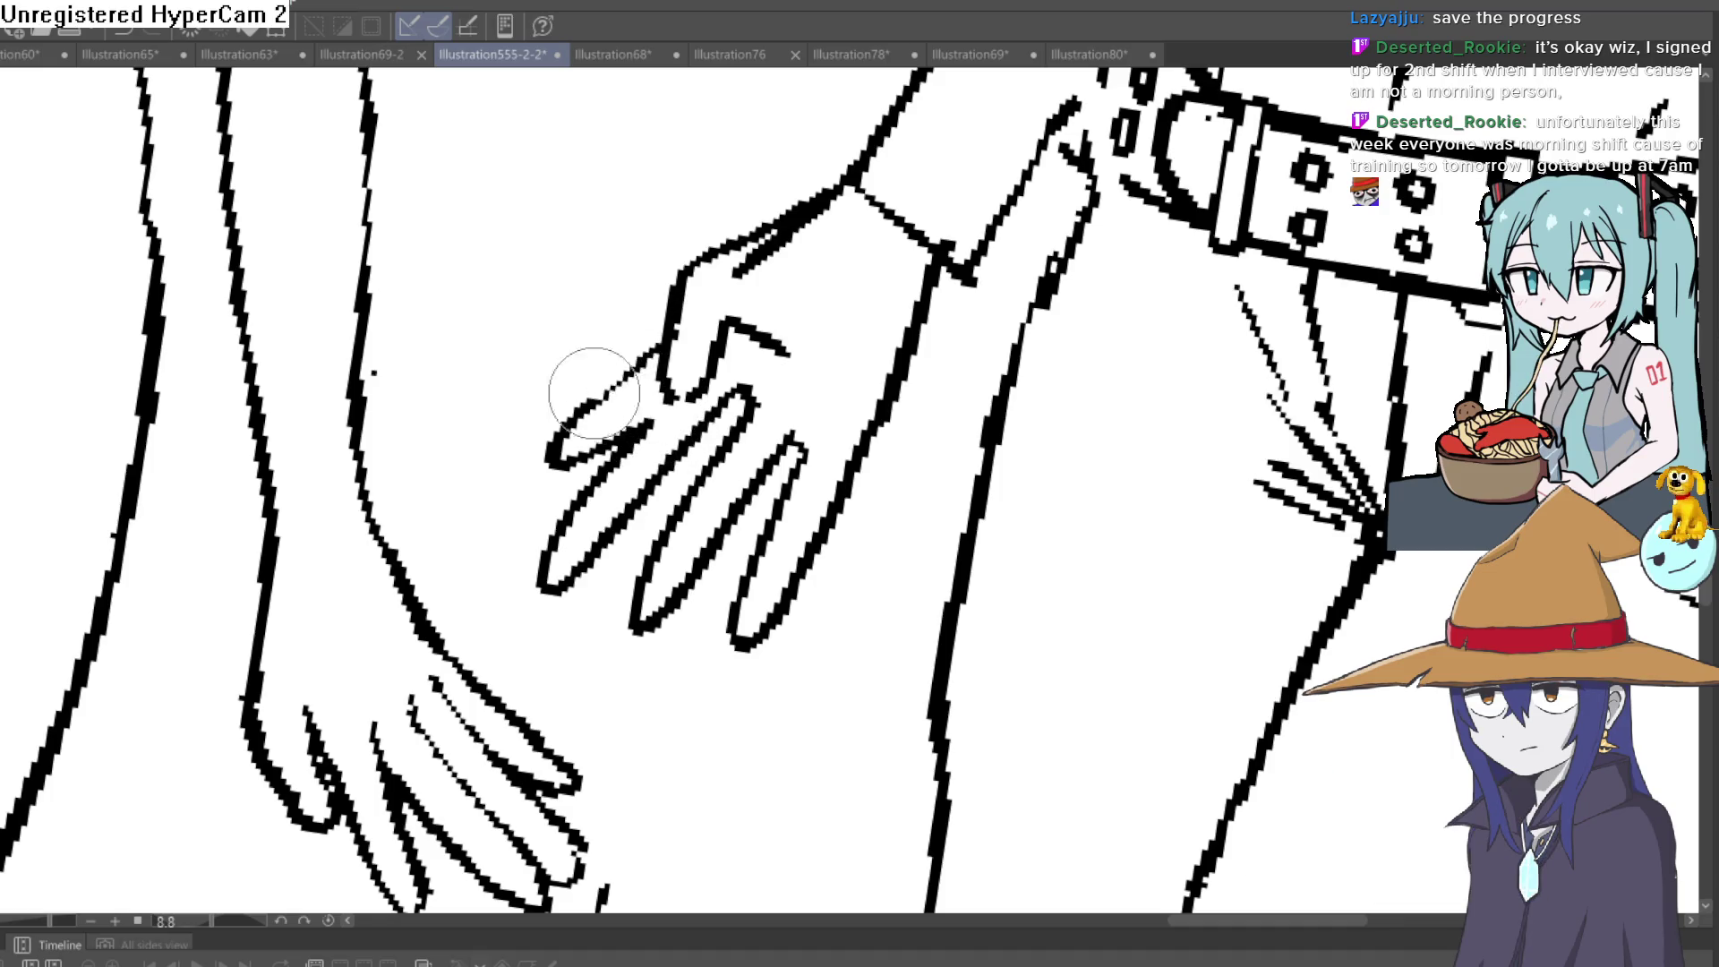
{"action": "mouse_move", "coordinate": [557, 403]}
{"action": "left_mouse_down"}
{"action": "mouse_move", "coordinate": [576, 384]}
{"action": "mouse_move", "coordinate": [582, 439]}
{"action": "mouse_move", "coordinate": [652, 420]}
{"action": "left_mouse_up"}
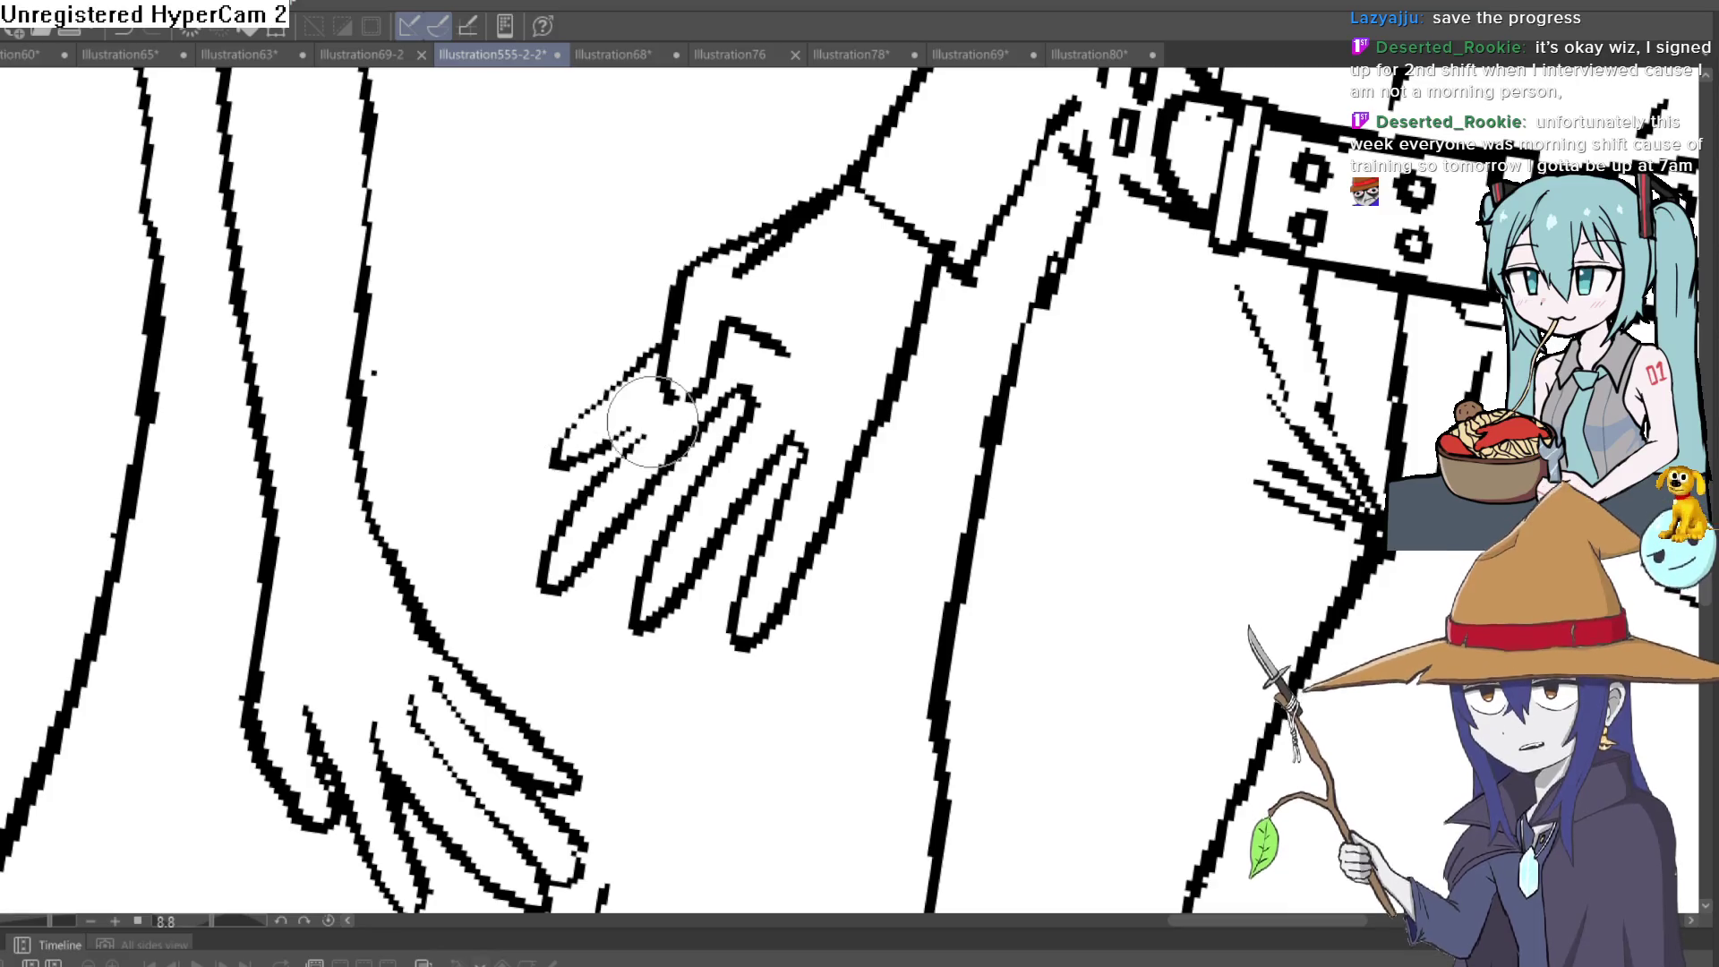
{"action": "left_click_drag", "start_coordinate": [772, 363], "coordinate": [743, 366]}
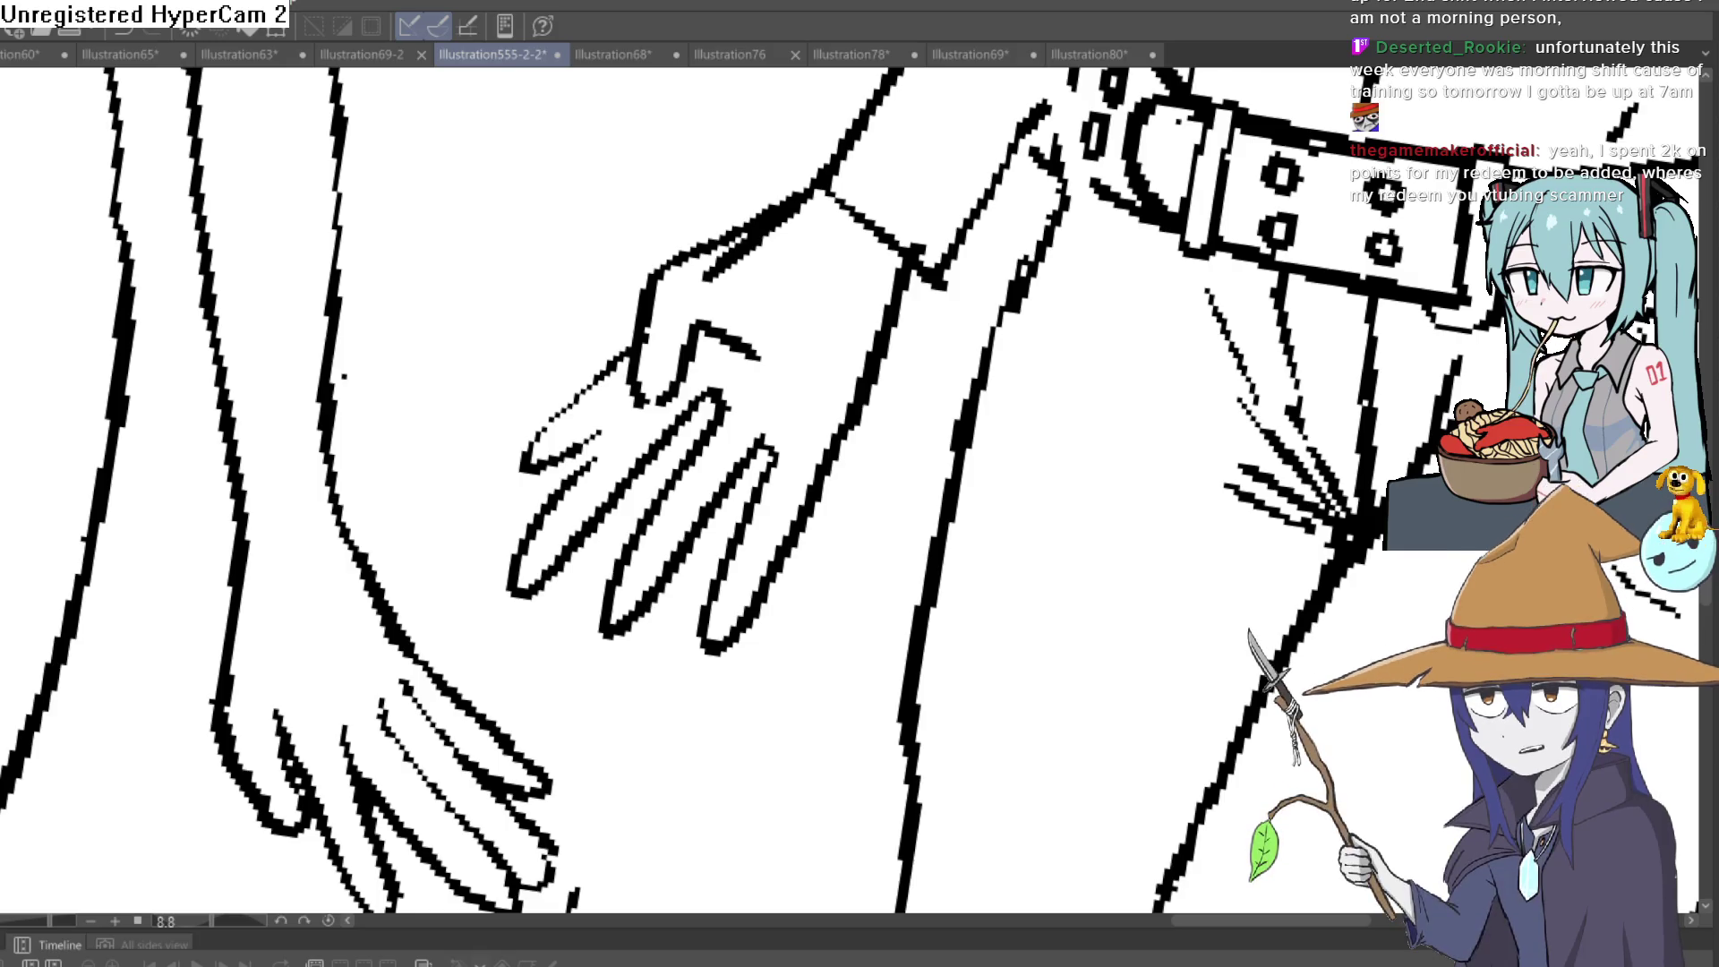
Pan and zoom out to bring the wrist and all the figures into view
{"action": "scroll", "coordinate": [586, 445], "scroll_direction": "up", "scroll_amount": 2}
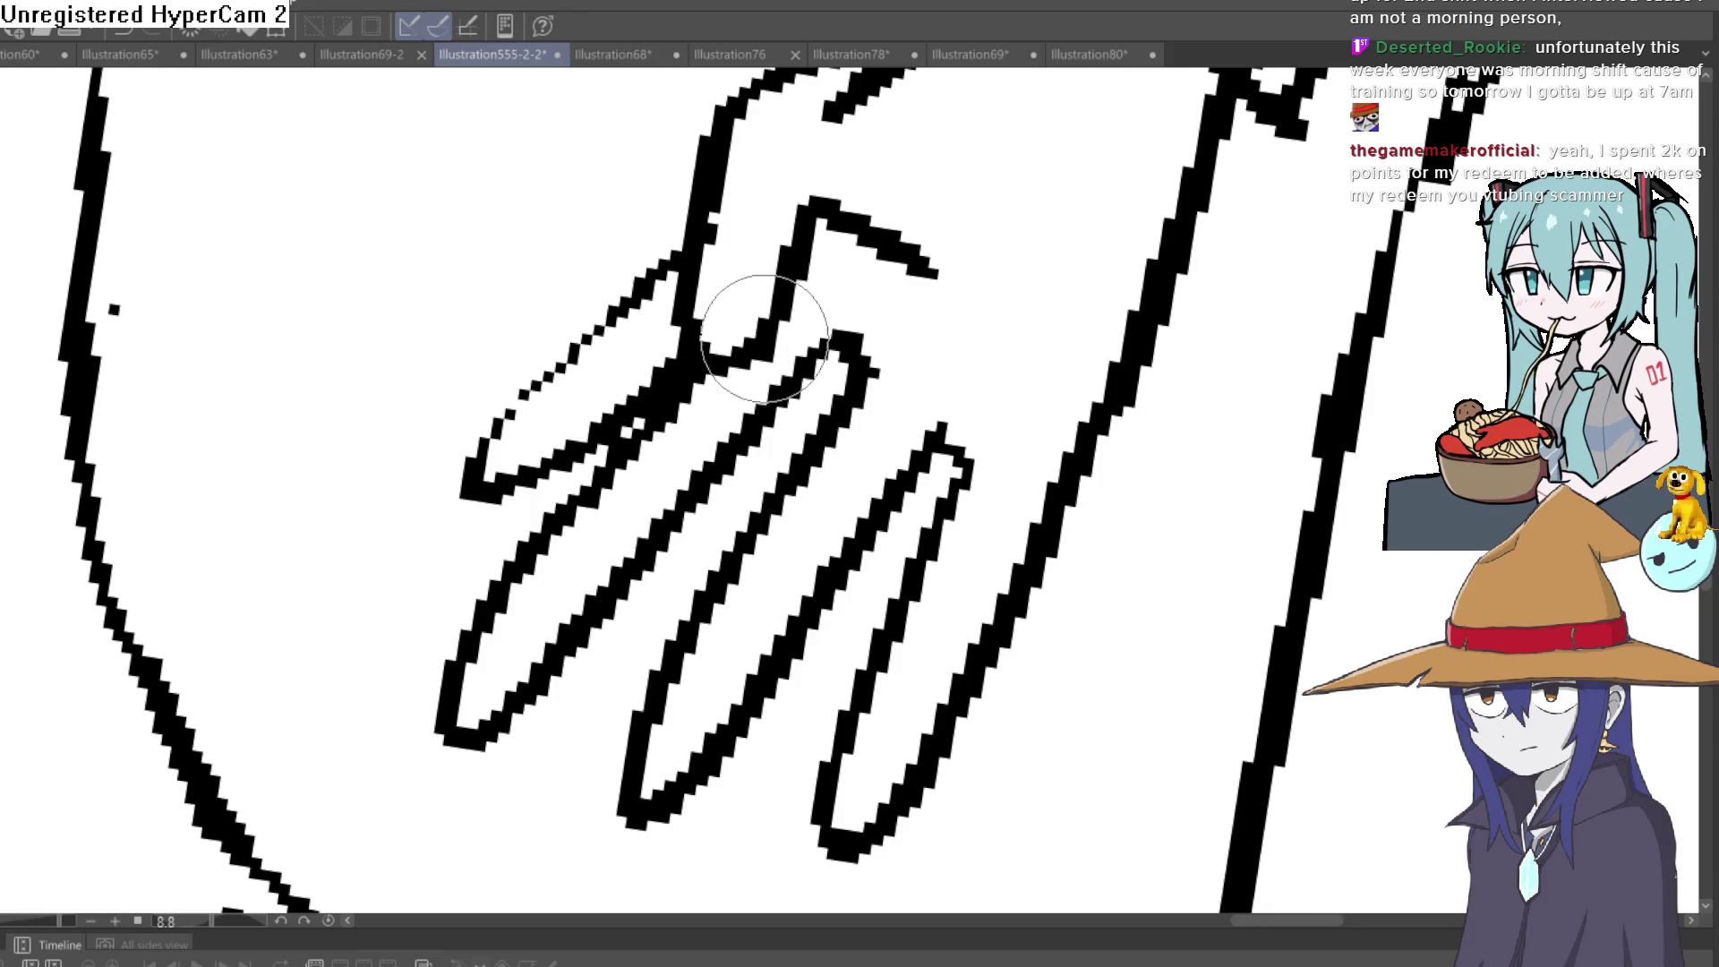
{"action": "scroll", "coordinate": [1108, 412], "scroll_direction": "down", "scroll_amount": 2}
{"action": "left_click_drag", "start_coordinate": [1108, 412], "coordinate": [1032, 461]}
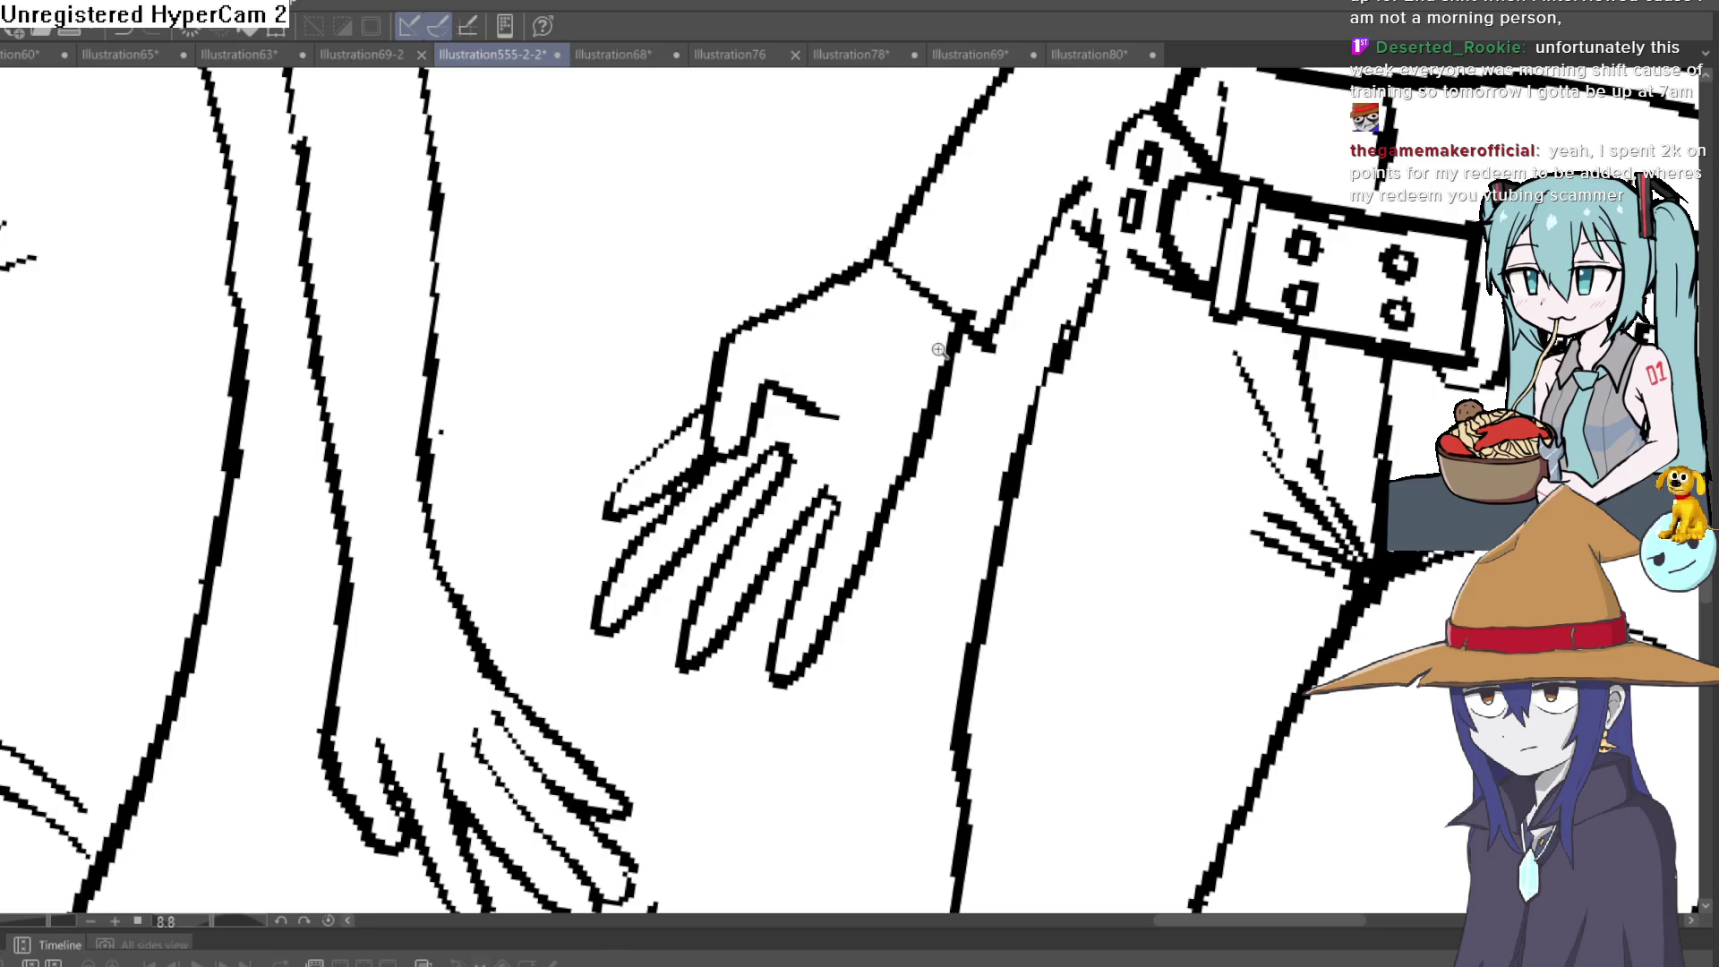
{"action": "scroll", "coordinate": [1184, 260], "scroll_direction": "down", "scroll_amount": 5}
{"action": "left_click_drag", "start_coordinate": [1185, 260], "coordinate": [1057, 404]}
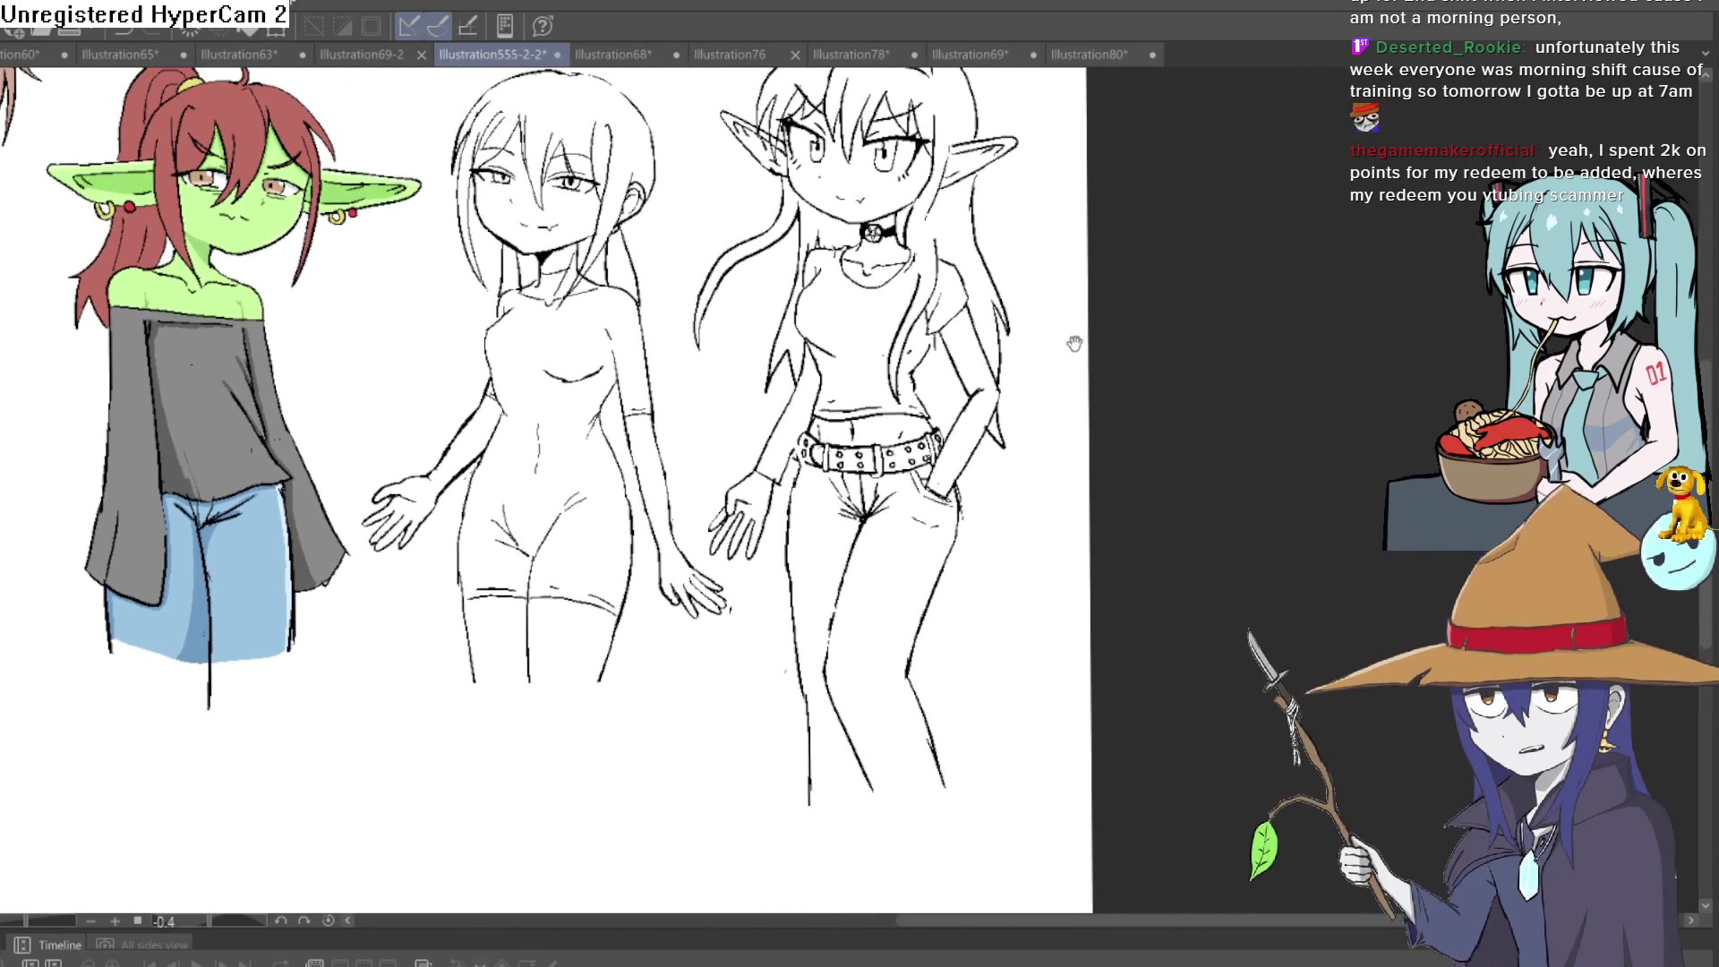
{"action": "scroll", "coordinate": [1021, 465], "scroll_direction": "down", "scroll_amount": 3}
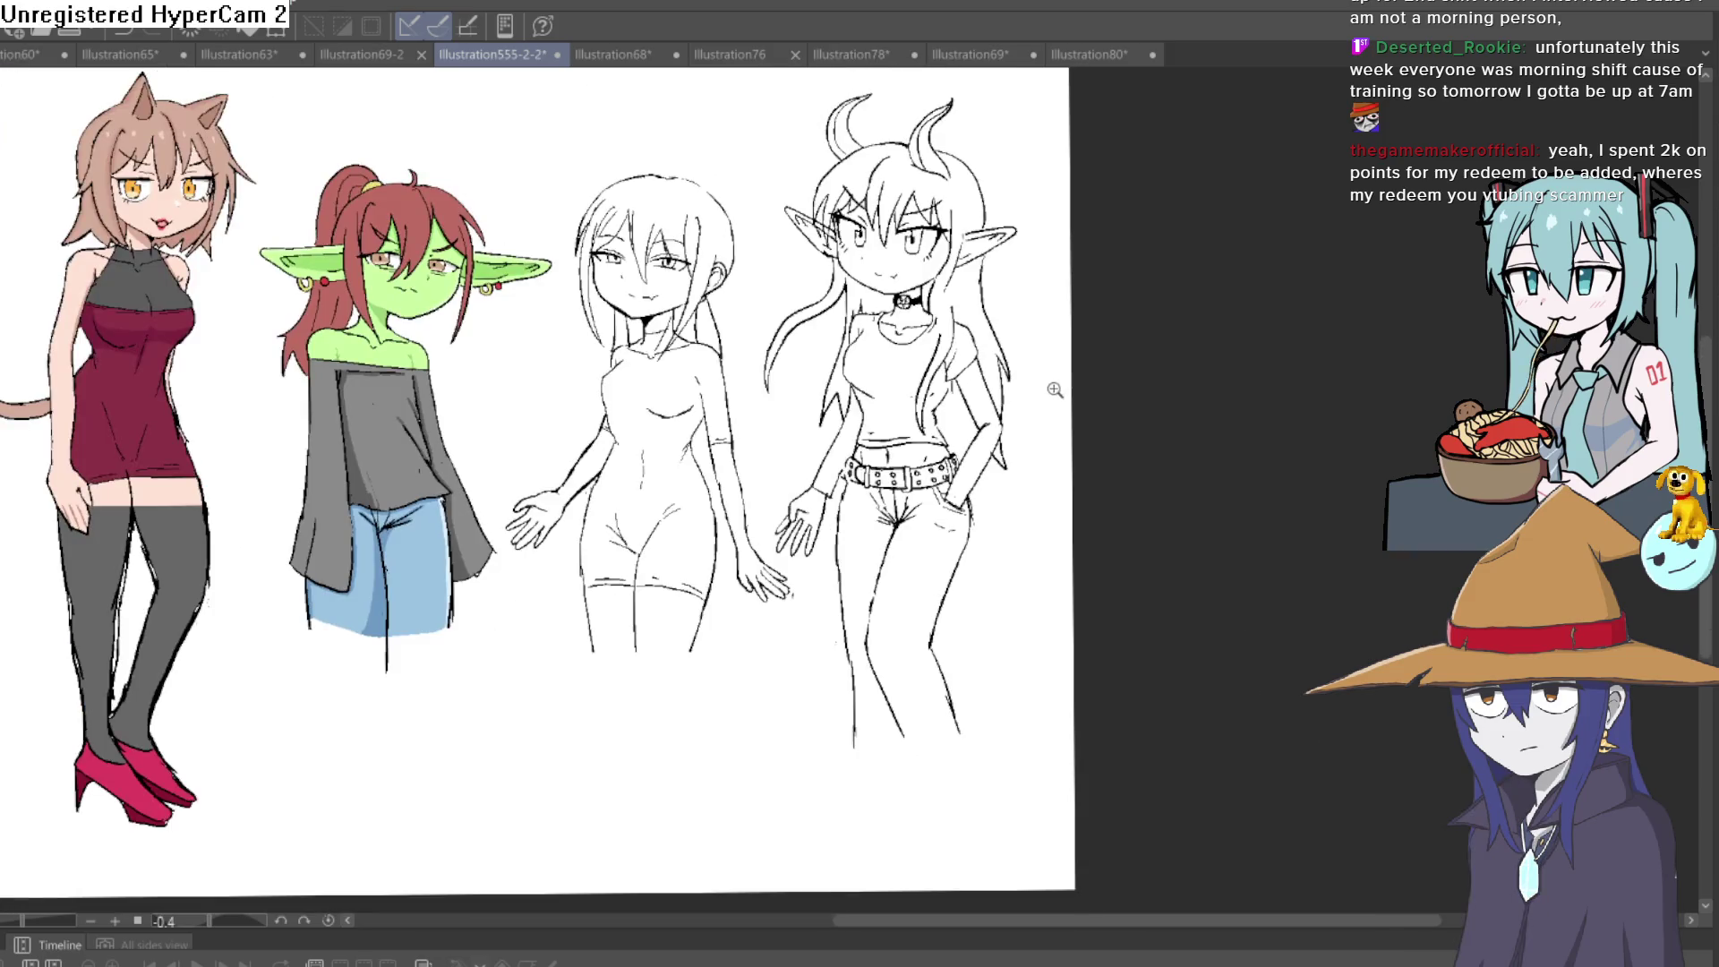
Level the canvas rotation to zero and mirror the view to check the line art
{"action": "mouse_move", "coordinate": [1005, 512]}
{"action": "left_mouse_down"}
{"action": "mouse_move", "coordinate": [1009, 487]}
{"action": "mouse_move", "coordinate": [1036, 526]}
{"action": "left_mouse_up"}
{"action": "scroll", "coordinate": [832, 481], "scroll_direction": "up", "scroll_amount": 2}
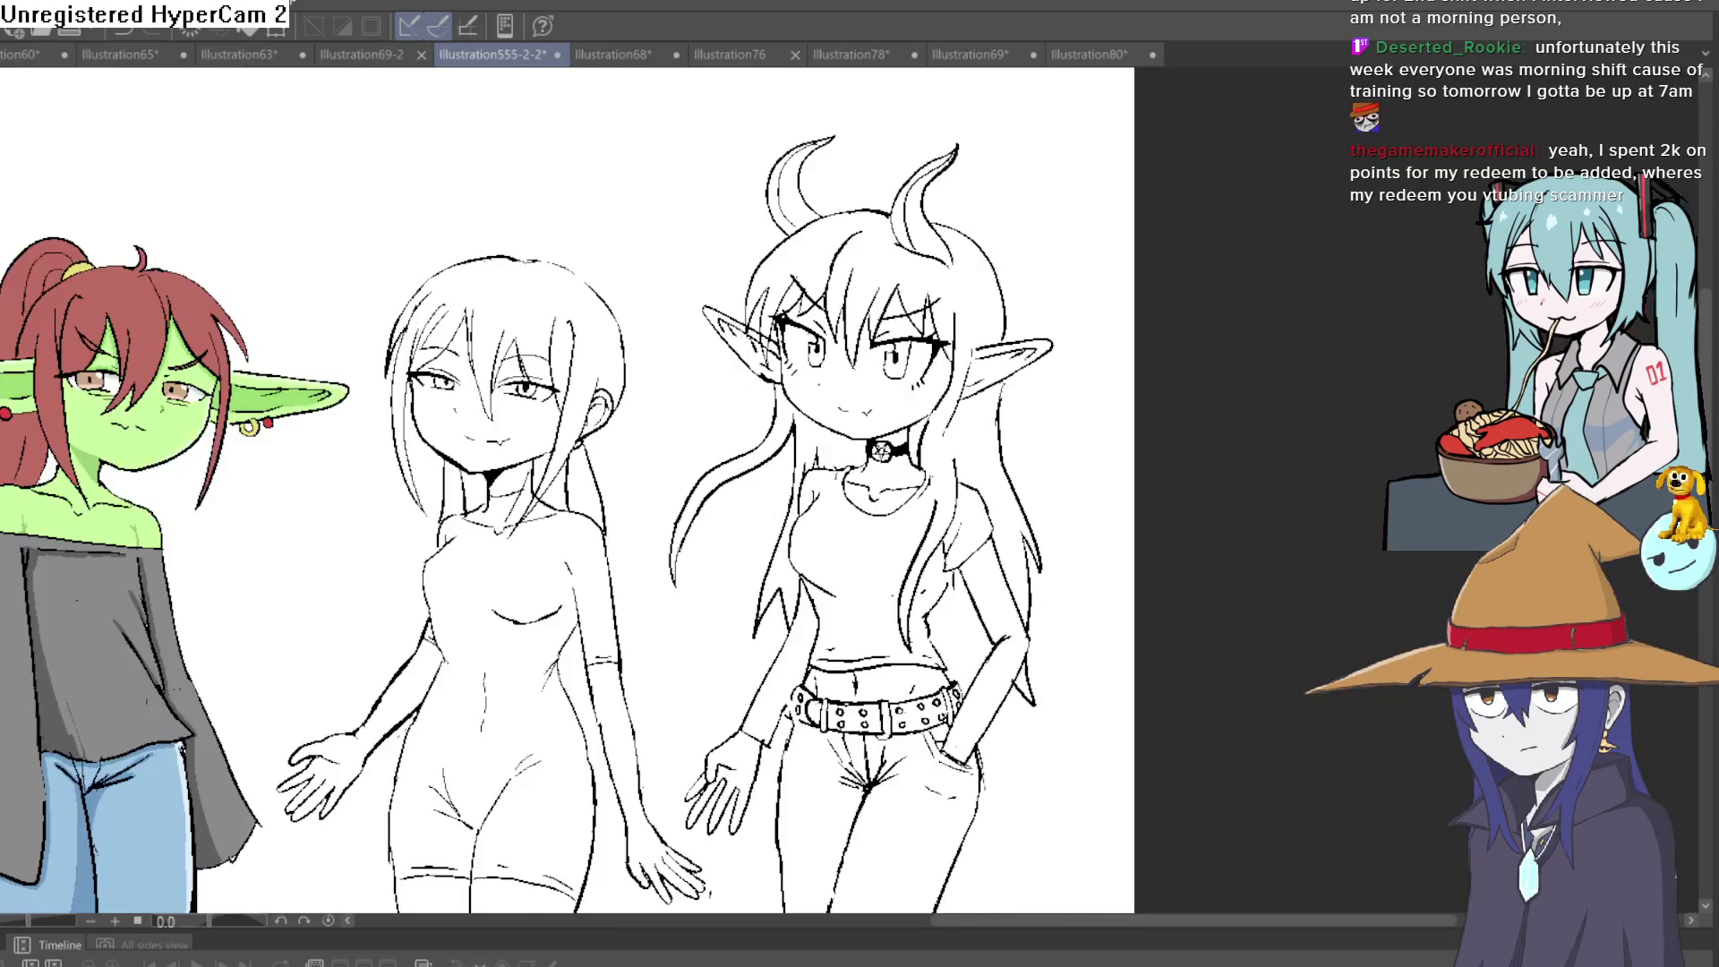
{"action": "key", "text": "h"}
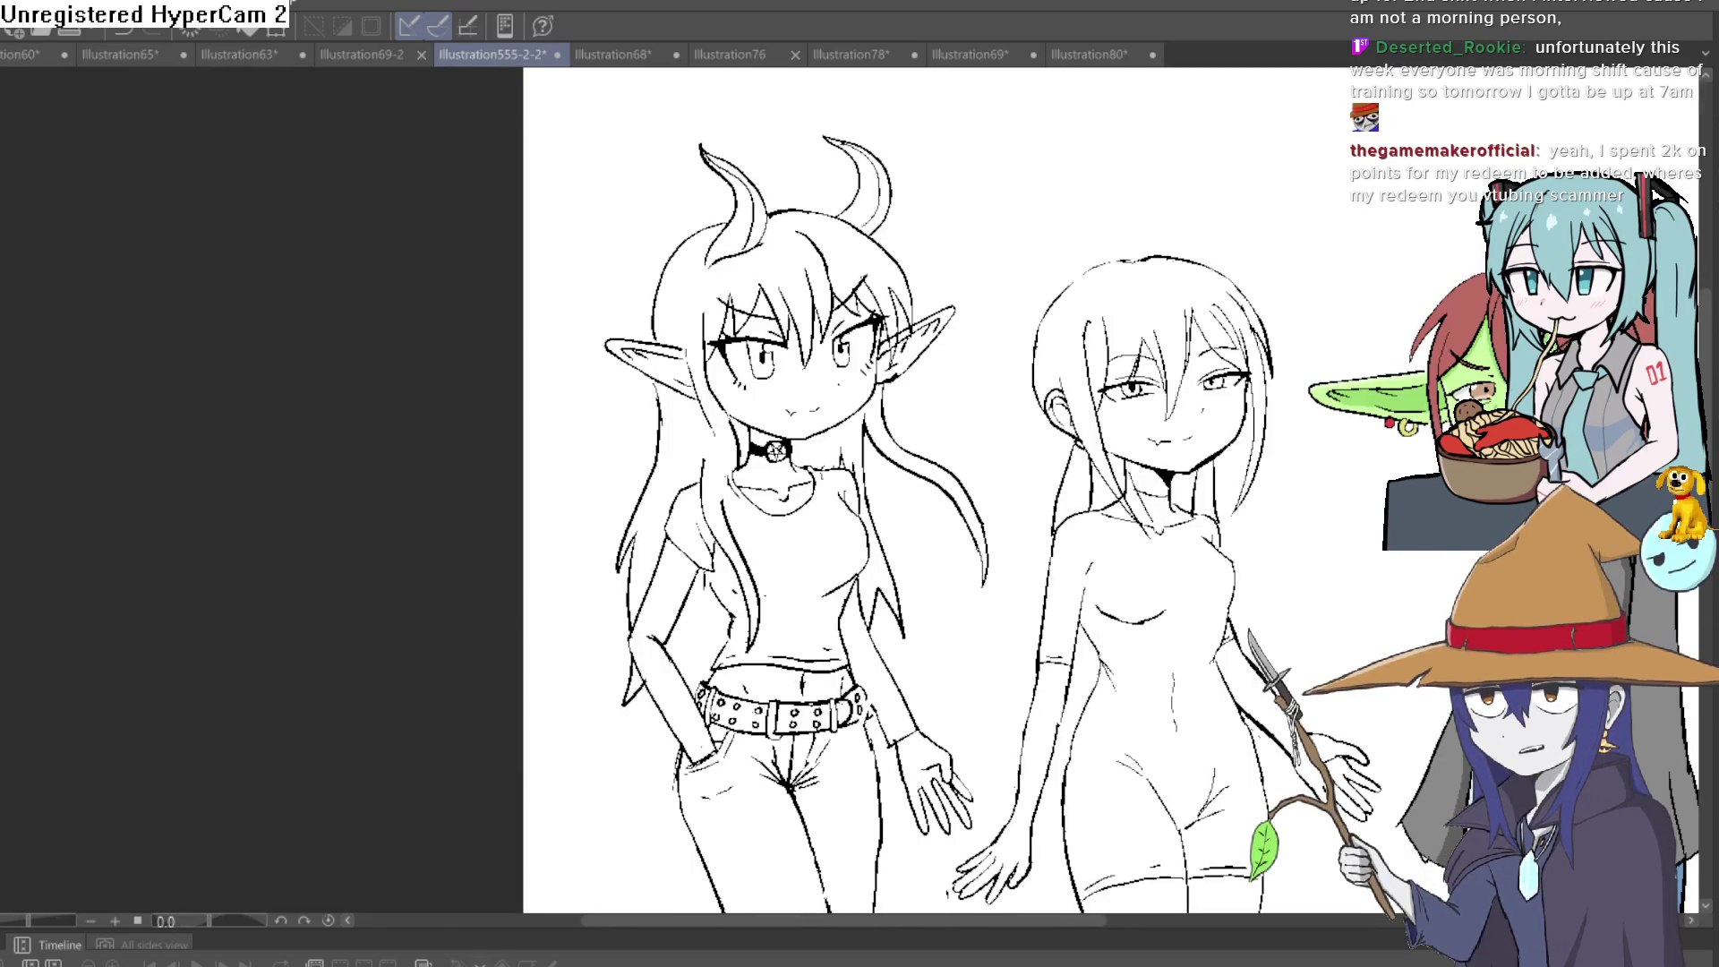
{"action": "key", "text": "h"}
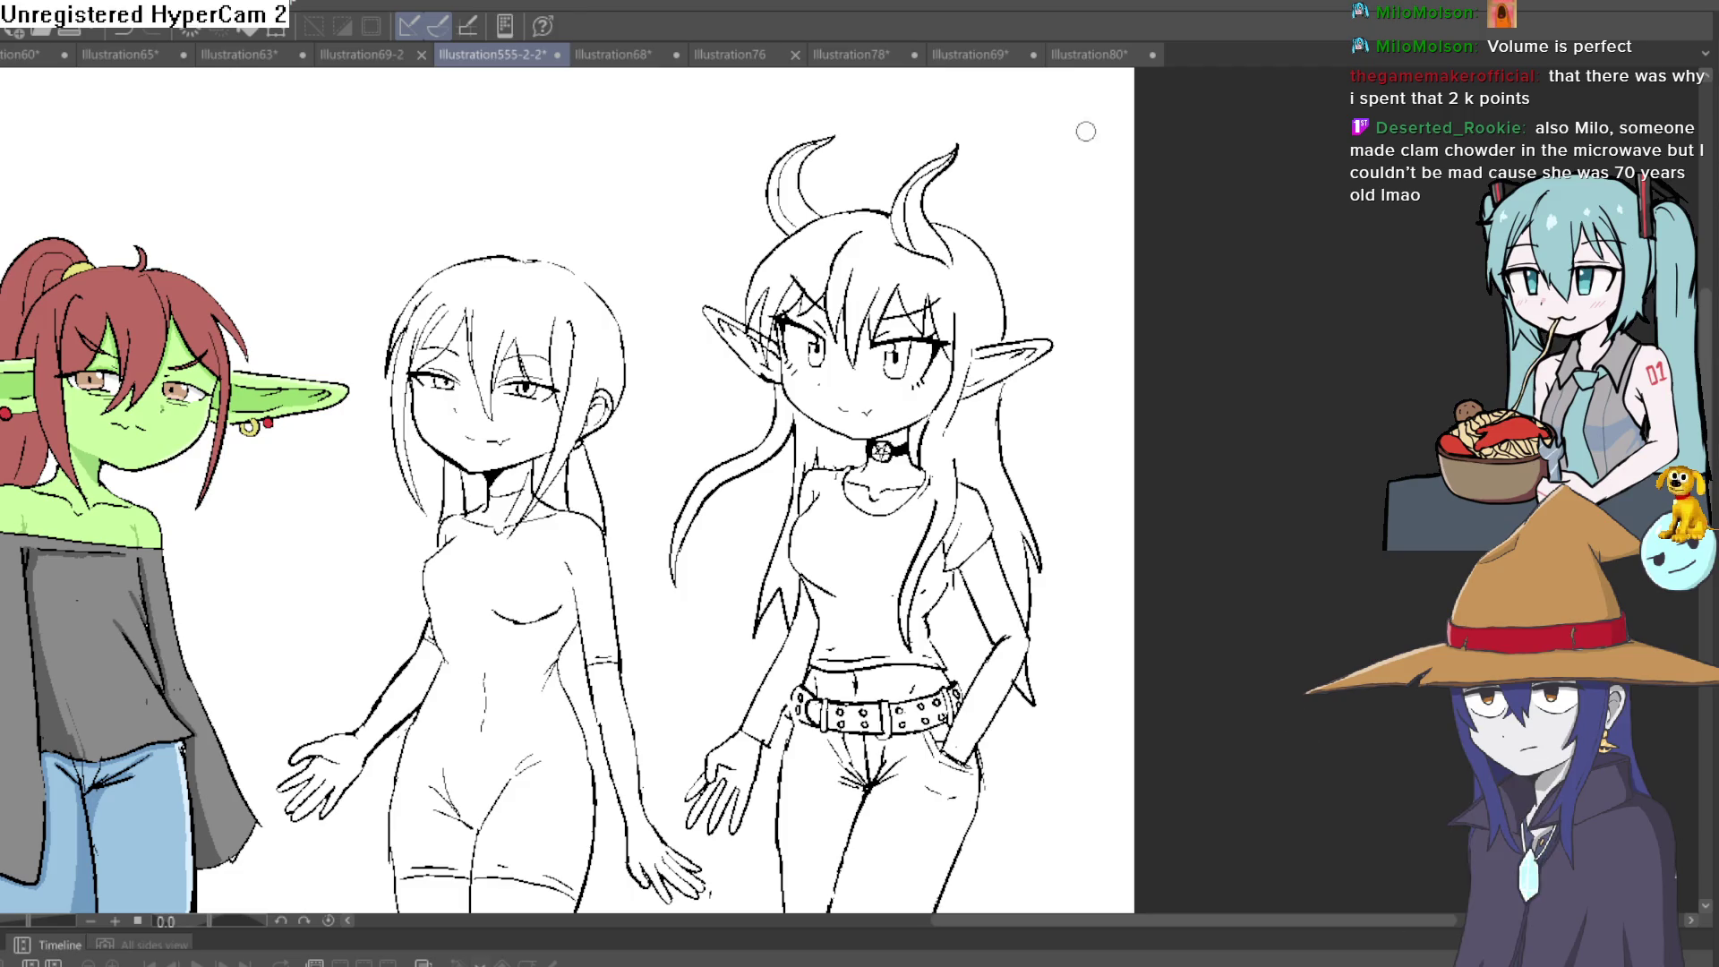
{"action": "left_click_drag", "start_coordinate": [1004, 257], "coordinate": [979, 158]}
{"action": "scroll", "coordinate": [980, 158], "scroll_direction": "up", "scroll_amount": 5}
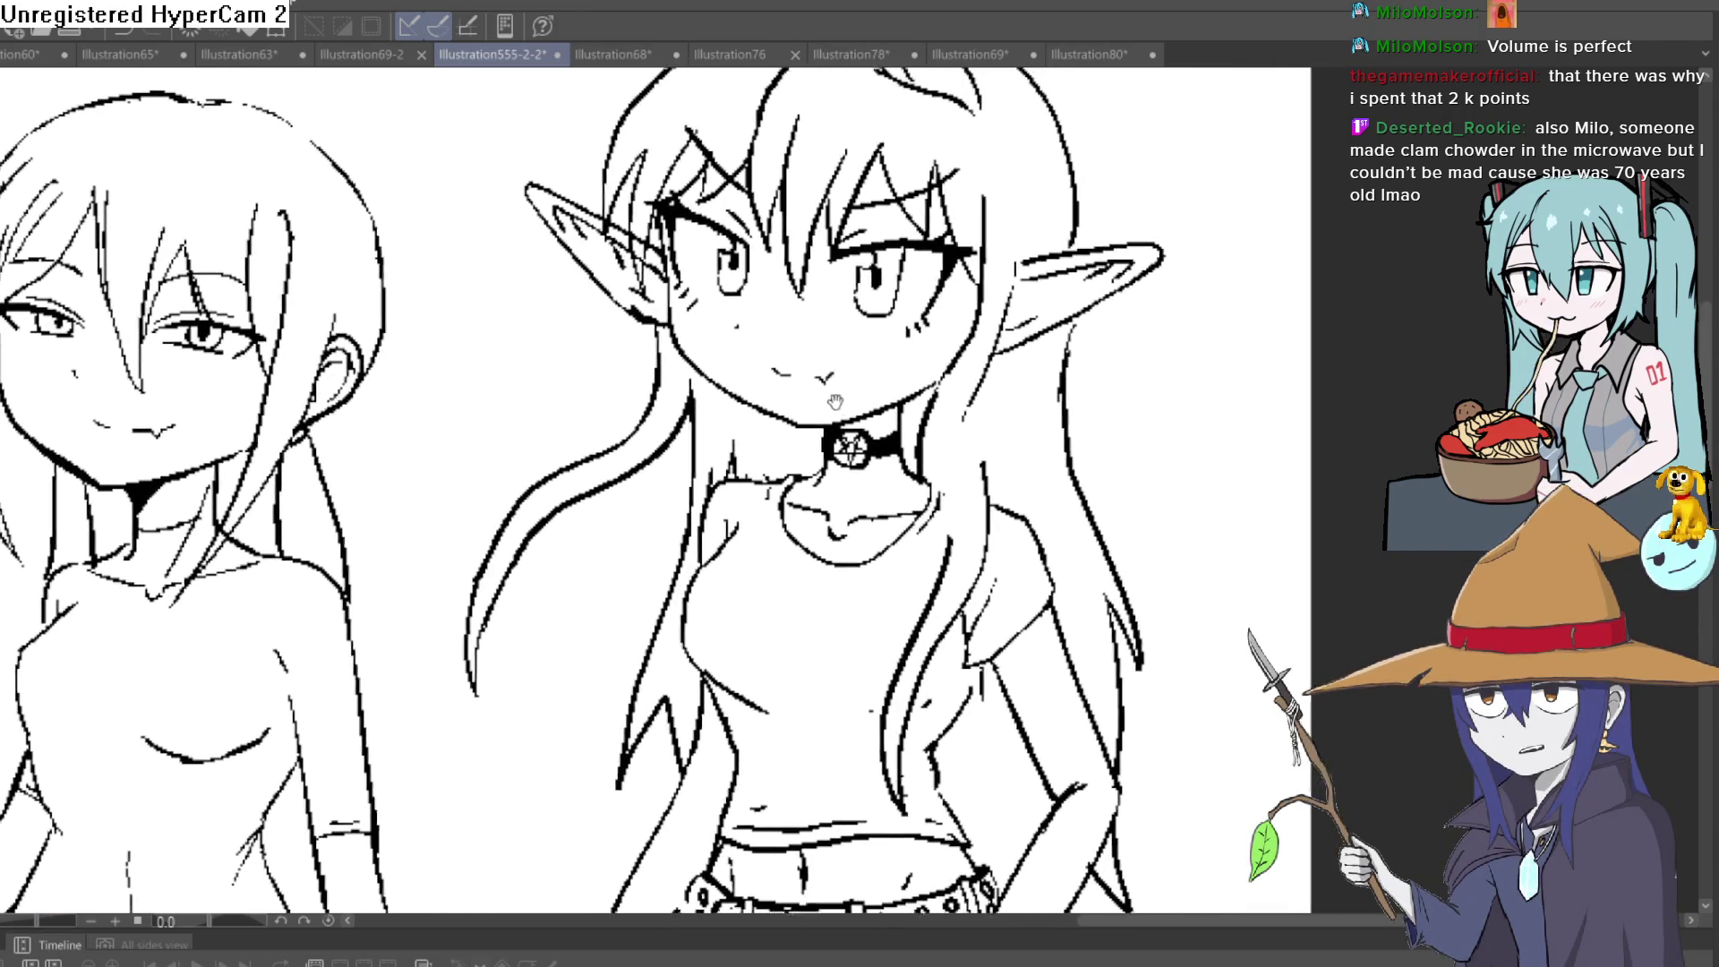
{"action": "scroll", "coordinate": [825, 308], "scroll_direction": "down", "scroll_amount": 3}
{"action": "scroll", "coordinate": [825, 308], "scroll_direction": "up", "scroll_amount": 5}
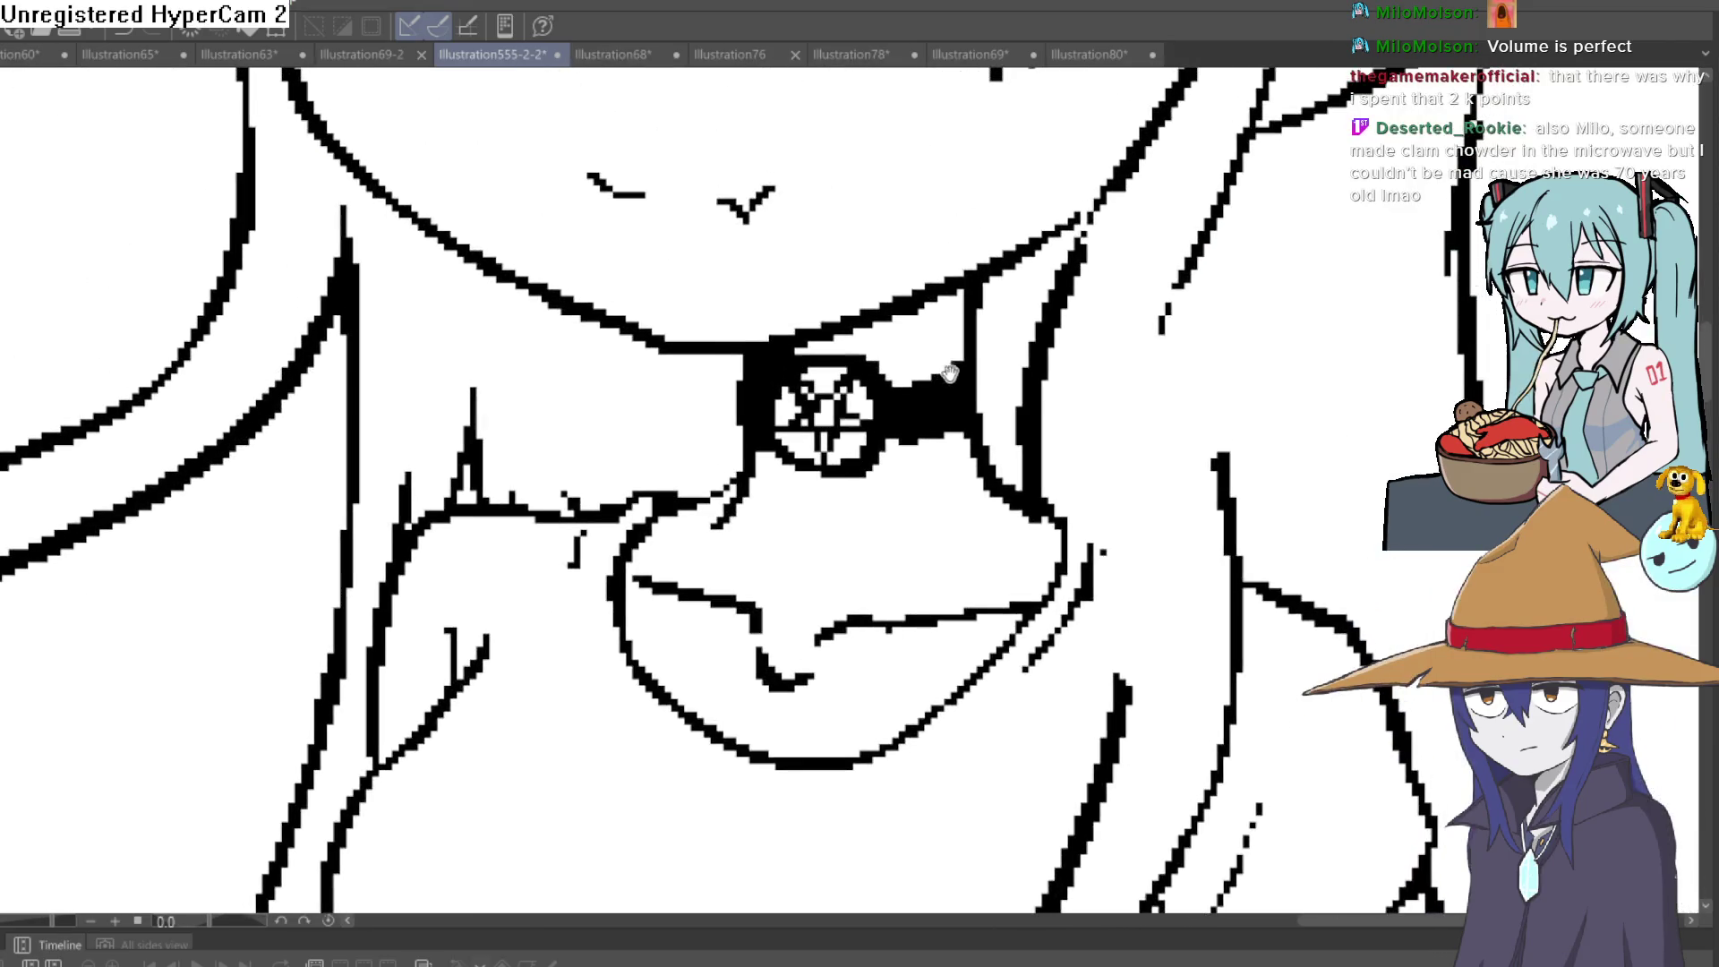
{"action": "scroll", "coordinate": [1104, 357], "scroll_direction": "down", "scroll_amount": 5}
{"action": "scroll", "coordinate": [1104, 356], "scroll_direction": "up", "scroll_amount": 2}
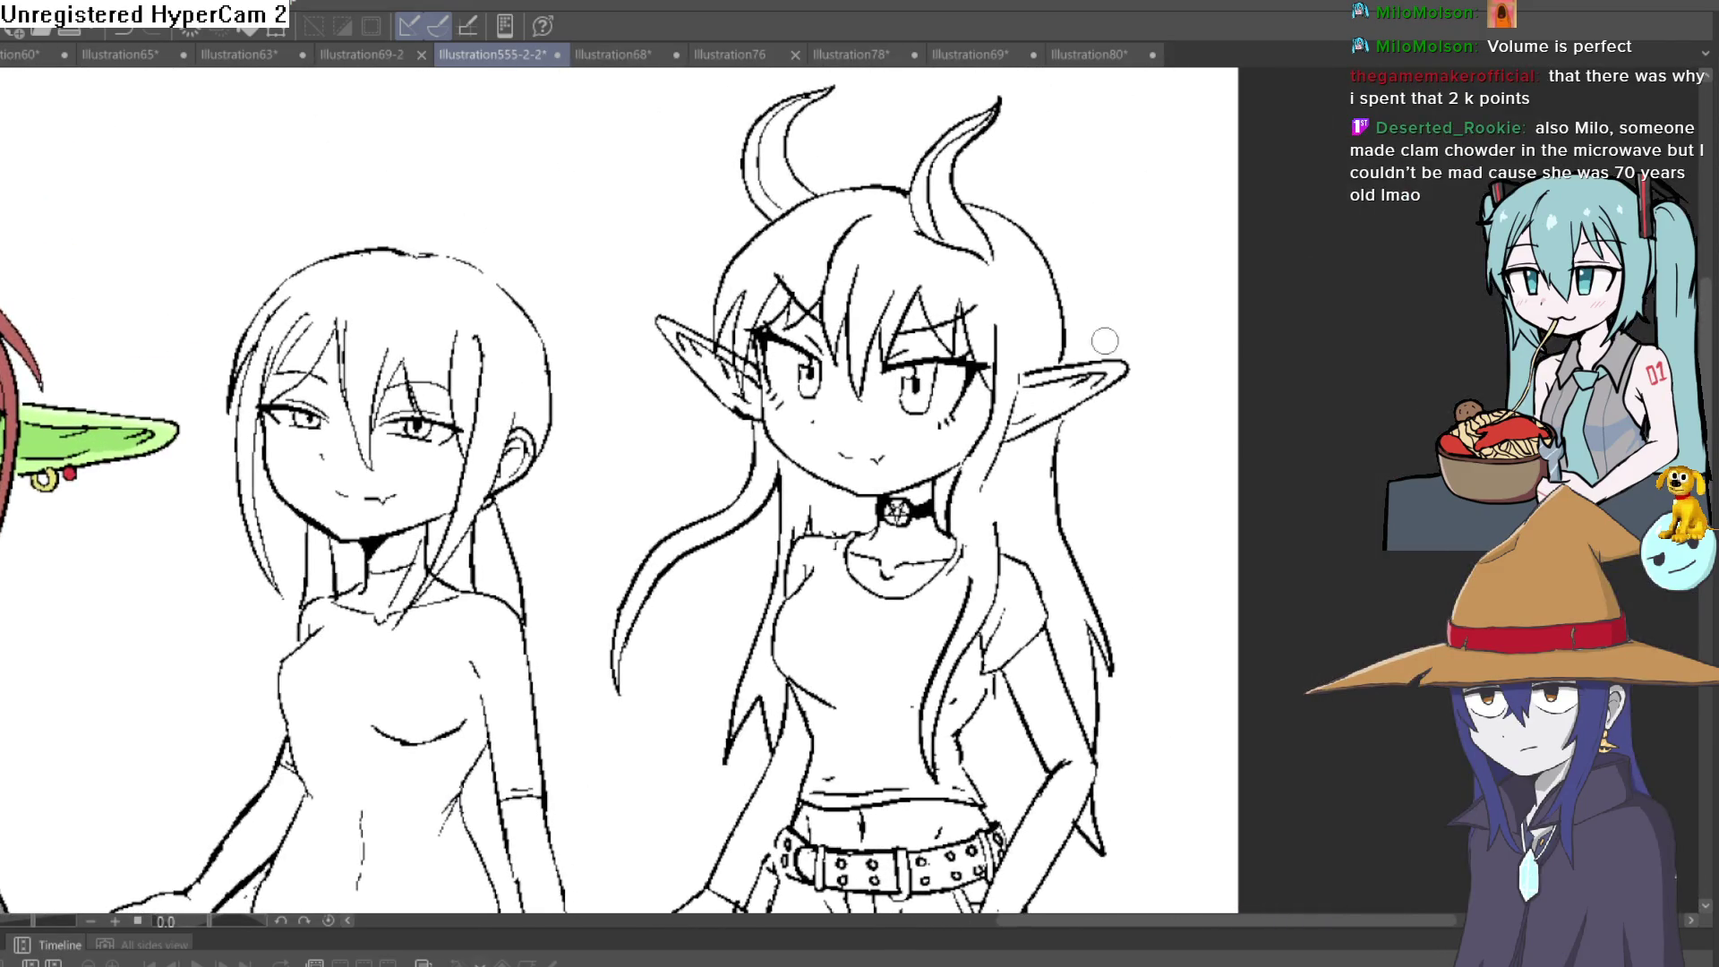
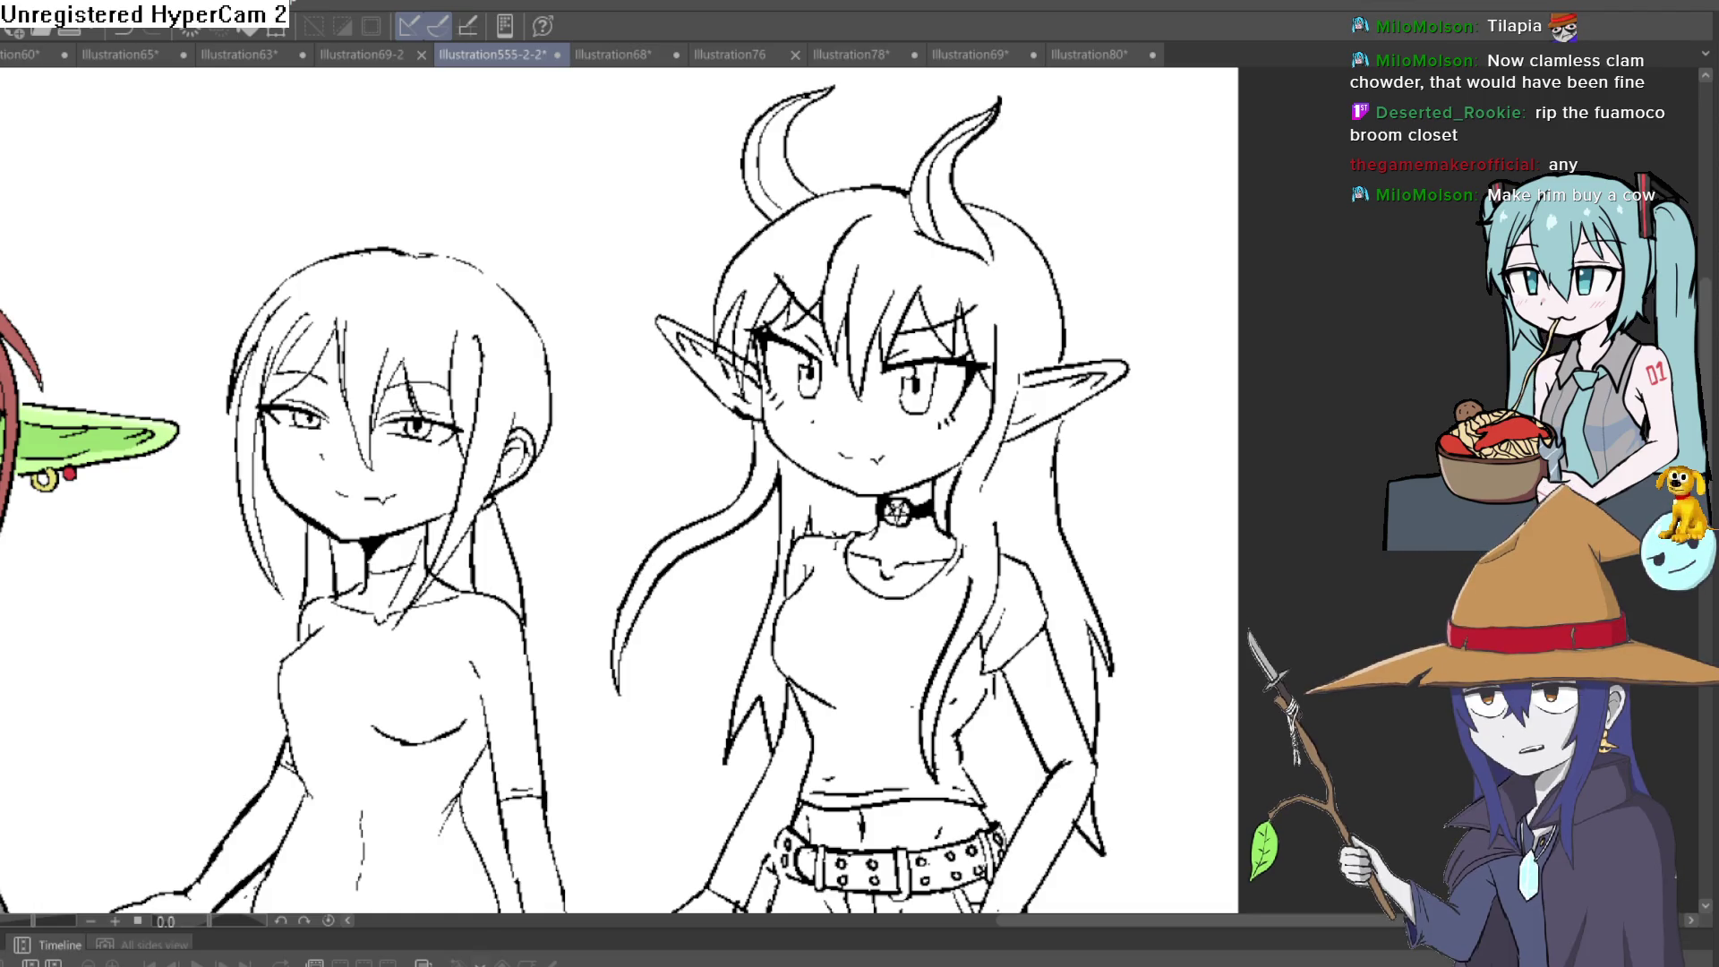
Add extra dark hair strokes beside the horned girl's face, then return to the full-figure view
{"action": "left_click_drag", "start_coordinate": [1464, 52], "coordinate": [1394, 20]}
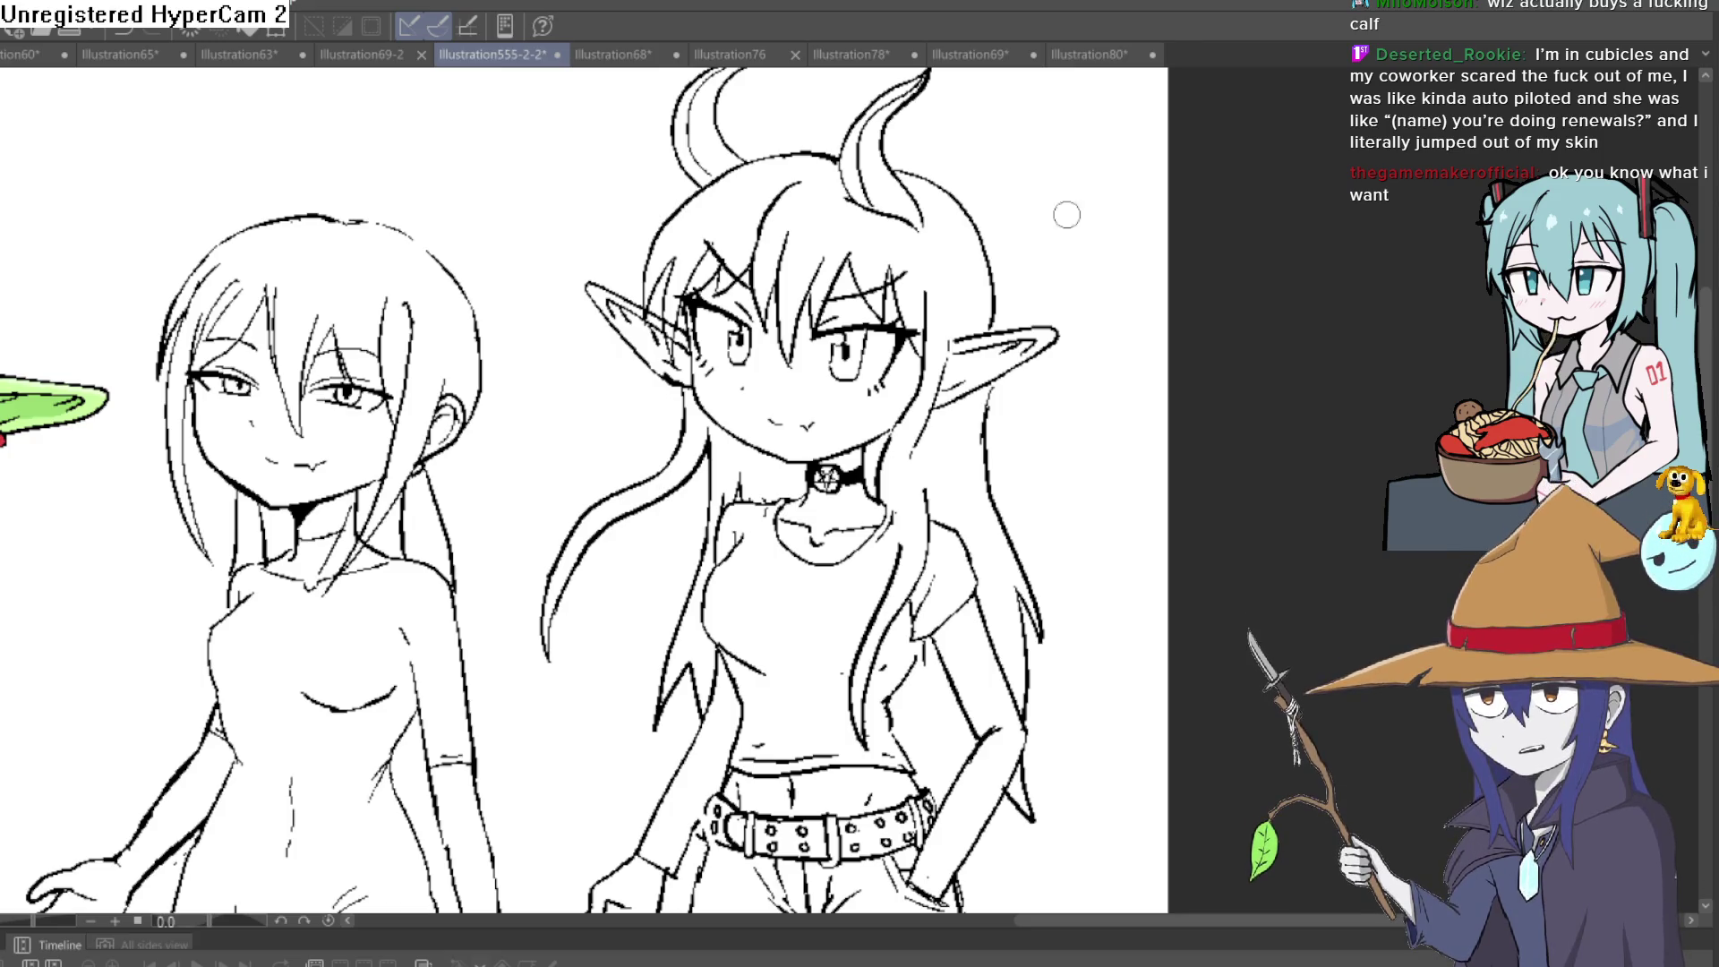
{"action": "left_click_drag", "start_coordinate": [1124, 281], "coordinate": [976, 170]}
{"action": "scroll", "coordinate": [1041, 414], "scroll_direction": "up", "scroll_amount": 5}
{"action": "scroll", "coordinate": [1042, 414], "scroll_direction": "down", "scroll_amount": 6}
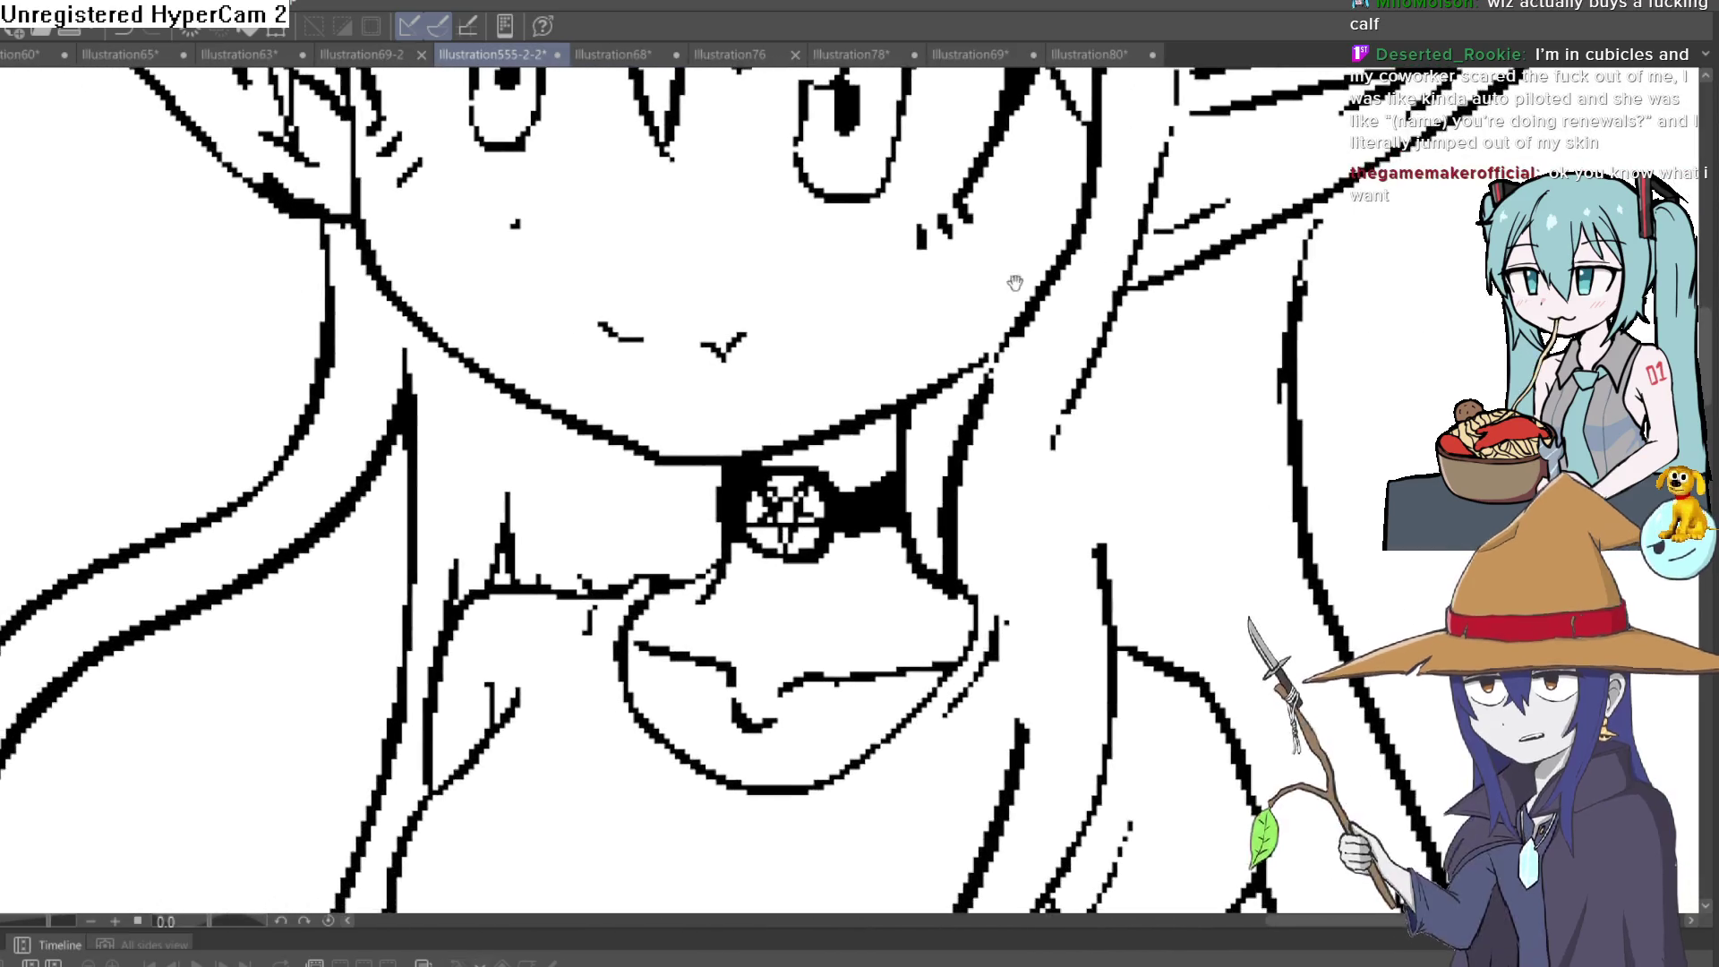
{"action": "left_click_drag", "start_coordinate": [821, 433], "coordinate": [720, 355]}
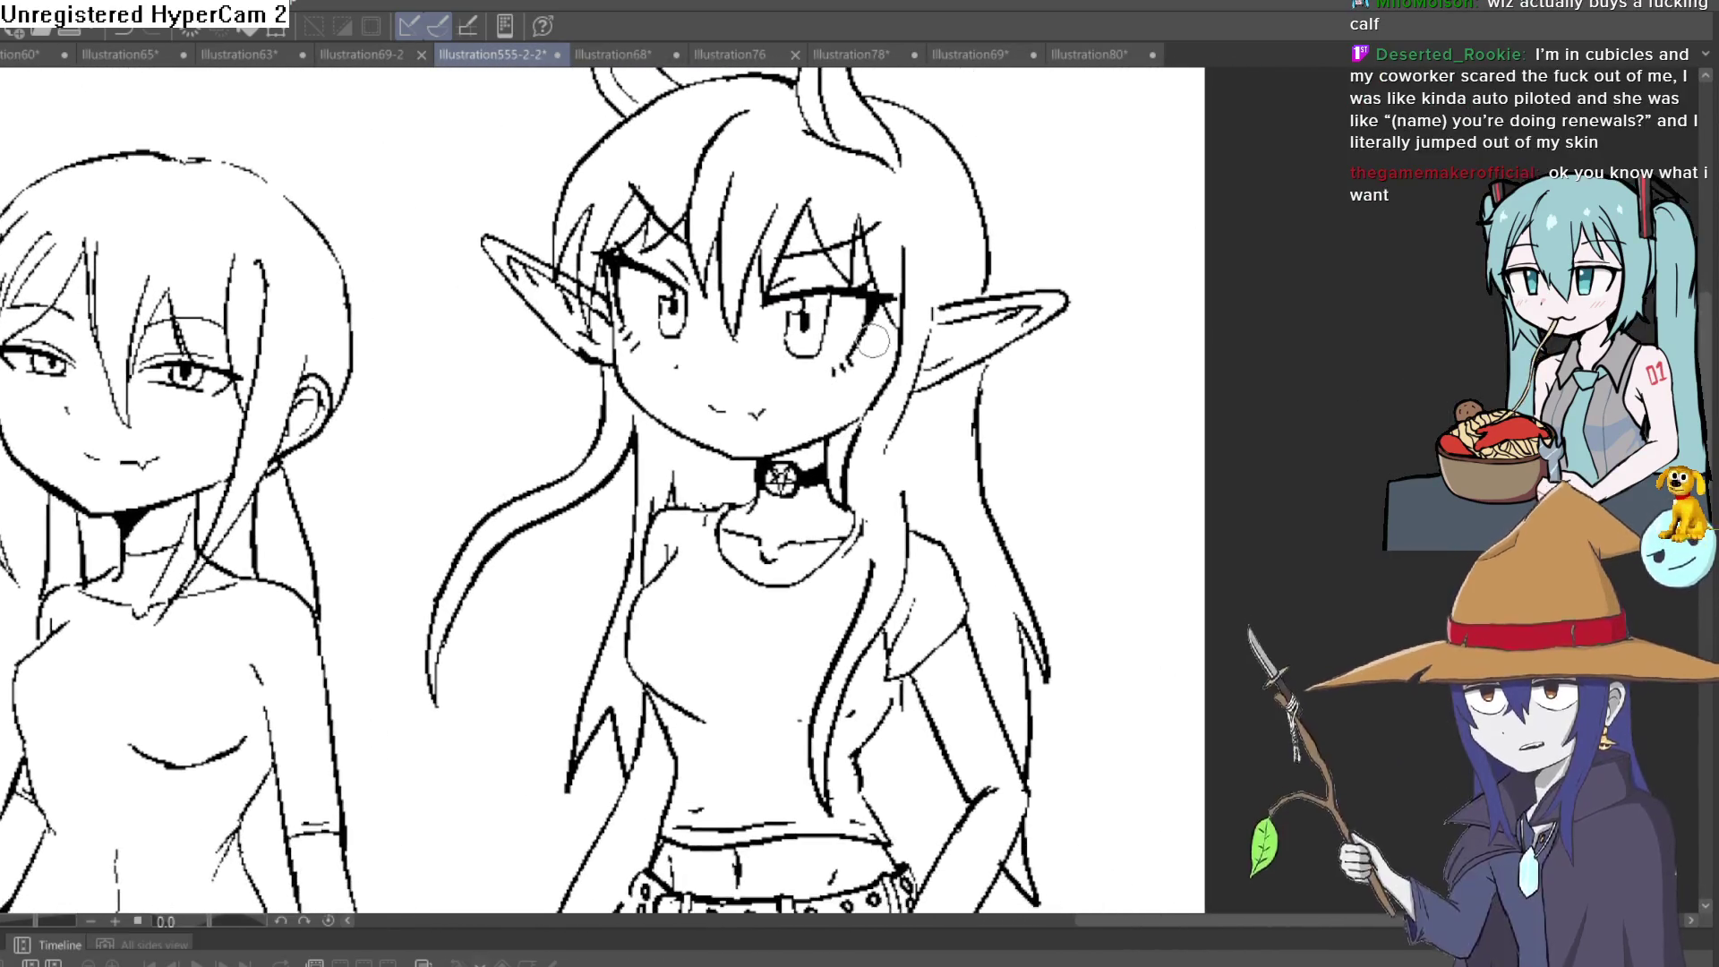
{"action": "scroll", "coordinate": [482, 317], "scroll_direction": "up", "scroll_amount": 3}
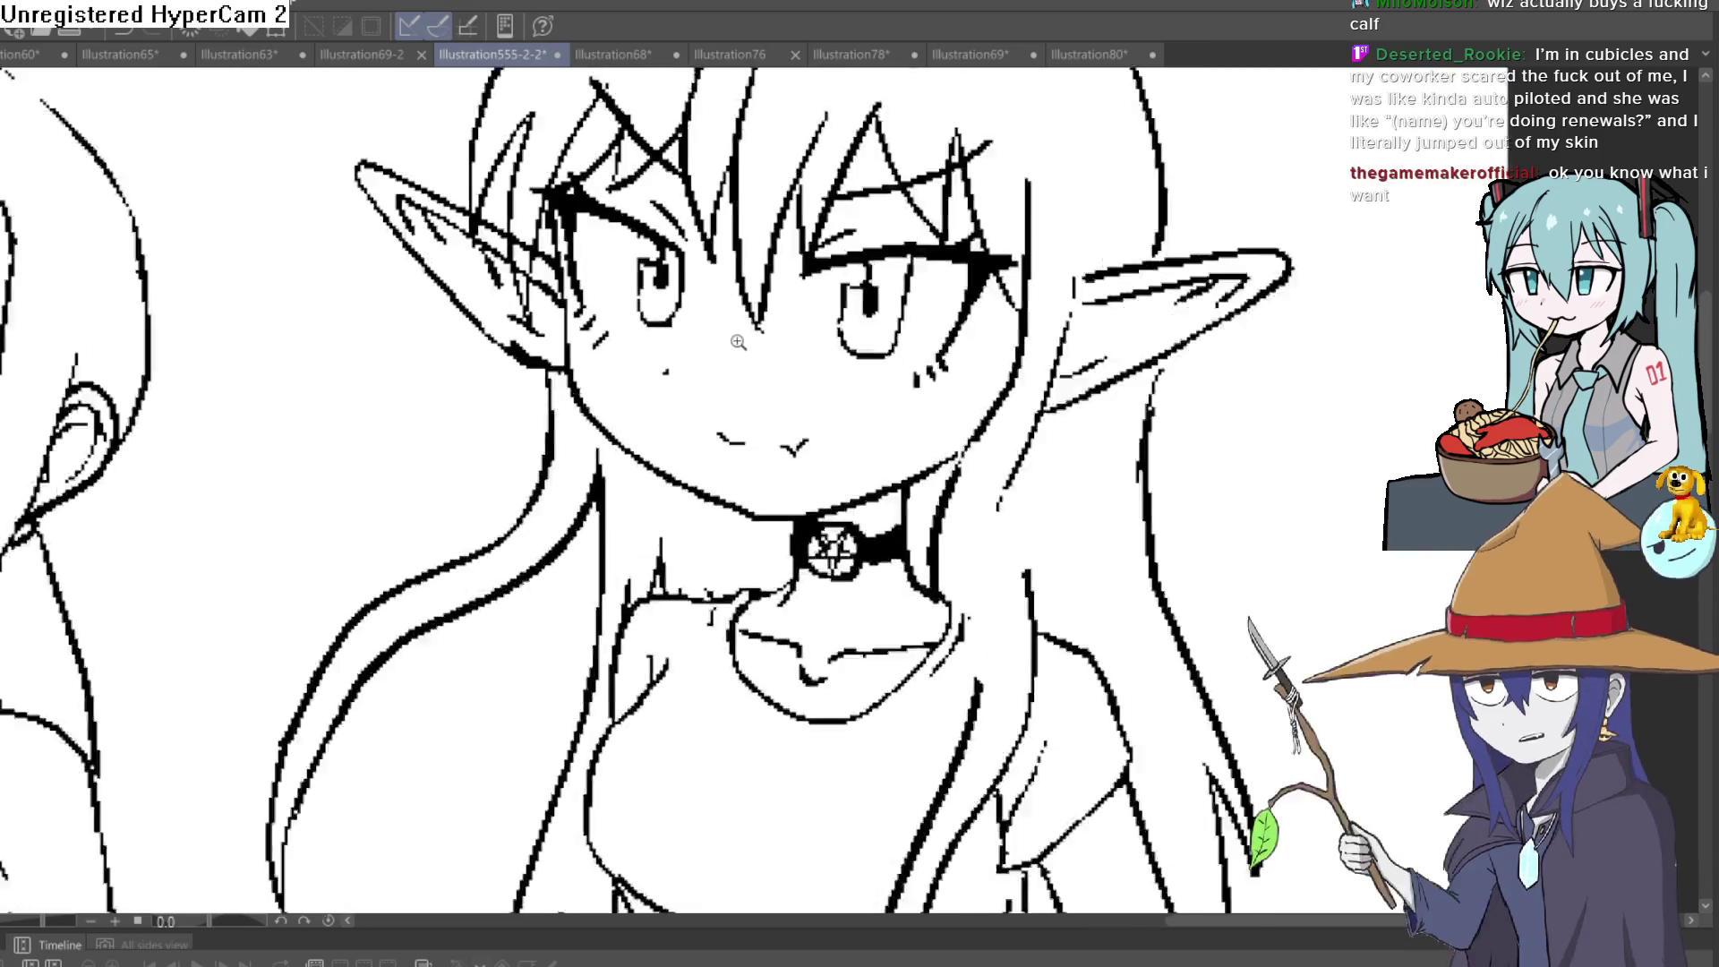
{"action": "left_click_drag", "start_coordinate": [508, 331], "coordinate": [498, 166]}
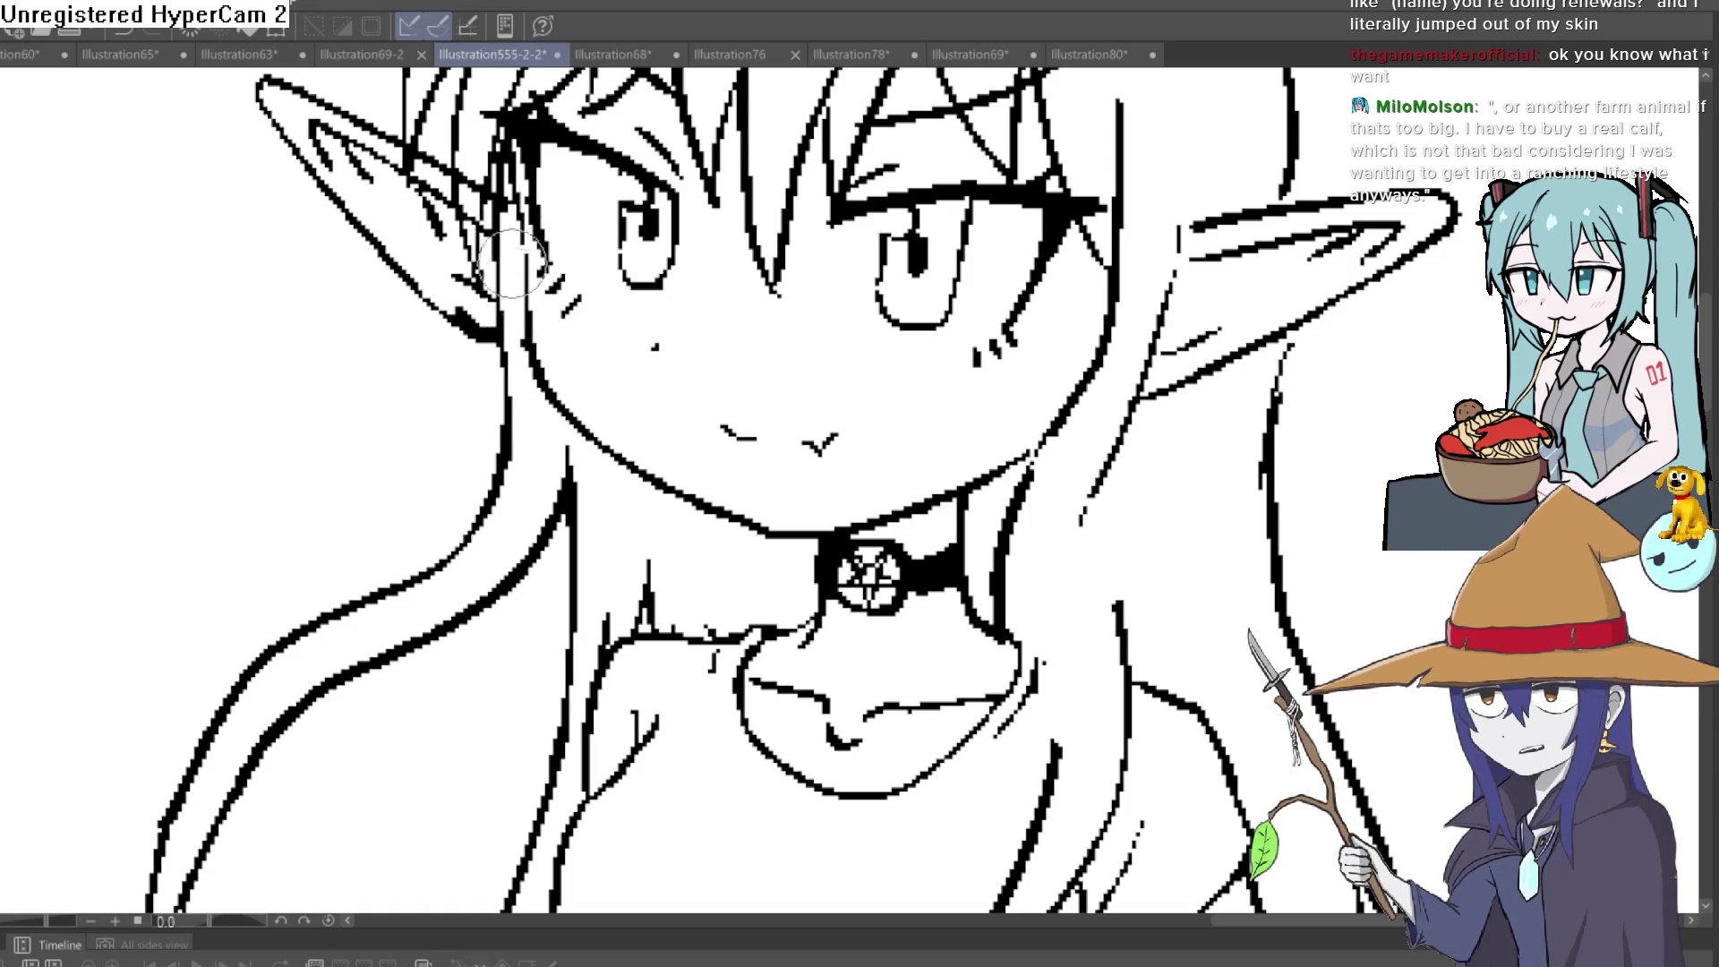
{"action": "scroll", "coordinate": [876, 356], "scroll_direction": "down", "scroll_amount": 3}
{"action": "left_click_drag", "start_coordinate": [877, 356], "coordinate": [873, 260]}
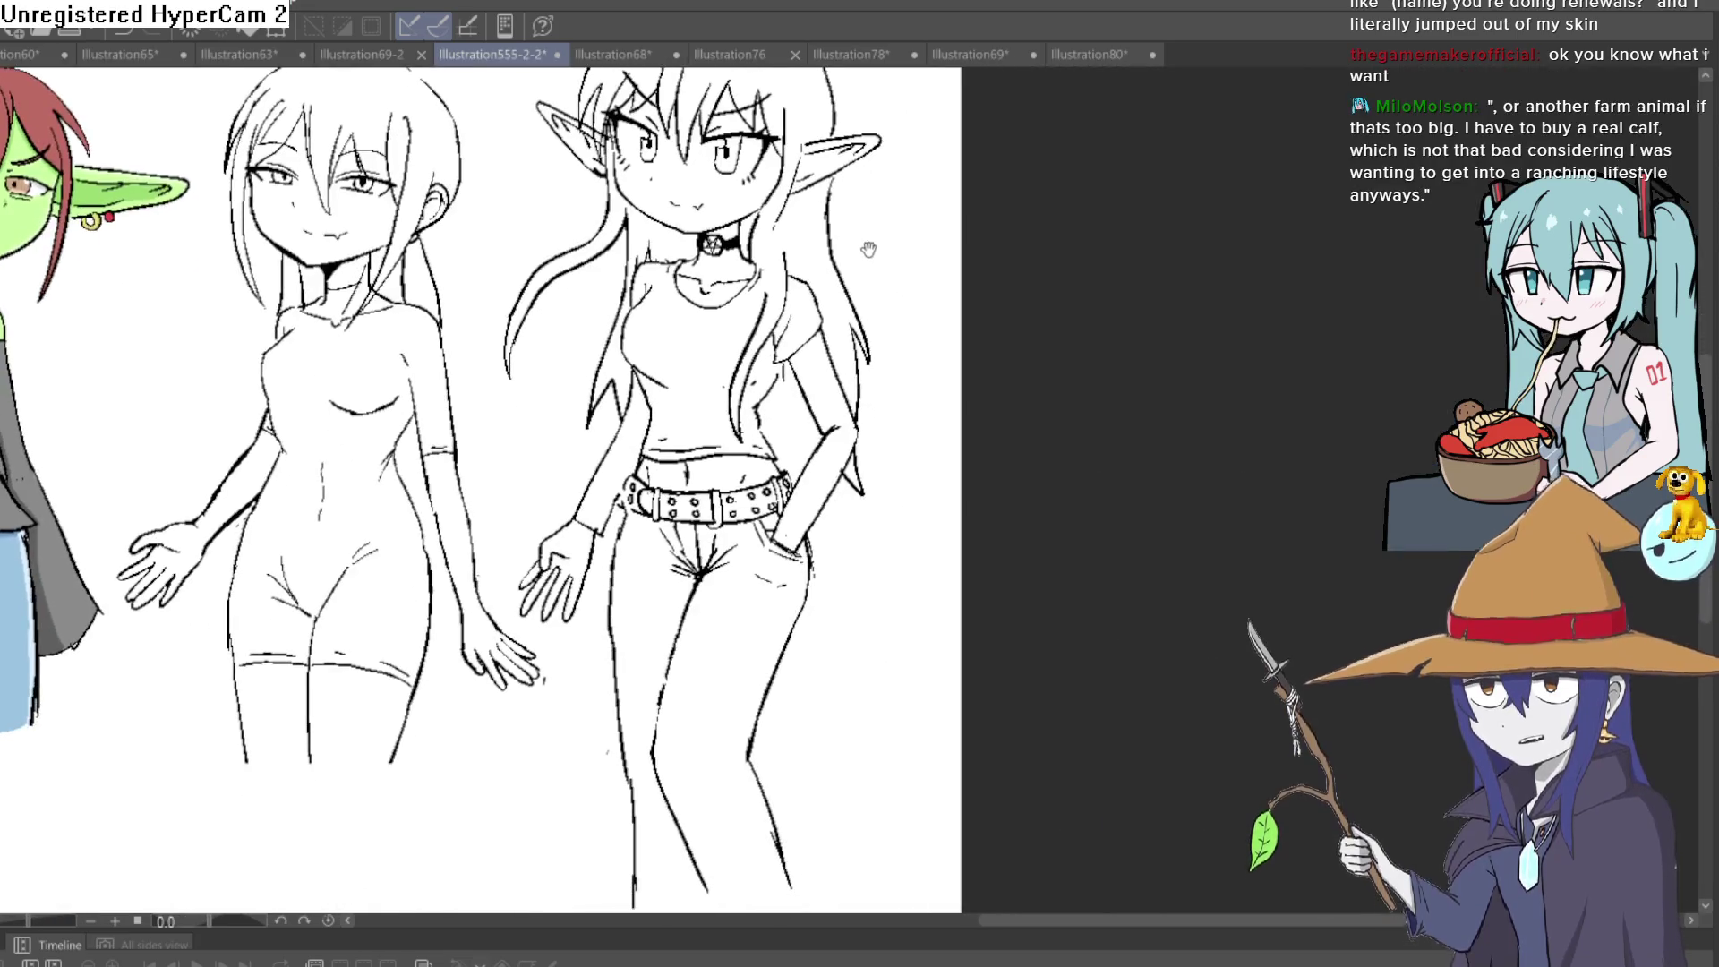
{"action": "scroll", "coordinate": [896, 324], "scroll_direction": "down", "scroll_amount": 3}
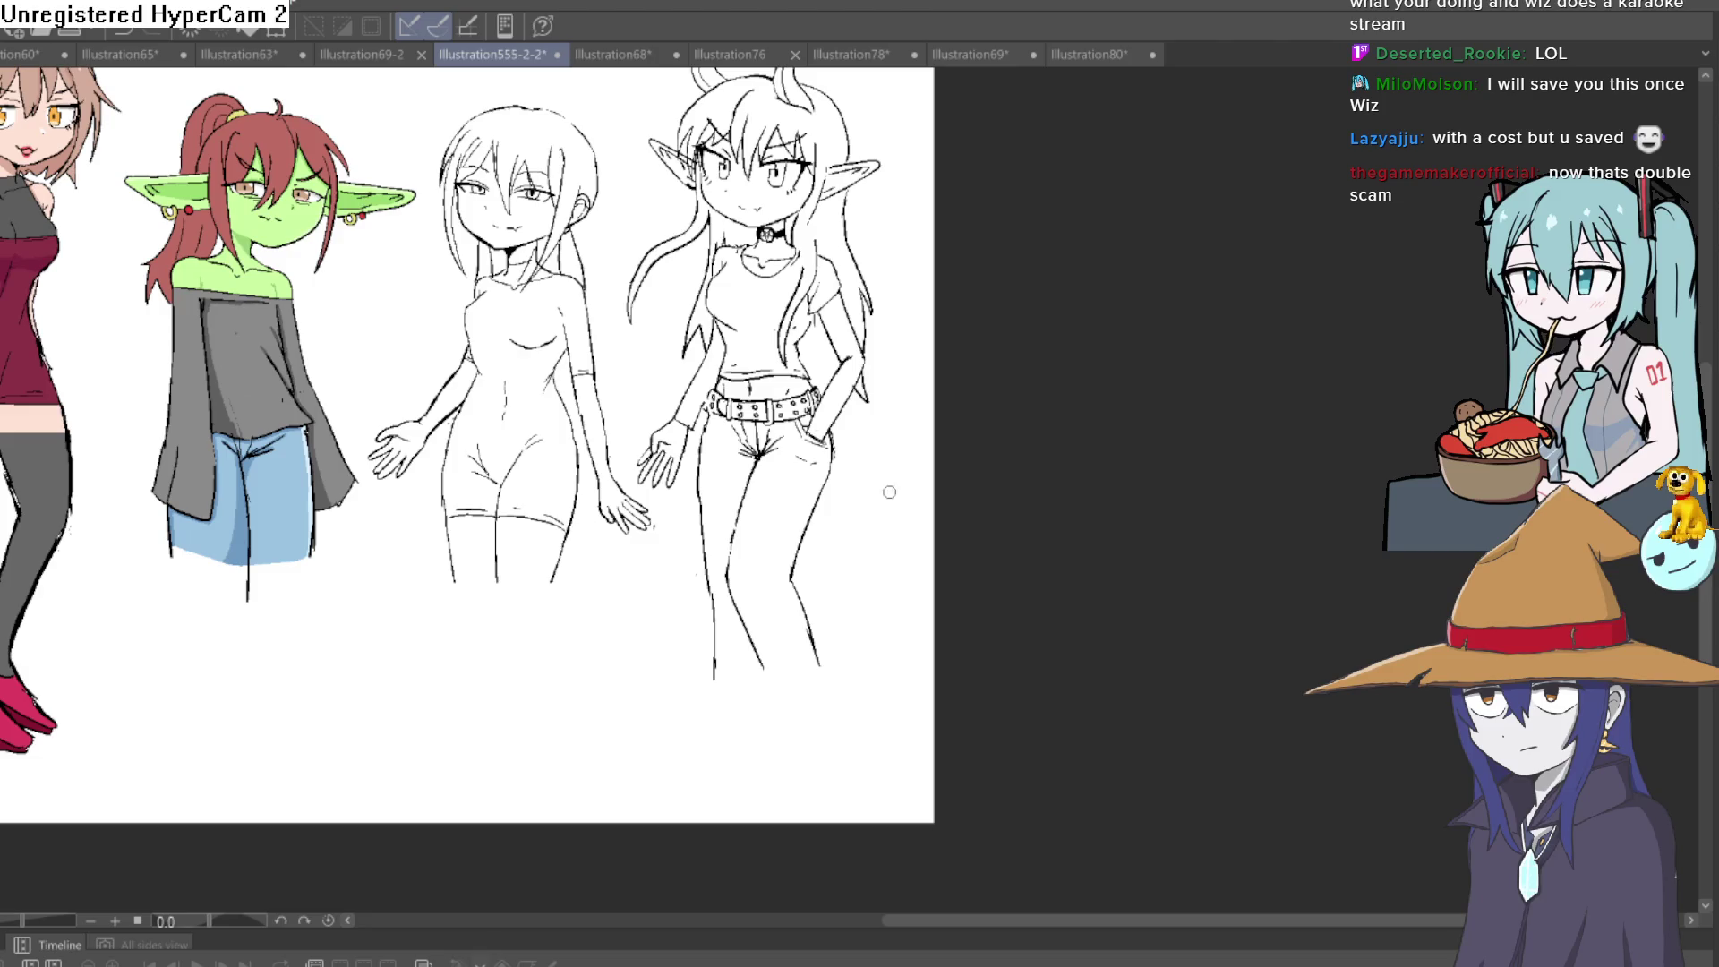
{"action": "scroll", "coordinate": [889, 481], "scroll_direction": "up", "scroll_amount": 4}
Ink the horned girl's long hair, pointed ears, two curved horns and pentagram choker
{"action": "scroll", "coordinate": [890, 481], "scroll_direction": "up", "scroll_amount": 3}
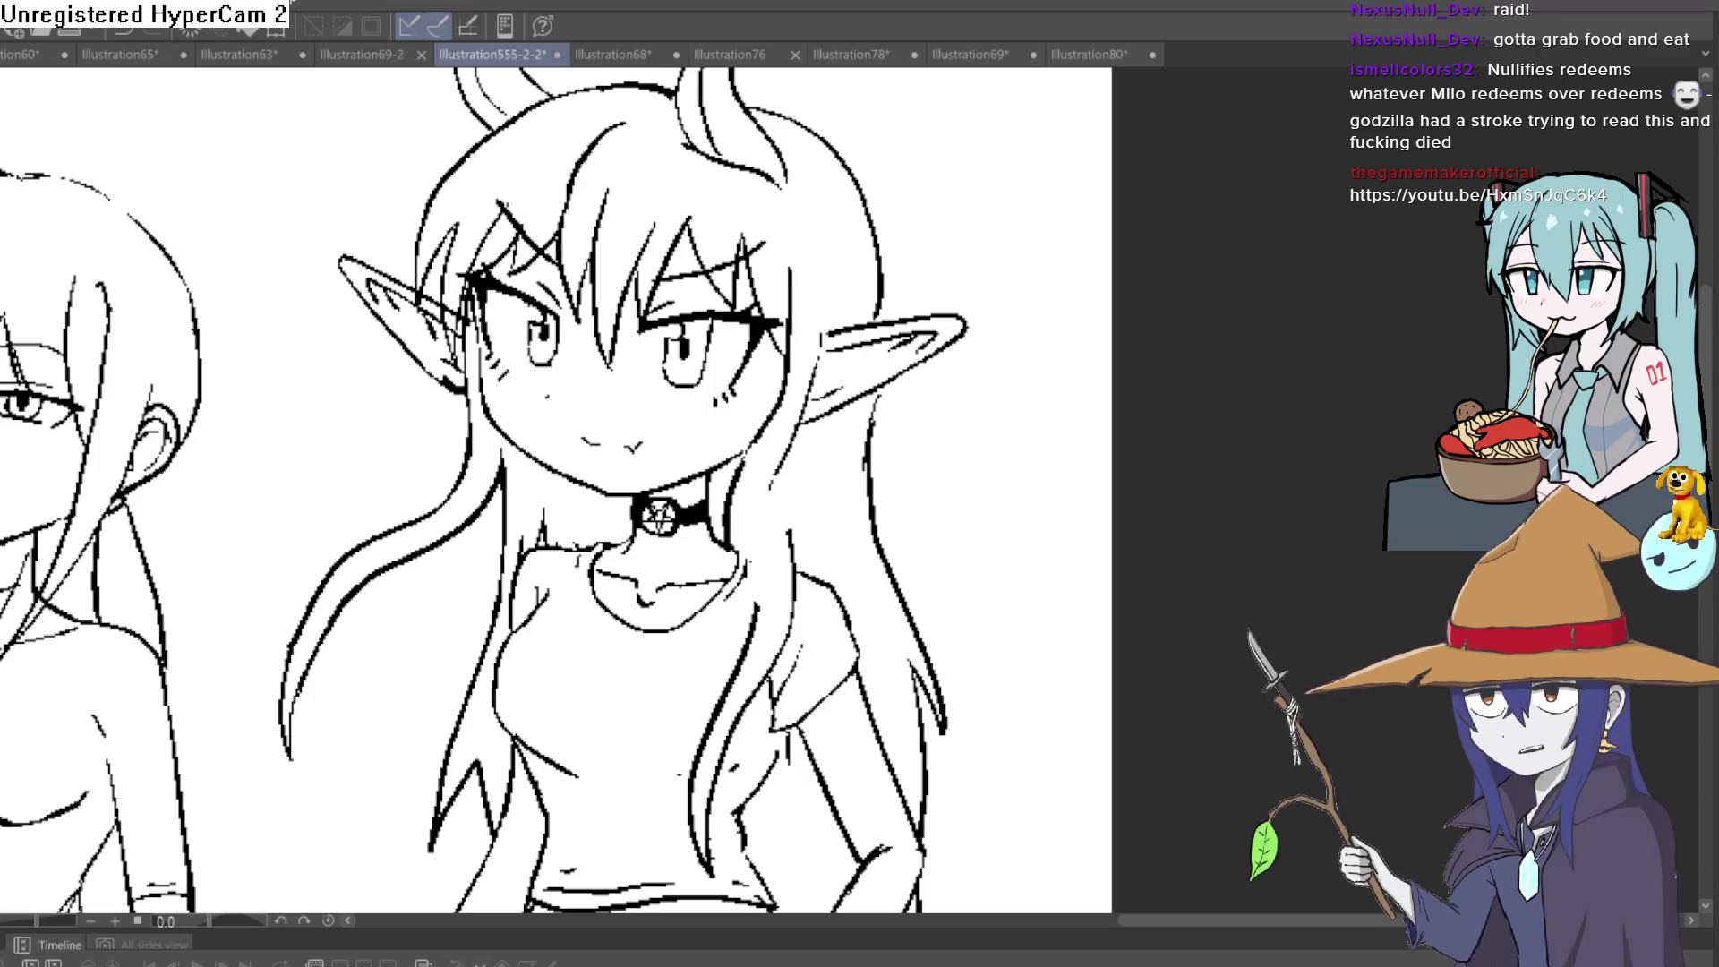
{"action": "scroll", "coordinate": [906, 368], "scroll_direction": "up", "scroll_amount": 2}
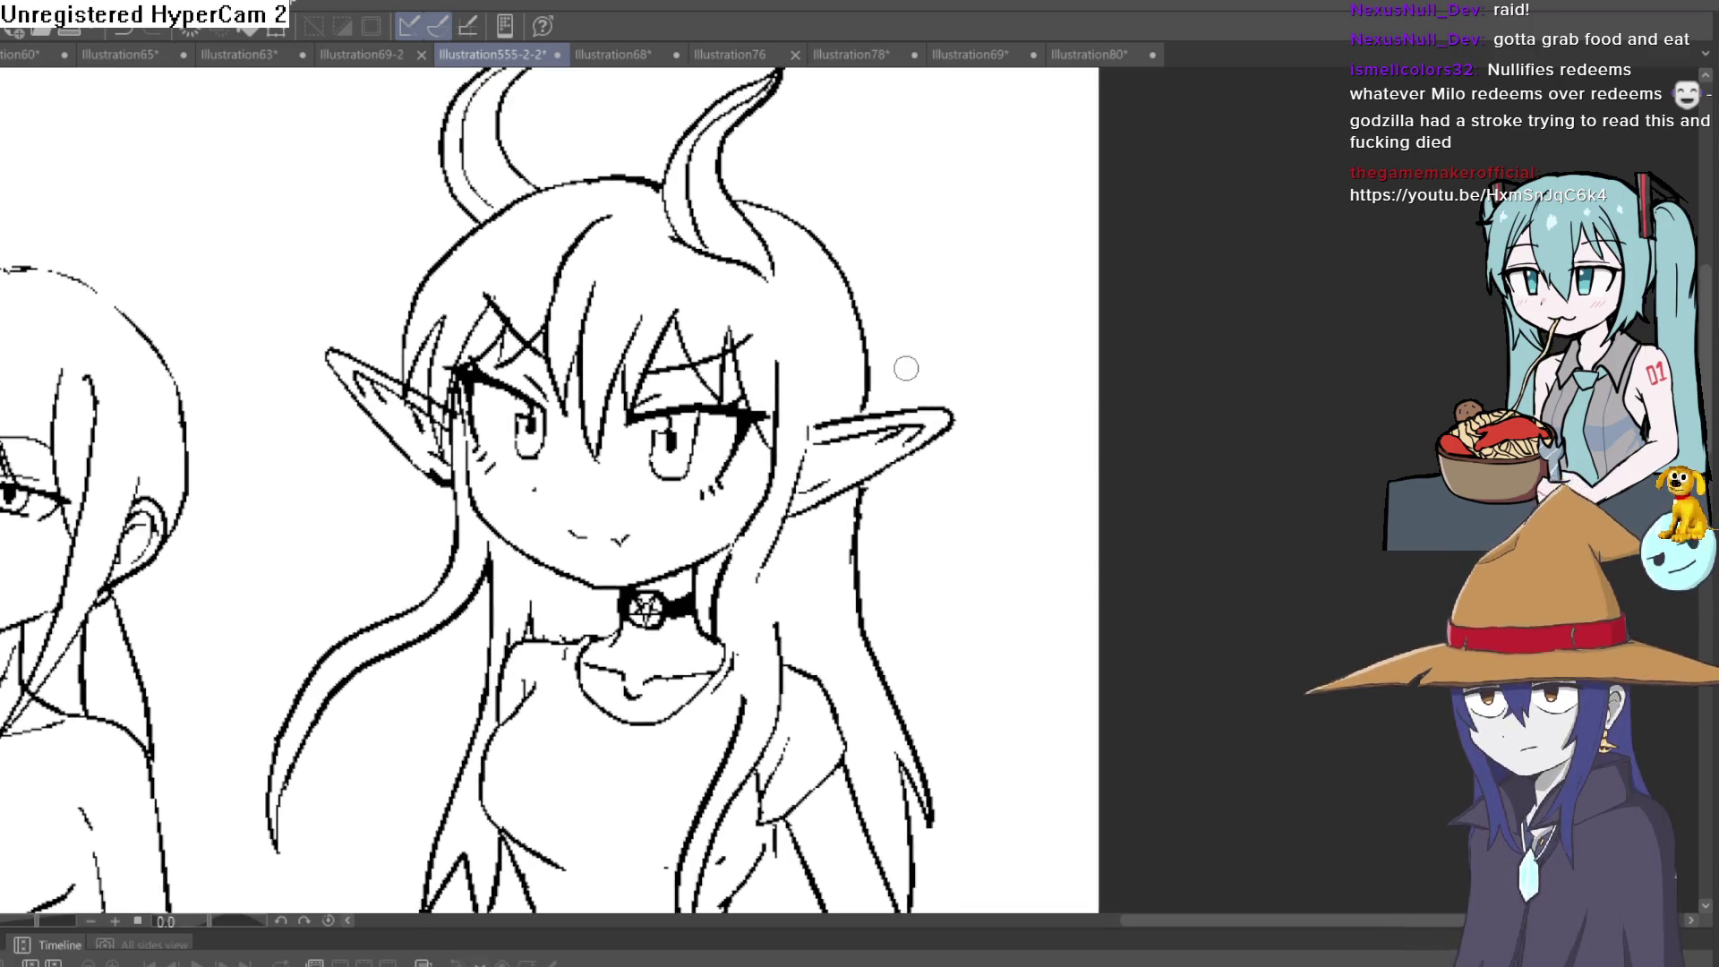
{"action": "mouse_move", "coordinate": [867, 410]}
{"action": "left_mouse_down"}
{"action": "mouse_move", "coordinate": [846, 269]}
{"action": "mouse_move", "coordinate": [722, 175]}
{"action": "mouse_move", "coordinate": [812, 229]}
{"action": "mouse_move", "coordinate": [877, 414]}
{"action": "mouse_move", "coordinate": [827, 249]}
{"action": "mouse_move", "coordinate": [721, 188]}
{"action": "left_mouse_up"}
{"action": "key", "text": "ctrl+z"}
{"action": "key", "text": "ctrl+z"}
{"action": "scroll", "coordinate": [923, 391], "scroll_direction": "down", "scroll_amount": 3}
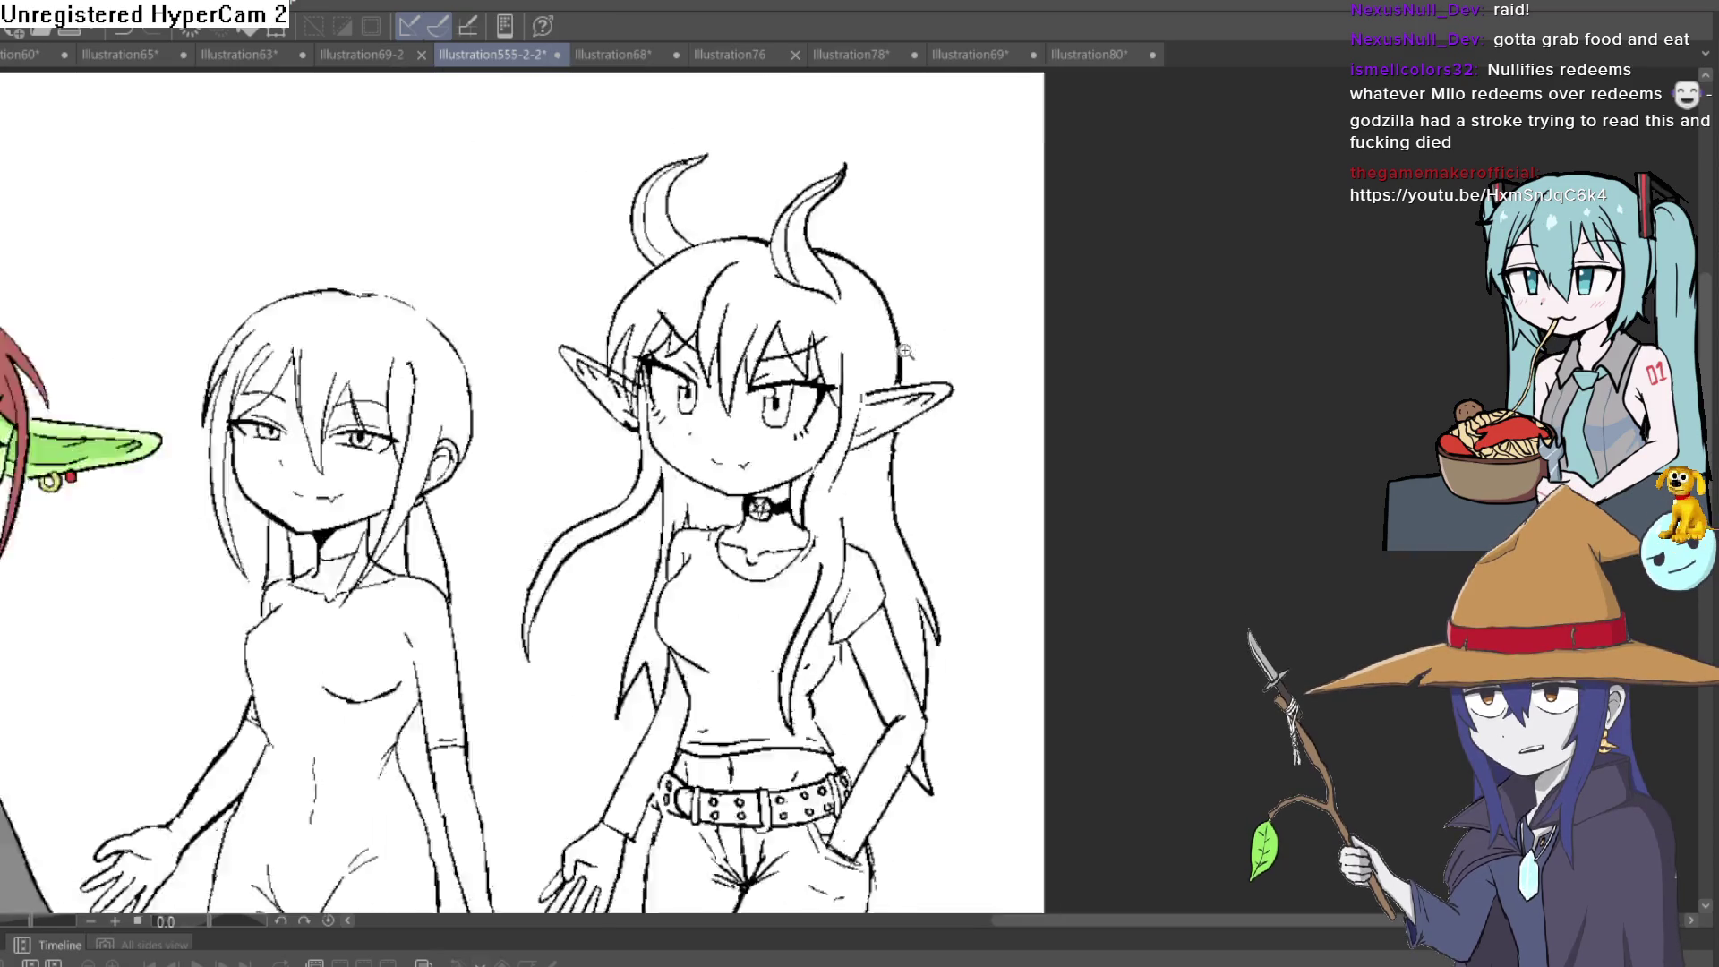
{"action": "scroll", "coordinate": [923, 391], "scroll_direction": "up", "scroll_amount": 3}
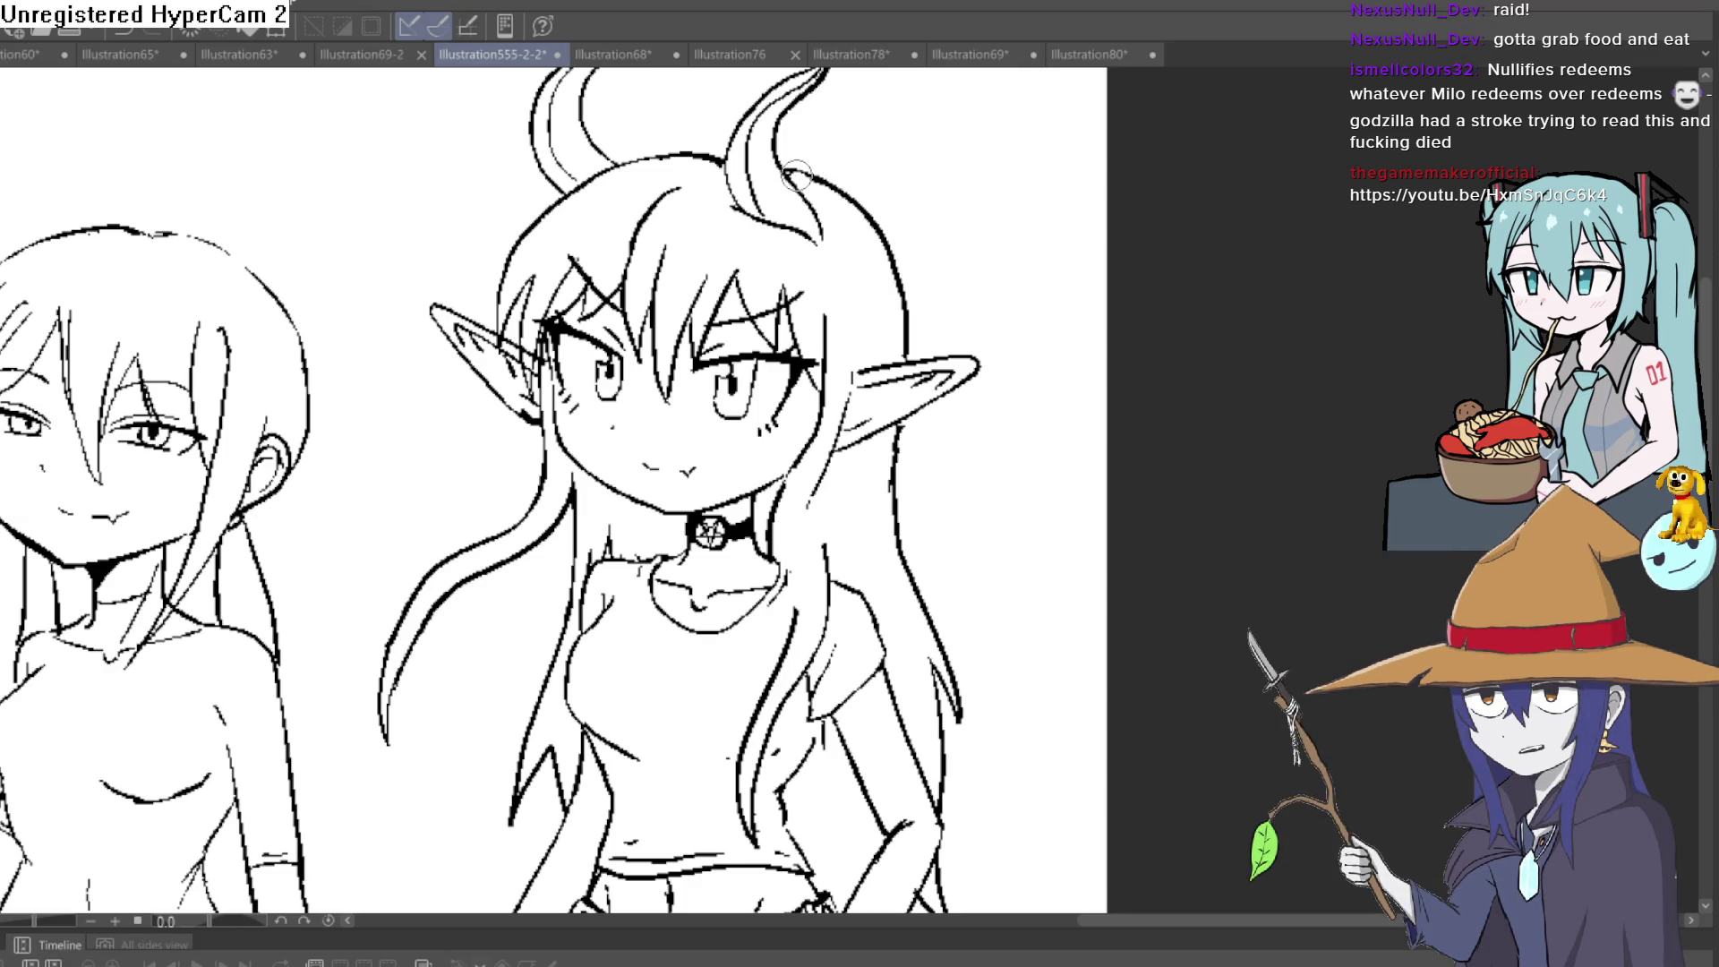
{"action": "scroll", "coordinate": [979, 280], "scroll_direction": "down", "scroll_amount": 3}
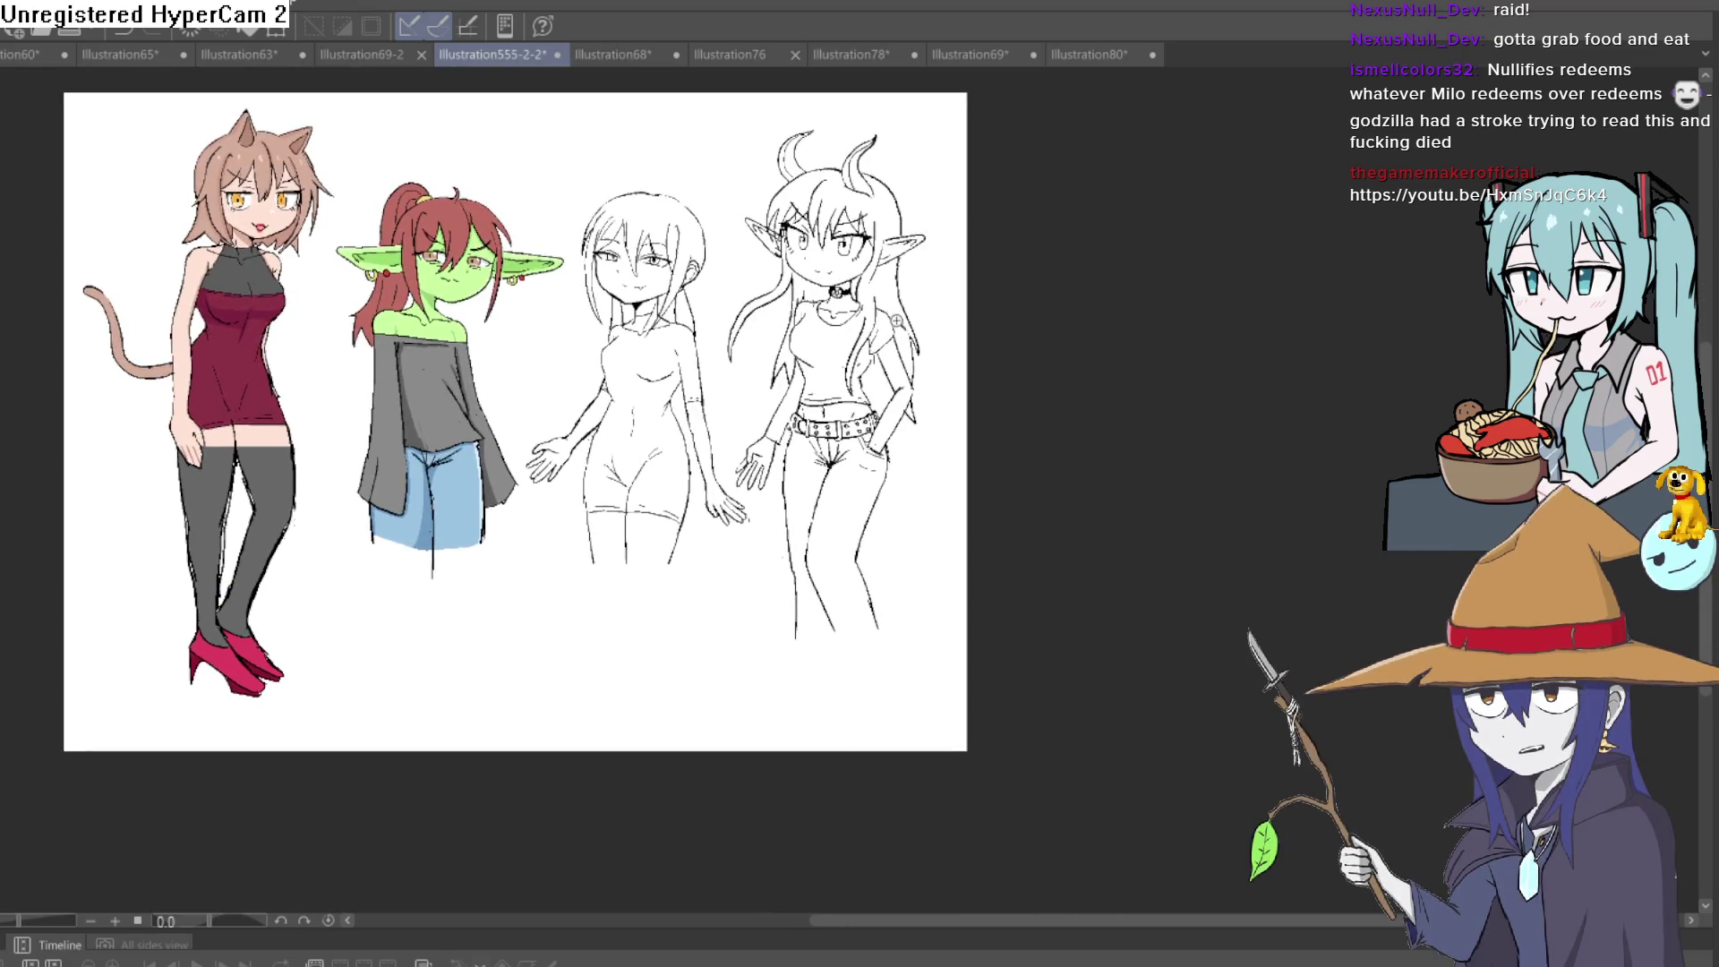
{"action": "scroll", "coordinate": [896, 320], "scroll_direction": "up", "scroll_amount": 3}
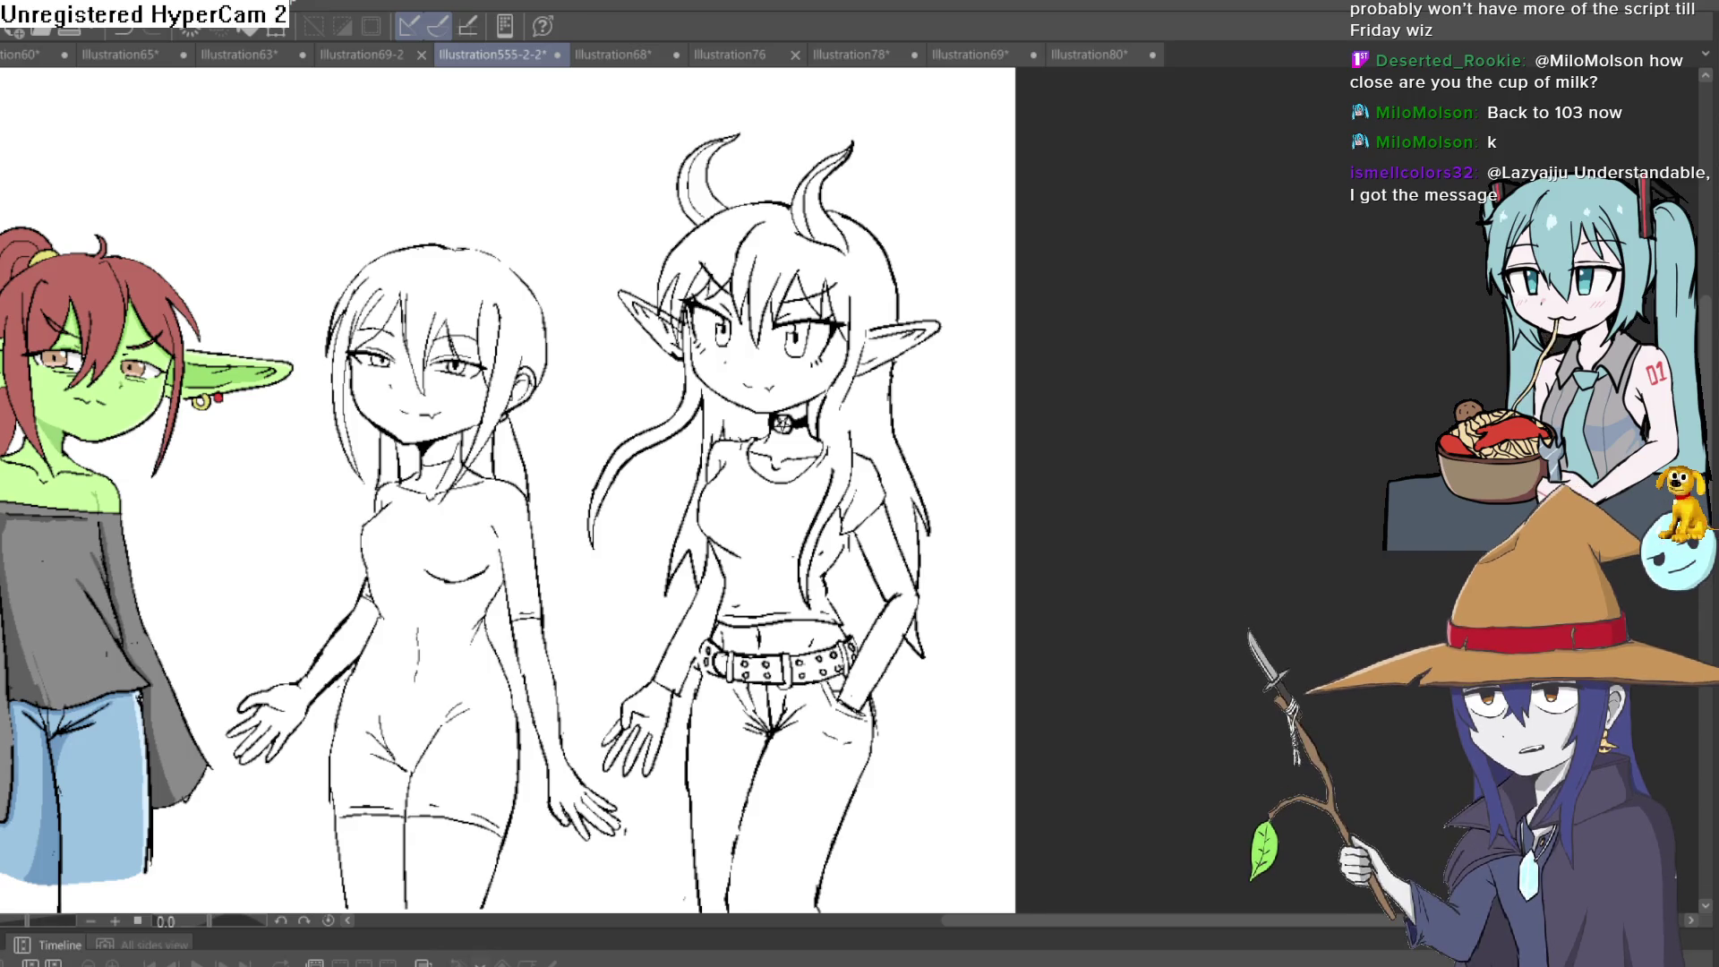
{"action": "scroll", "coordinate": [890, 172], "scroll_direction": "up", "scroll_amount": 5}
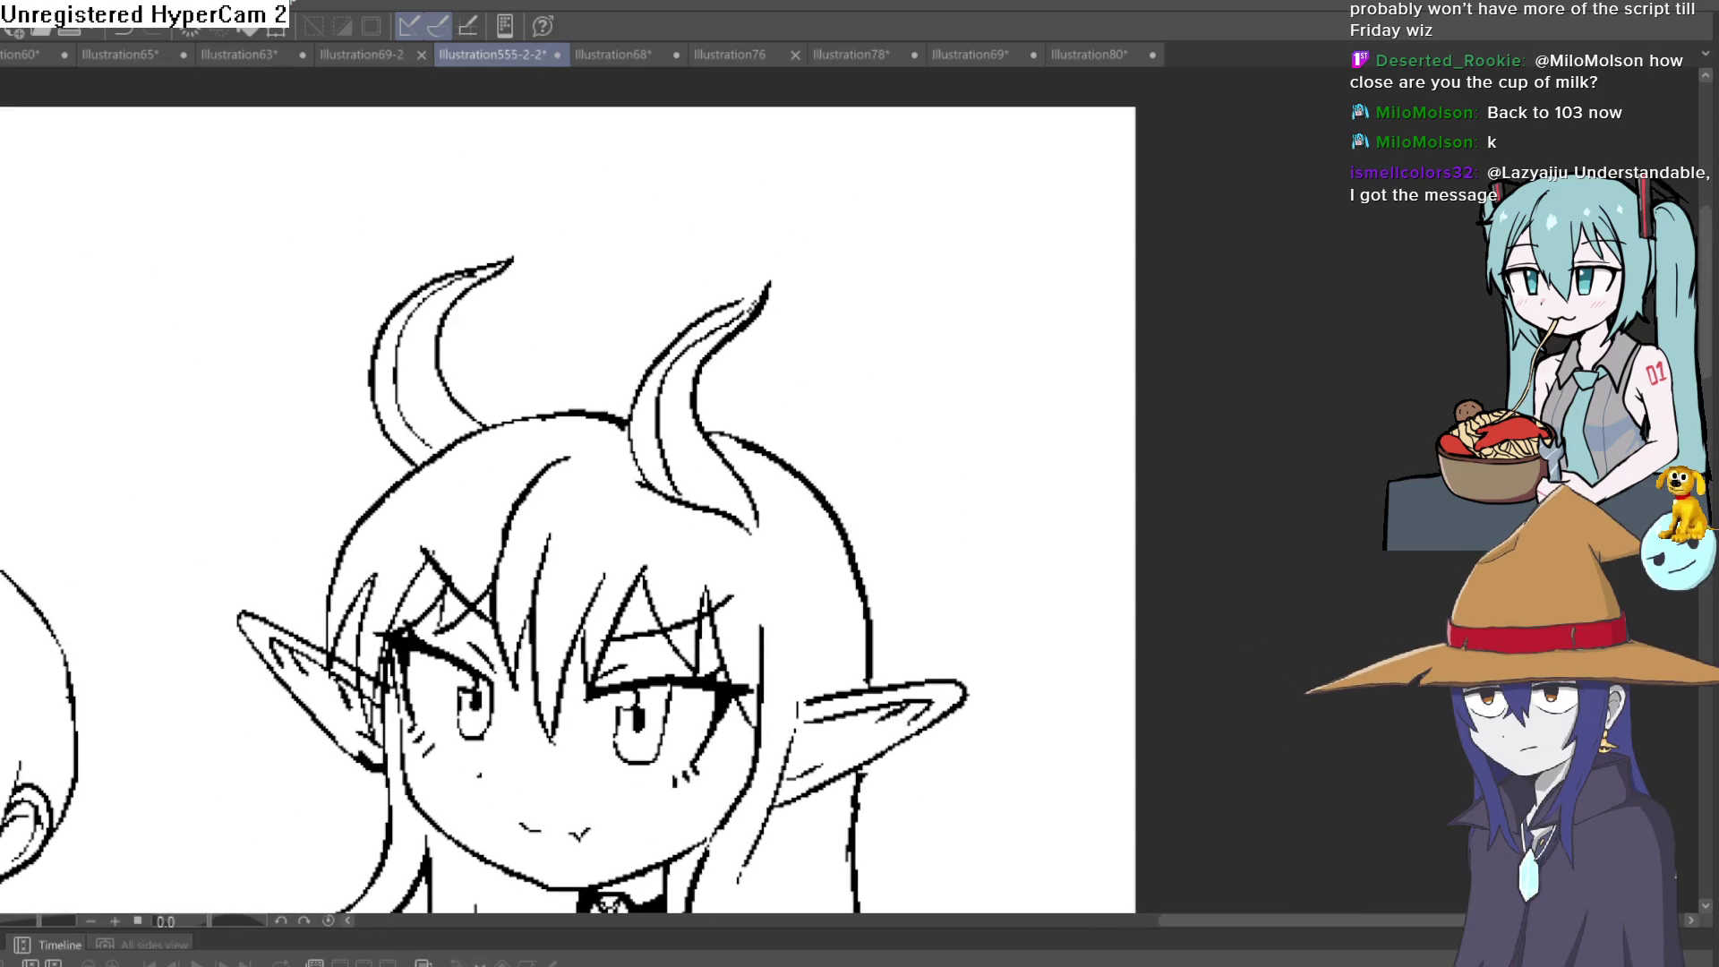
Thicken the right horn tip, lengthen the left one, then frame the three figures
{"action": "left_click_drag", "start_coordinate": [735, 299], "coordinate": [770, 281]}
{"action": "left_click_drag", "start_coordinate": [494, 272], "coordinate": [528, 248]}
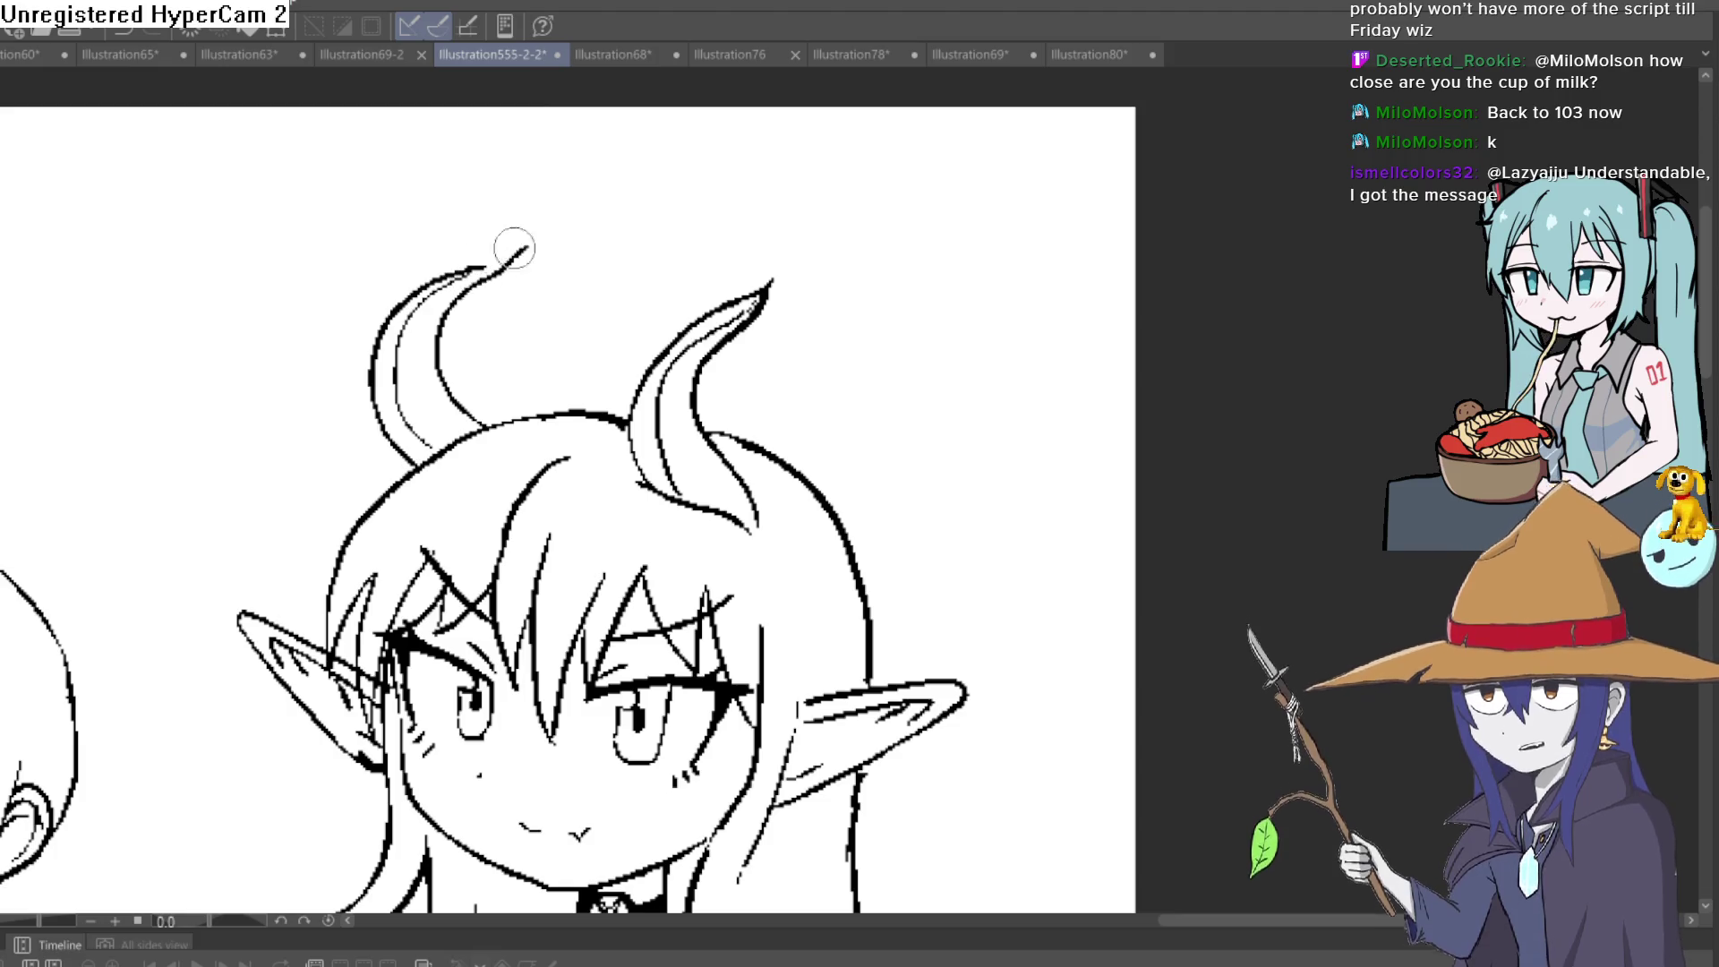
{"action": "key", "text": "ctrl+0"}
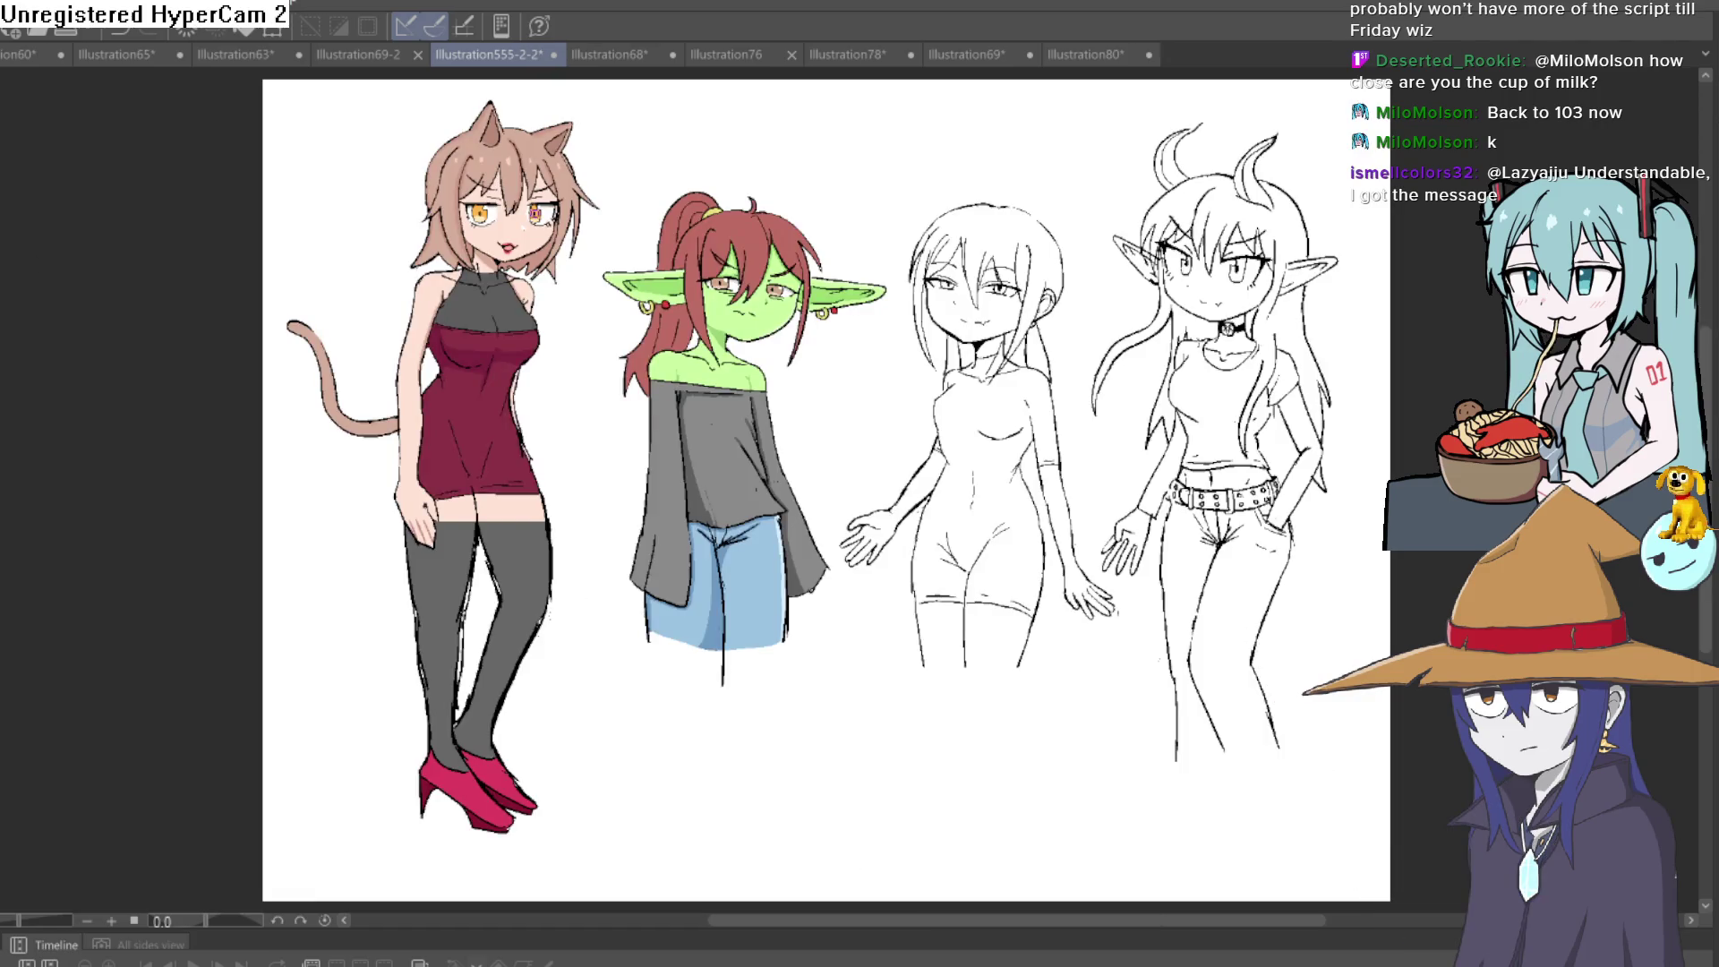
{"action": "scroll", "coordinate": [776, 307], "scroll_direction": "up", "scroll_amount": 3}
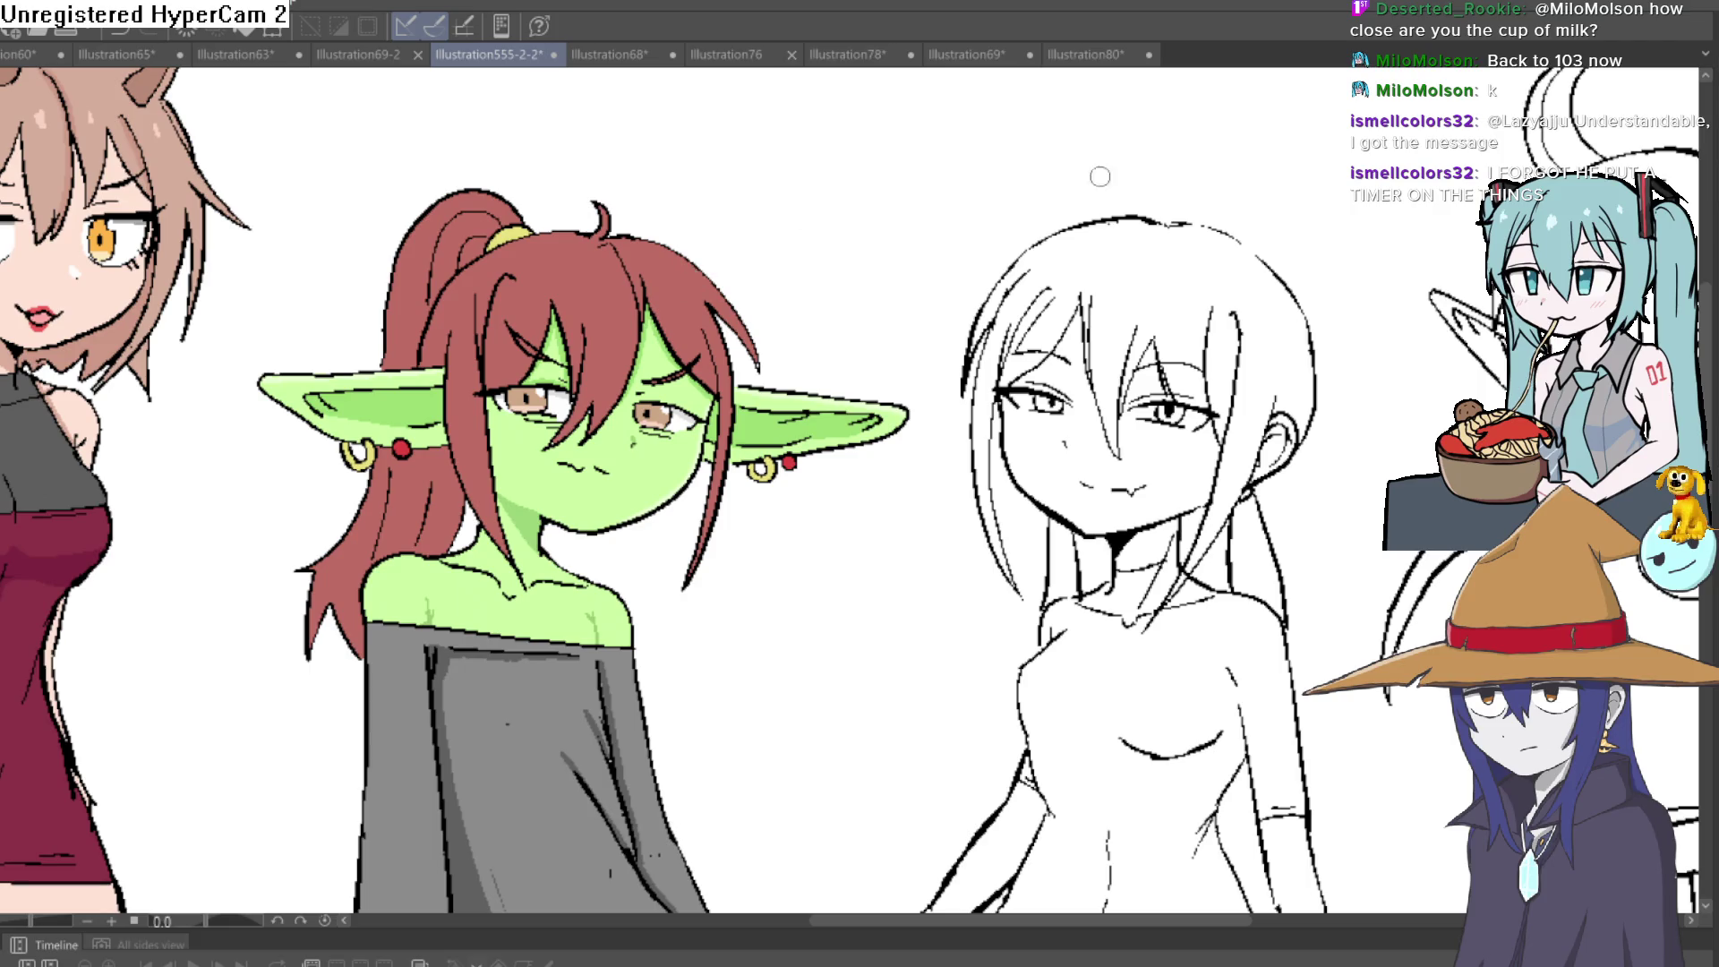
{"action": "left_click_drag", "start_coordinate": [1100, 176], "coordinate": [583, 398]}
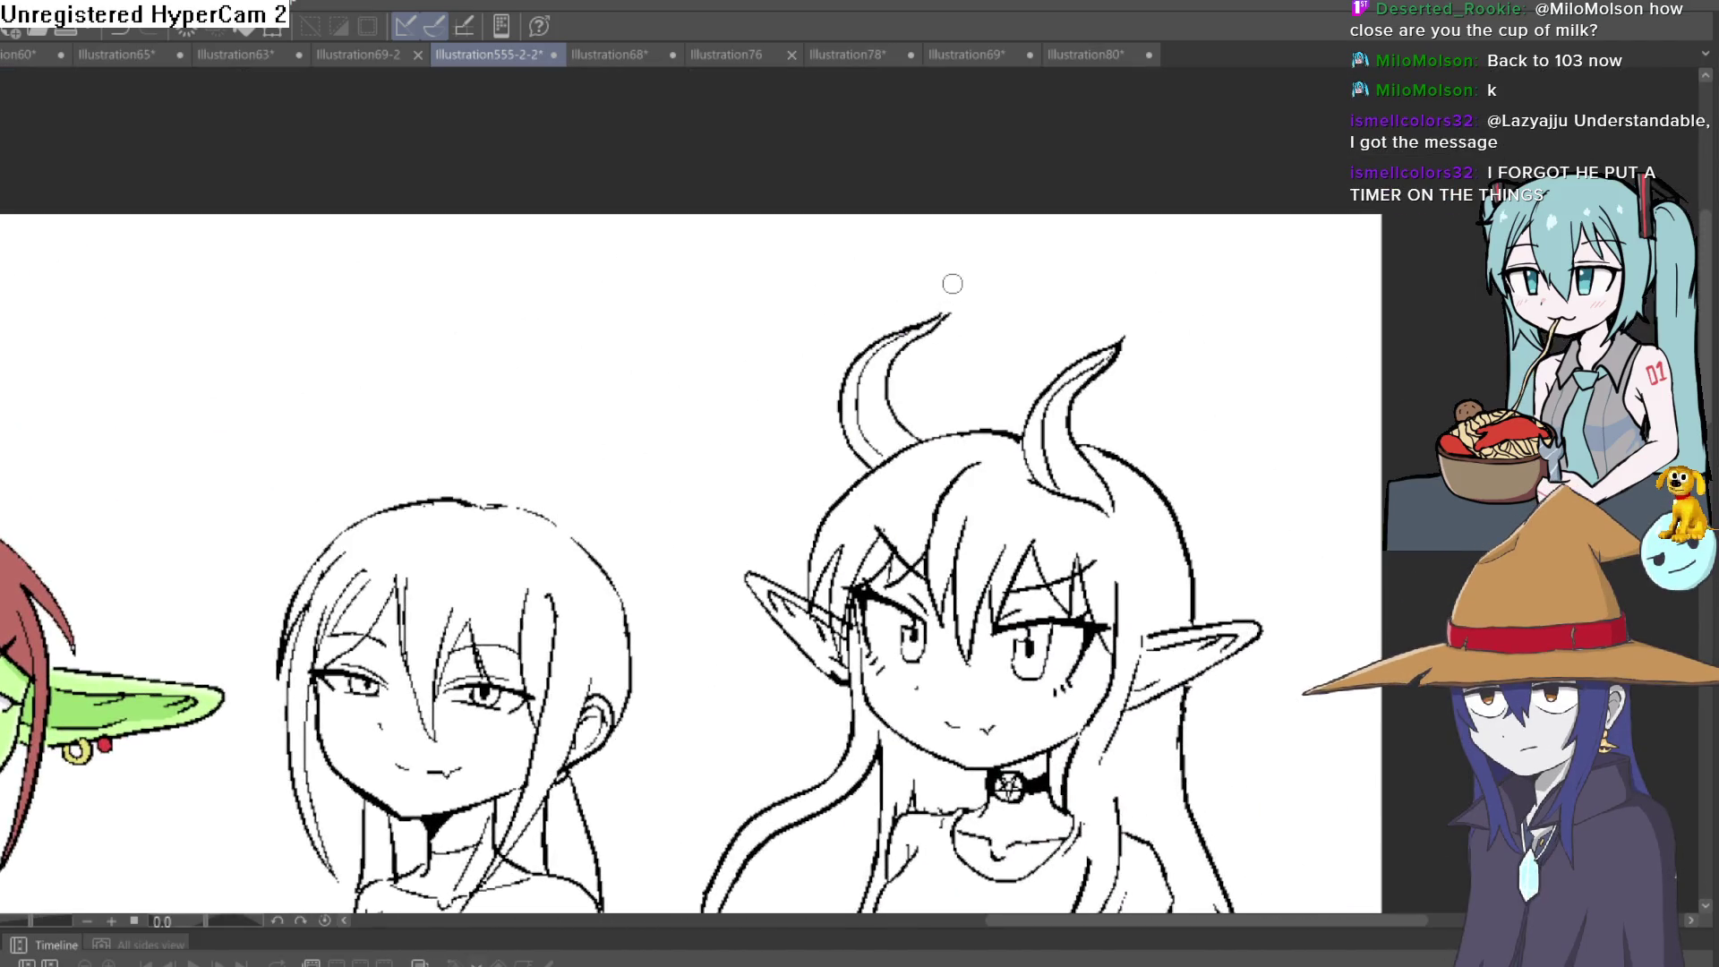
{"action": "scroll", "coordinate": [1037, 337], "scroll_direction": "down", "scroll_amount": 2}
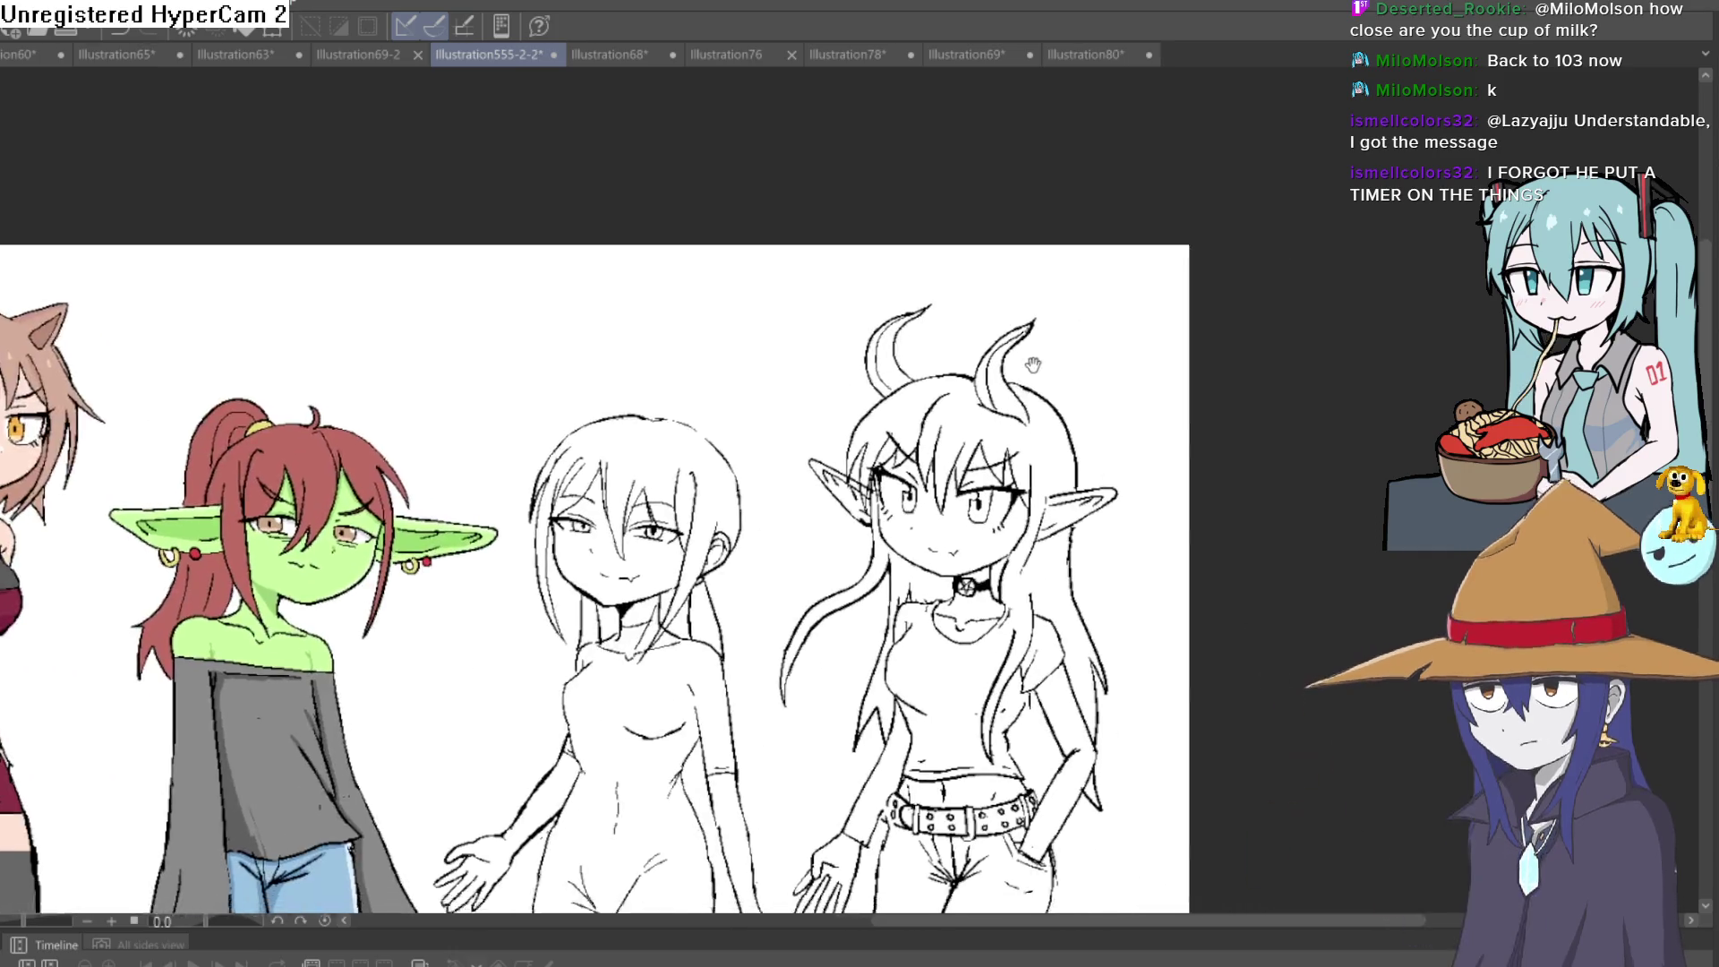
{"action": "mouse_move", "coordinate": [918, 362]}
{"action": "left_mouse_down"}
{"action": "mouse_move", "coordinate": [915, 394]}
{"action": "mouse_move", "coordinate": [909, 359]}
{"action": "mouse_move", "coordinate": [885, 345]}
{"action": "left_mouse_up"}
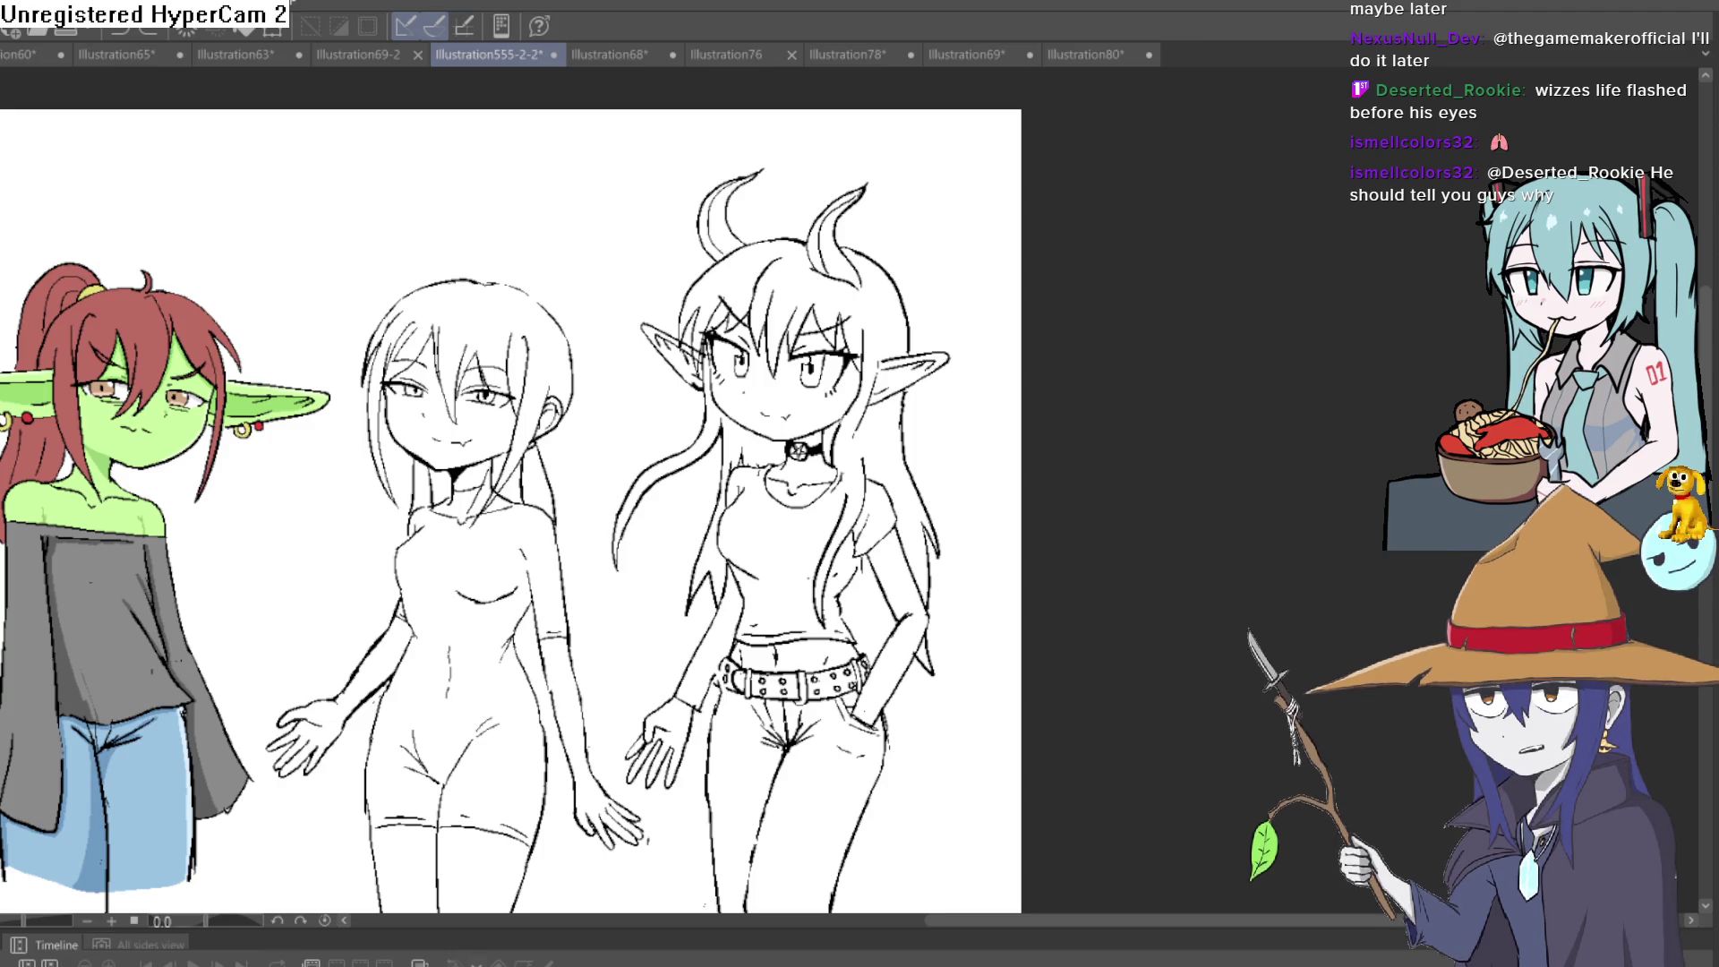
Switch to the Construct 3 project and pan the layout to show the dialogue box
{"action": "key", "text": "alt+Tab"}
{"action": "mouse_move", "coordinate": [1000, 323]}
{"action": "left_mouse_down"}
{"action": "mouse_move", "coordinate": [1029, 129]}
{"action": "mouse_move", "coordinate": [1038, 118]}
{"action": "mouse_move", "coordinate": [1024, 172]}
{"action": "mouse_move", "coordinate": [1093, 146]}
{"action": "mouse_move", "coordinate": [1069, 148]}
{"action": "left_mouse_up"}
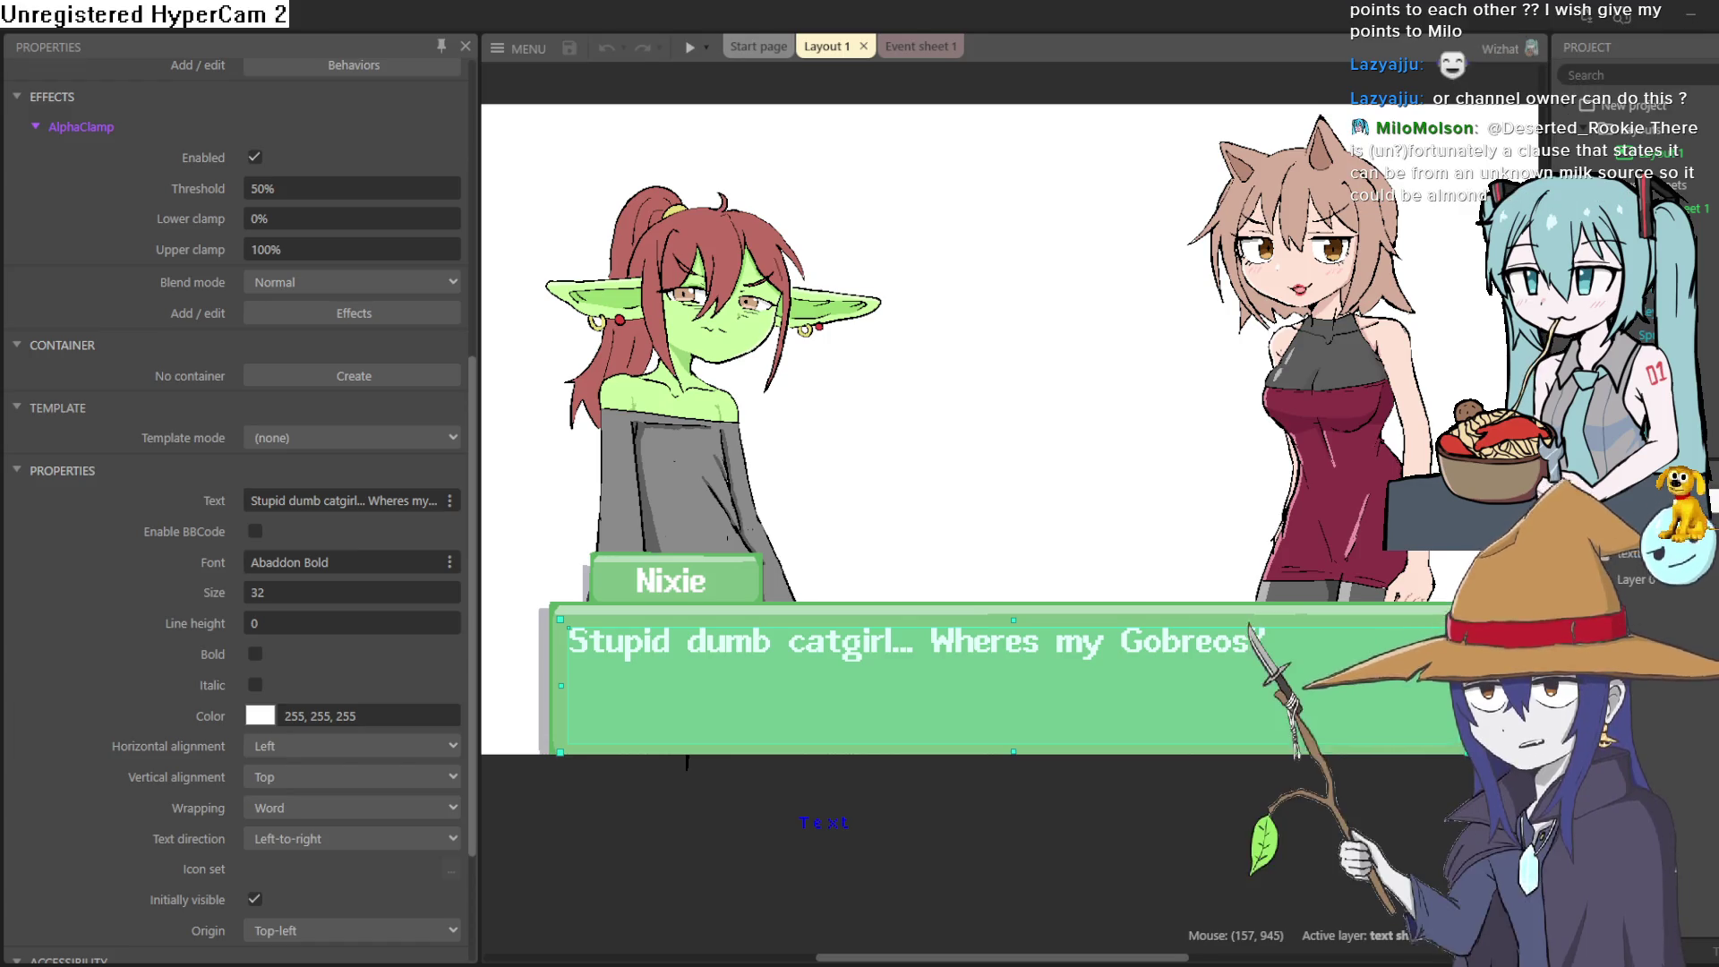
Switch to Blockbench's elf2 project to show the green-haired elf head model
{"action": "key", "text": "alt+Tab"}
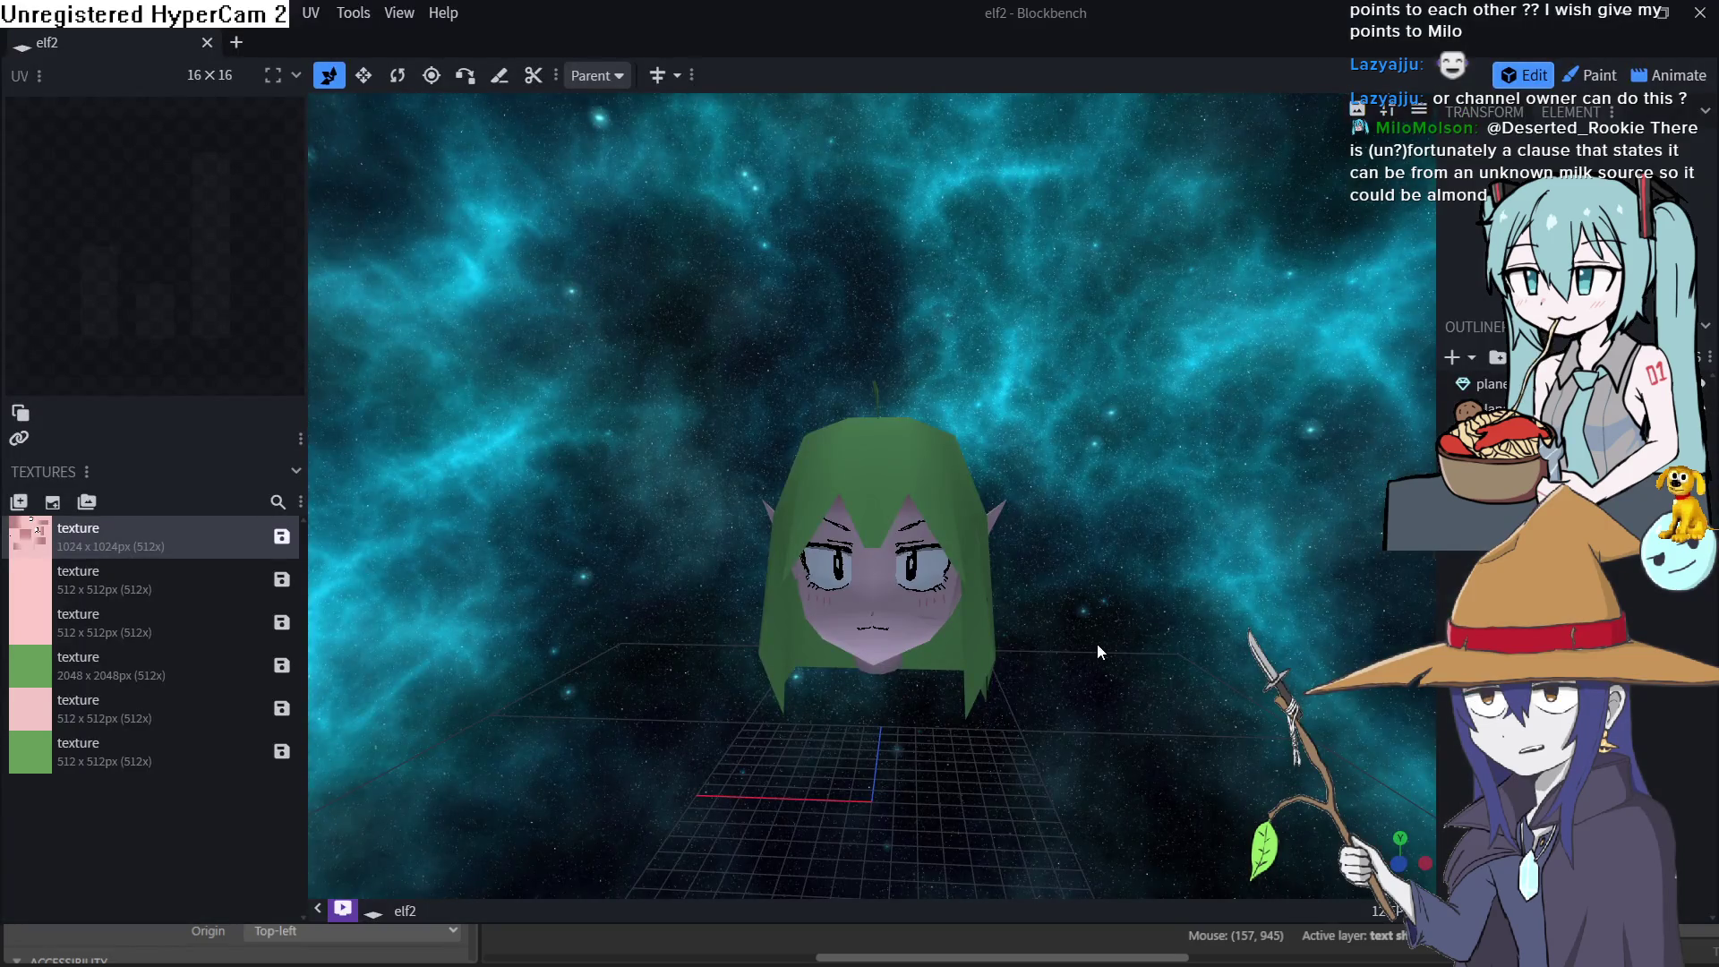
{"action": "mouse_move", "coordinate": [1035, 578]}
{"action": "left_mouse_down"}
{"action": "mouse_move", "coordinate": [1045, 546]}
{"action": "mouse_move", "coordinate": [1158, 573]}
{"action": "left_mouse_up"}
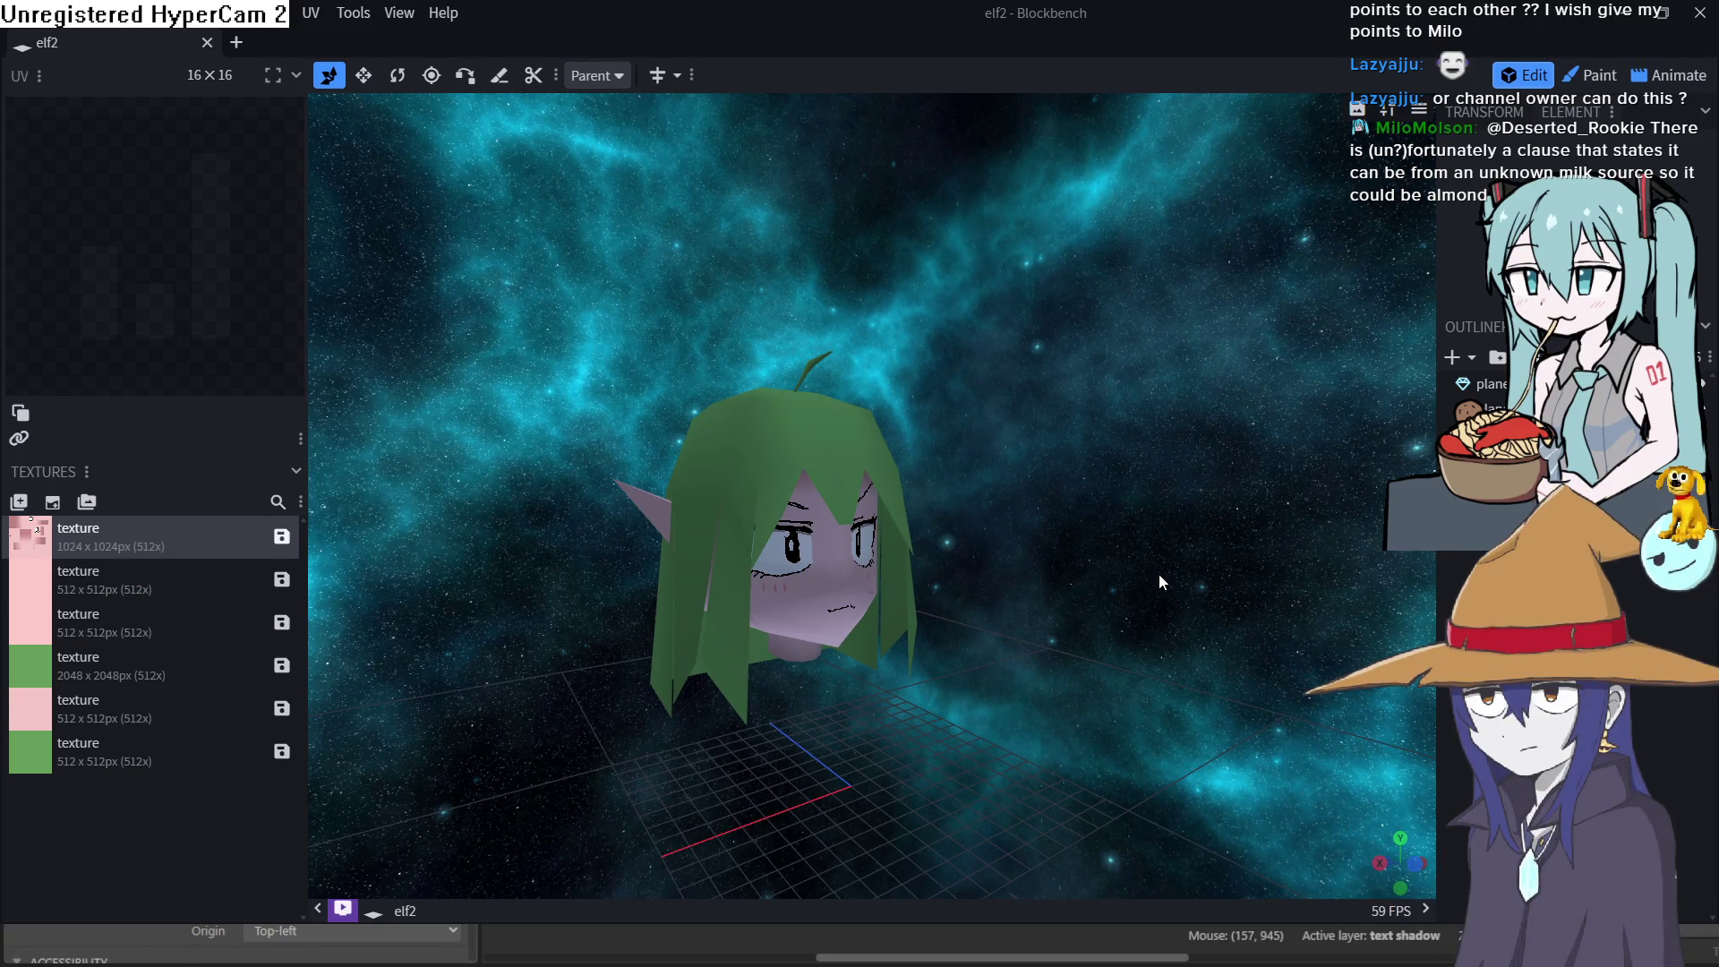
{"action": "mouse_move", "coordinate": [1157, 566]}
{"action": "left_mouse_down"}
{"action": "mouse_move", "coordinate": [1130, 520]}
{"action": "mouse_move", "coordinate": [1272, 548]}
{"action": "mouse_move", "coordinate": [1237, 576]}
{"action": "mouse_move", "coordinate": [1025, 632]}
{"action": "mouse_move", "coordinate": [912, 599]}
{"action": "mouse_move", "coordinate": [824, 498]}
{"action": "mouse_move", "coordinate": [858, 580]}
{"action": "mouse_move", "coordinate": [1062, 506]}
{"action": "mouse_move", "coordinate": [1047, 546]}
{"action": "mouse_move", "coordinate": [912, 575]}
{"action": "left_mouse_up"}
{"action": "scroll", "coordinate": [912, 575], "scroll_direction": "up", "scroll_amount": 5}
{"action": "mouse_move", "coordinate": [996, 650]}
{"action": "left_mouse_down"}
{"action": "mouse_move", "coordinate": [1191, 629]}
{"action": "mouse_move", "coordinate": [1163, 547]}
{"action": "mouse_move", "coordinate": [1362, 555]}
{"action": "mouse_move", "coordinate": [1373, 541]}
{"action": "mouse_move", "coordinate": [1373, 555]}
{"action": "mouse_move", "coordinate": [1248, 555]}
{"action": "mouse_move", "coordinate": [1205, 582]}
{"action": "mouse_move", "coordinate": [1134, 541]}
{"action": "mouse_move", "coordinate": [1015, 608]}
{"action": "mouse_move", "coordinate": [970, 548]}
{"action": "mouse_move", "coordinate": [884, 588]}
{"action": "mouse_move", "coordinate": [868, 557]}
{"action": "mouse_move", "coordinate": [1096, 577]}
{"action": "mouse_move", "coordinate": [1092, 555]}
{"action": "left_mouse_up"}
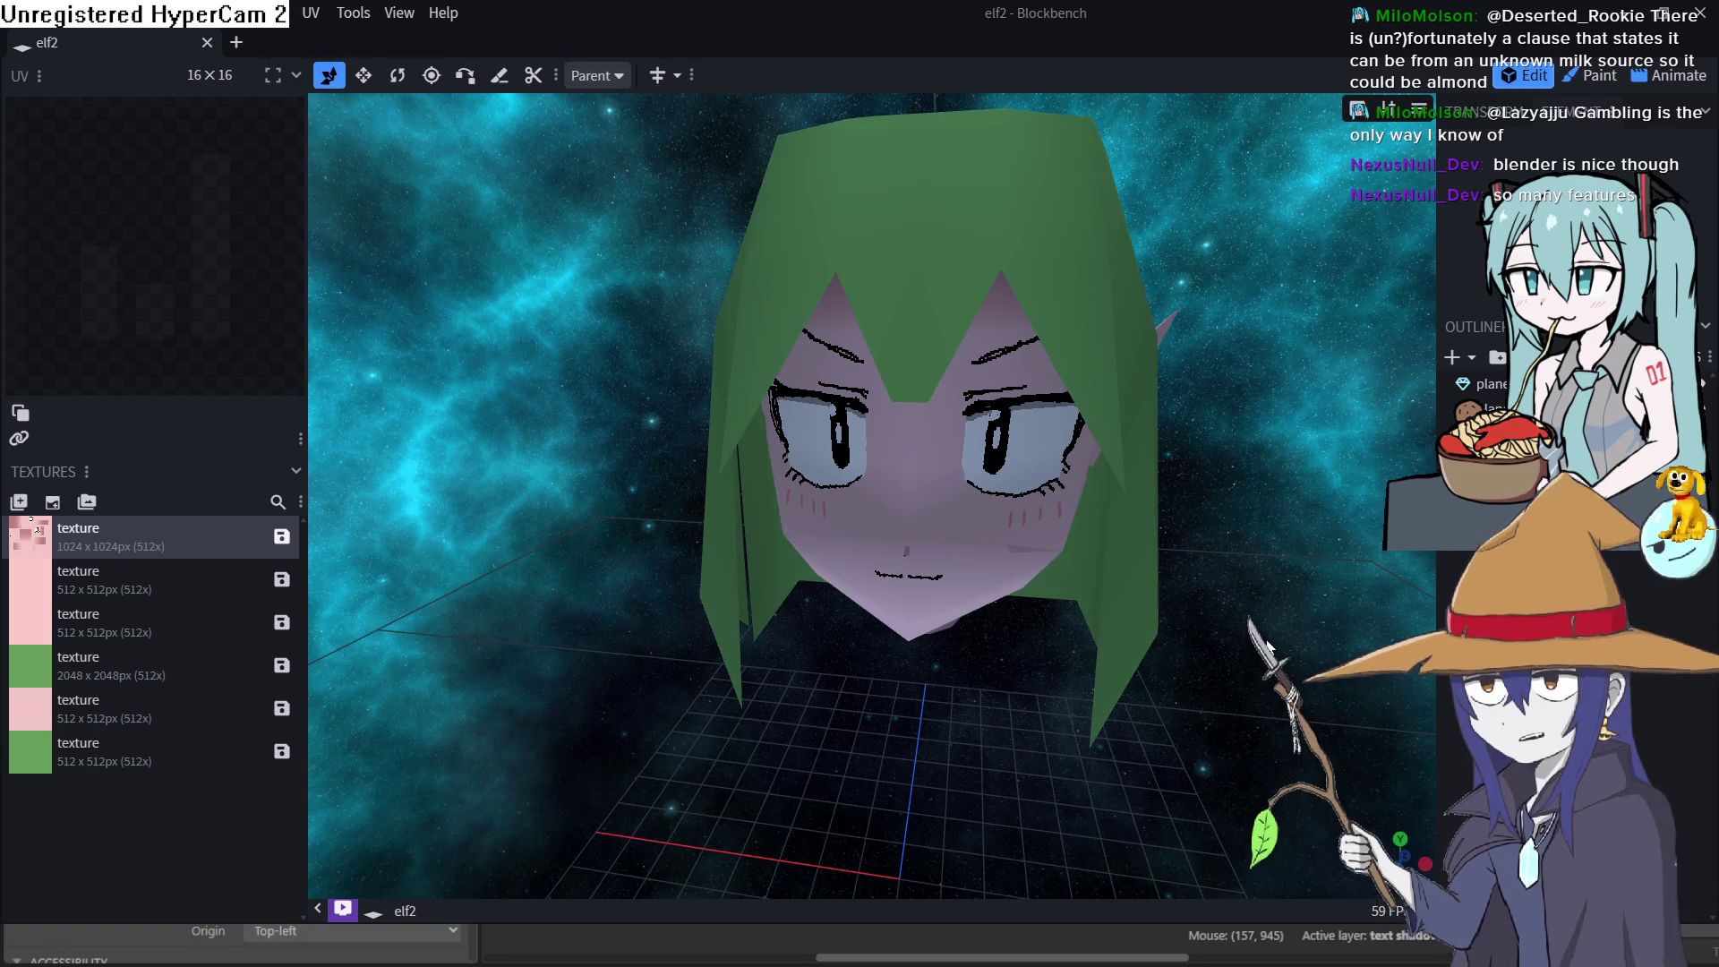
{"action": "left_click_drag", "start_coordinate": [1268, 645], "coordinate": [1265, 610]}
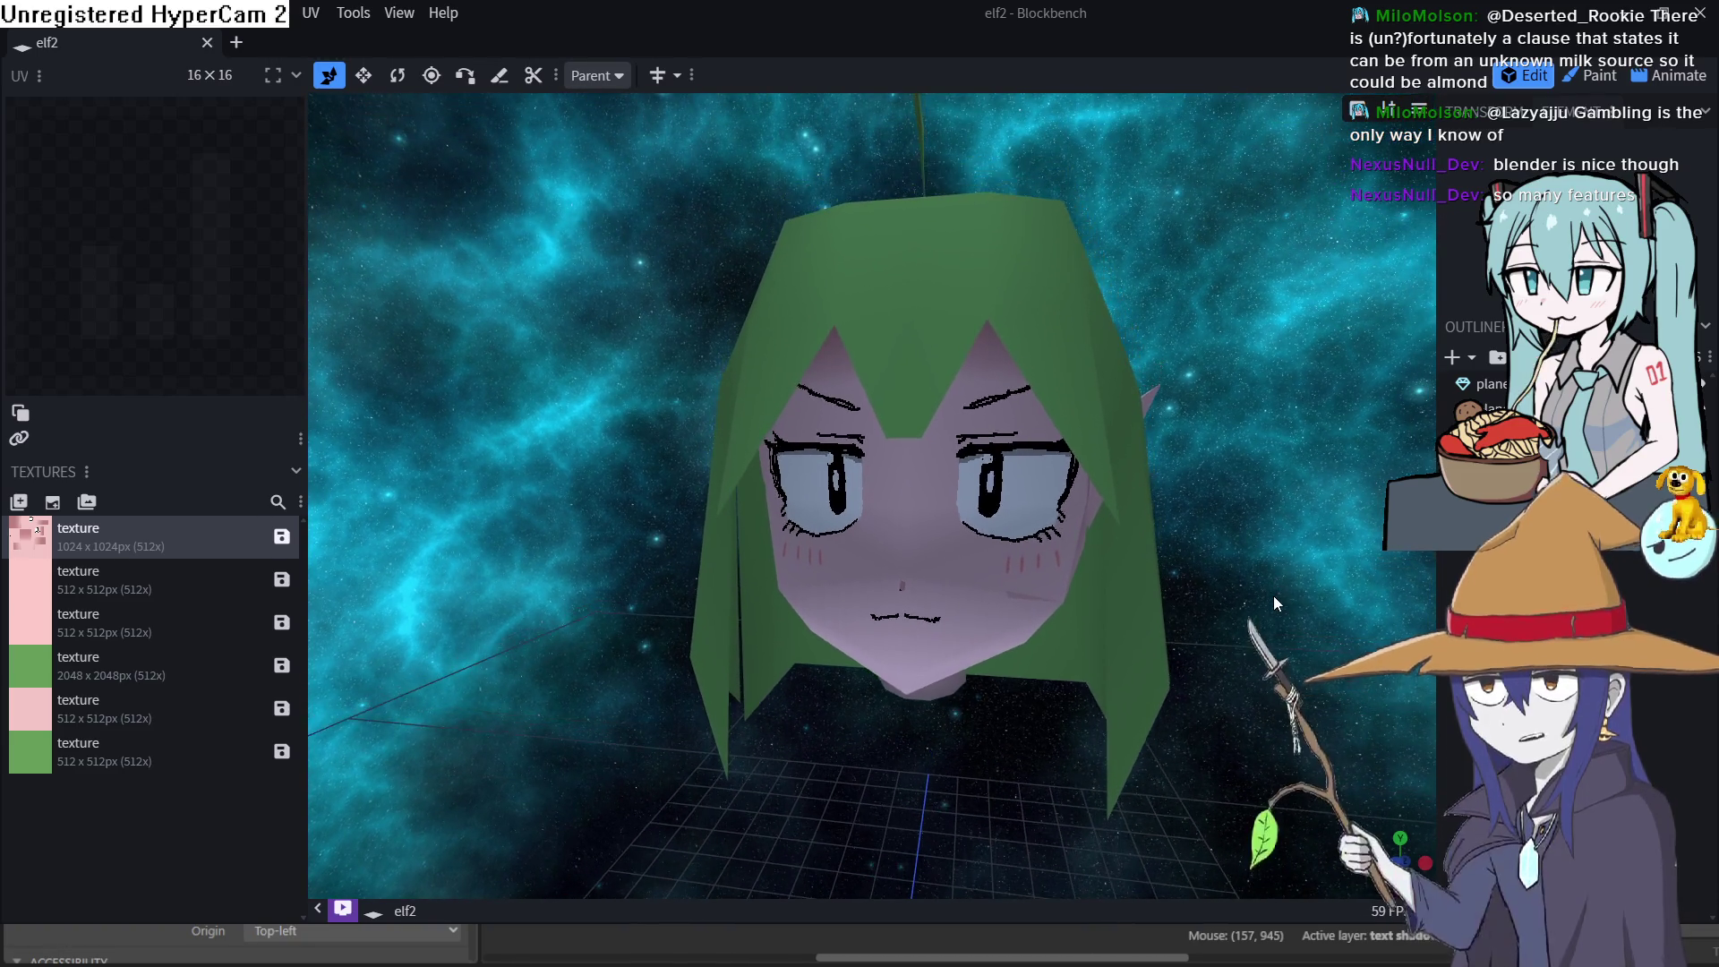
{"action": "mouse_move", "coordinate": [1250, 593]}
{"action": "left_mouse_down"}
{"action": "mouse_move", "coordinate": [1399, 589]}
{"action": "mouse_move", "coordinate": [1406, 623]}
{"action": "mouse_move", "coordinate": [1066, 621]}
{"action": "mouse_move", "coordinate": [792, 575]}
{"action": "mouse_move", "coordinate": [115, 580]}
{"action": "left_mouse_up"}
{"action": "mouse_move", "coordinate": [1216, 591]}
{"action": "left_mouse_down"}
{"action": "mouse_move", "coordinate": [1287, 604]}
{"action": "mouse_move", "coordinate": [1253, 612]}
{"action": "mouse_move", "coordinate": [1154, 535]}
{"action": "left_mouse_up"}
{"action": "left_click", "coordinate": [1158, 559]}
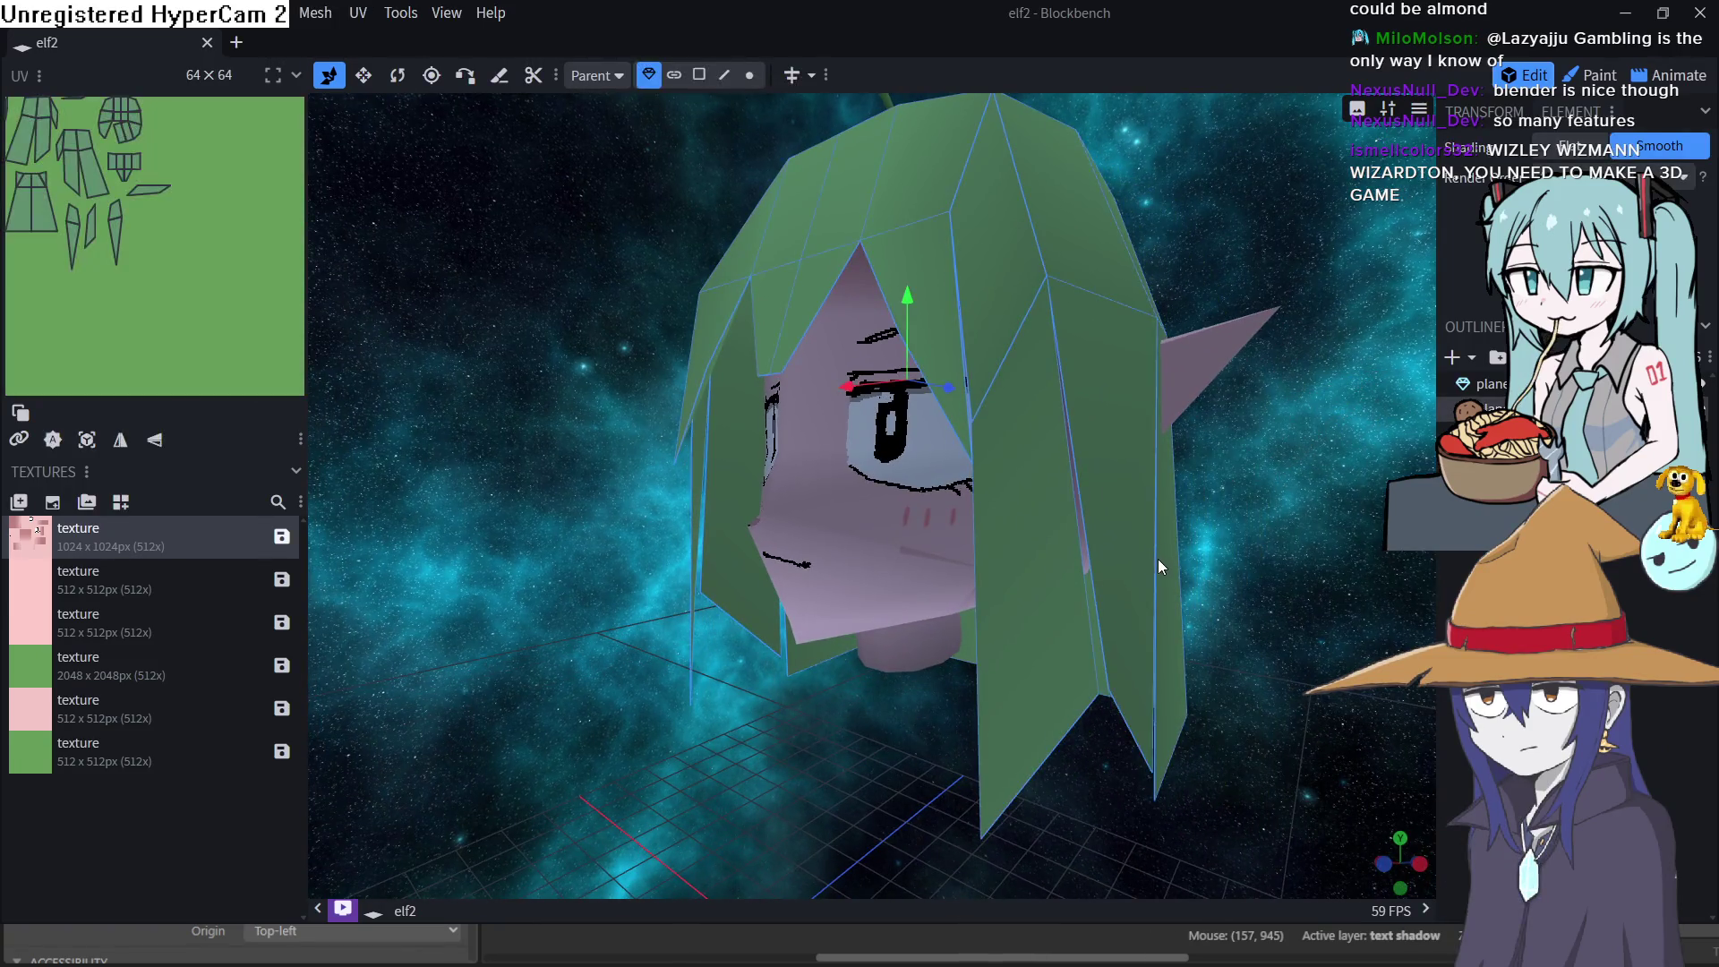
{"action": "left_click", "coordinate": [1287, 504]}
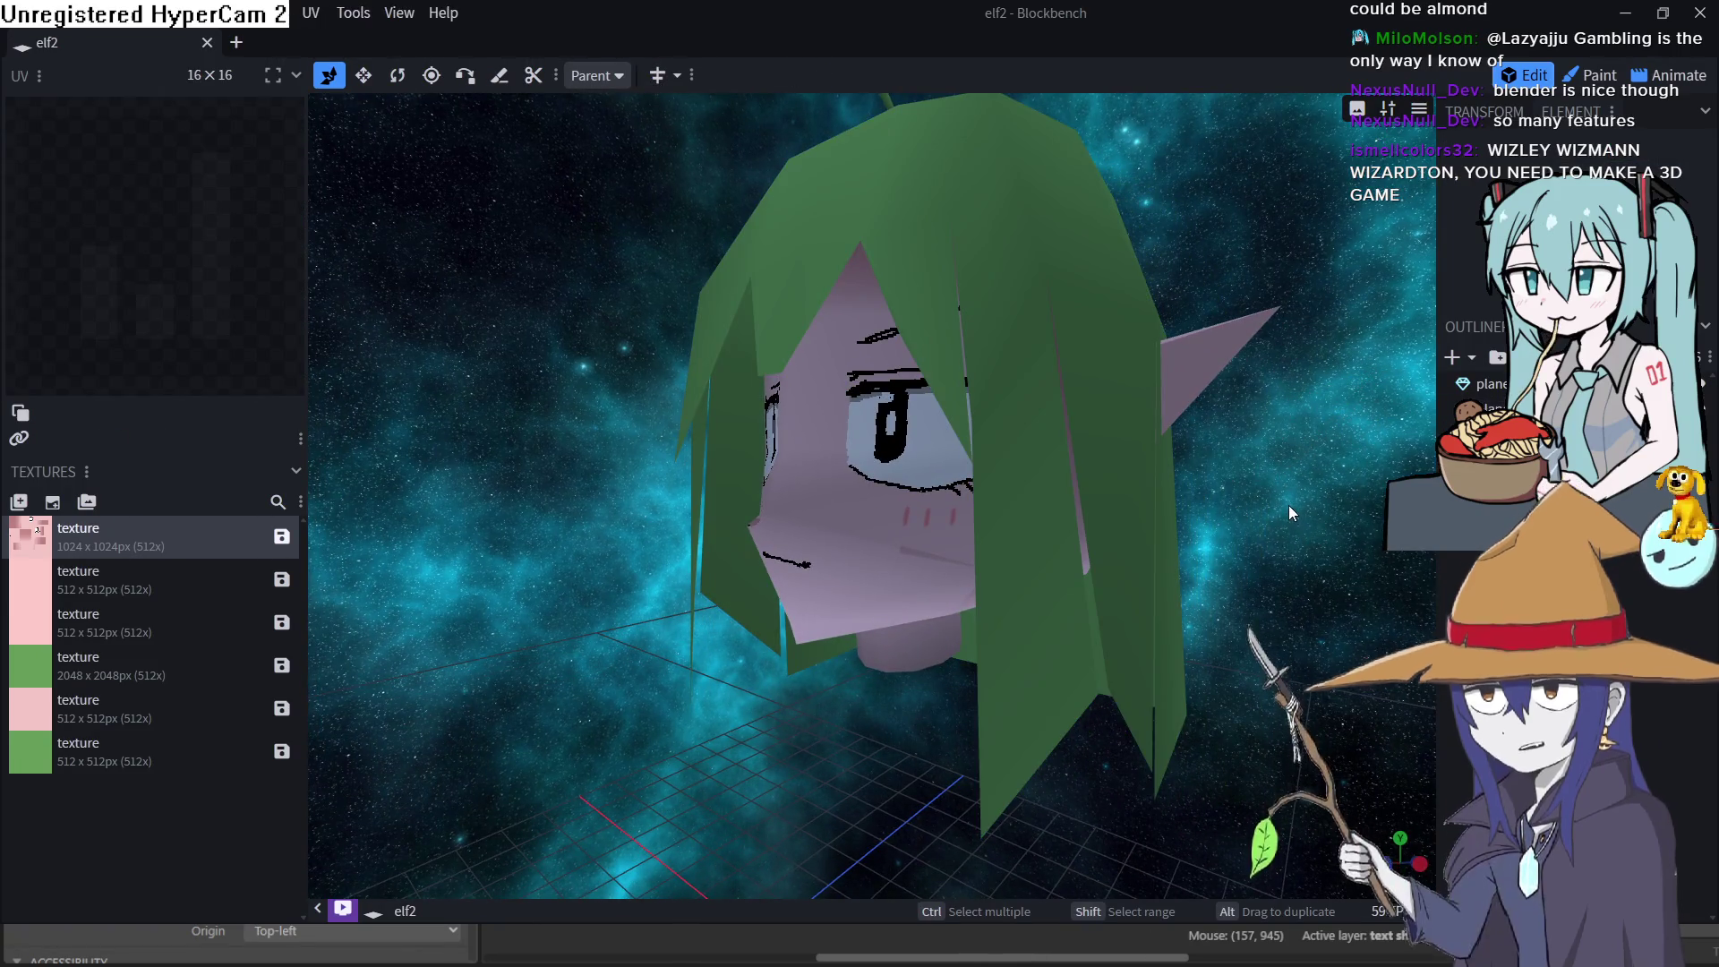
{"action": "mouse_move", "coordinate": [1275, 529]}
{"action": "left_mouse_down"}
{"action": "mouse_move", "coordinate": [1276, 550]}
{"action": "mouse_move", "coordinate": [1335, 519]}
{"action": "mouse_move", "coordinate": [1270, 558]}
{"action": "mouse_move", "coordinate": [1175, 539]}
{"action": "mouse_move", "coordinate": [1157, 482]}
{"action": "mouse_move", "coordinate": [1195, 476]}
{"action": "mouse_move", "coordinate": [1250, 347]}
{"action": "mouse_move", "coordinate": [1217, 484]}
{"action": "mouse_move", "coordinate": [1334, 519]}
{"action": "mouse_move", "coordinate": [1379, 582]}
{"action": "left_mouse_up"}
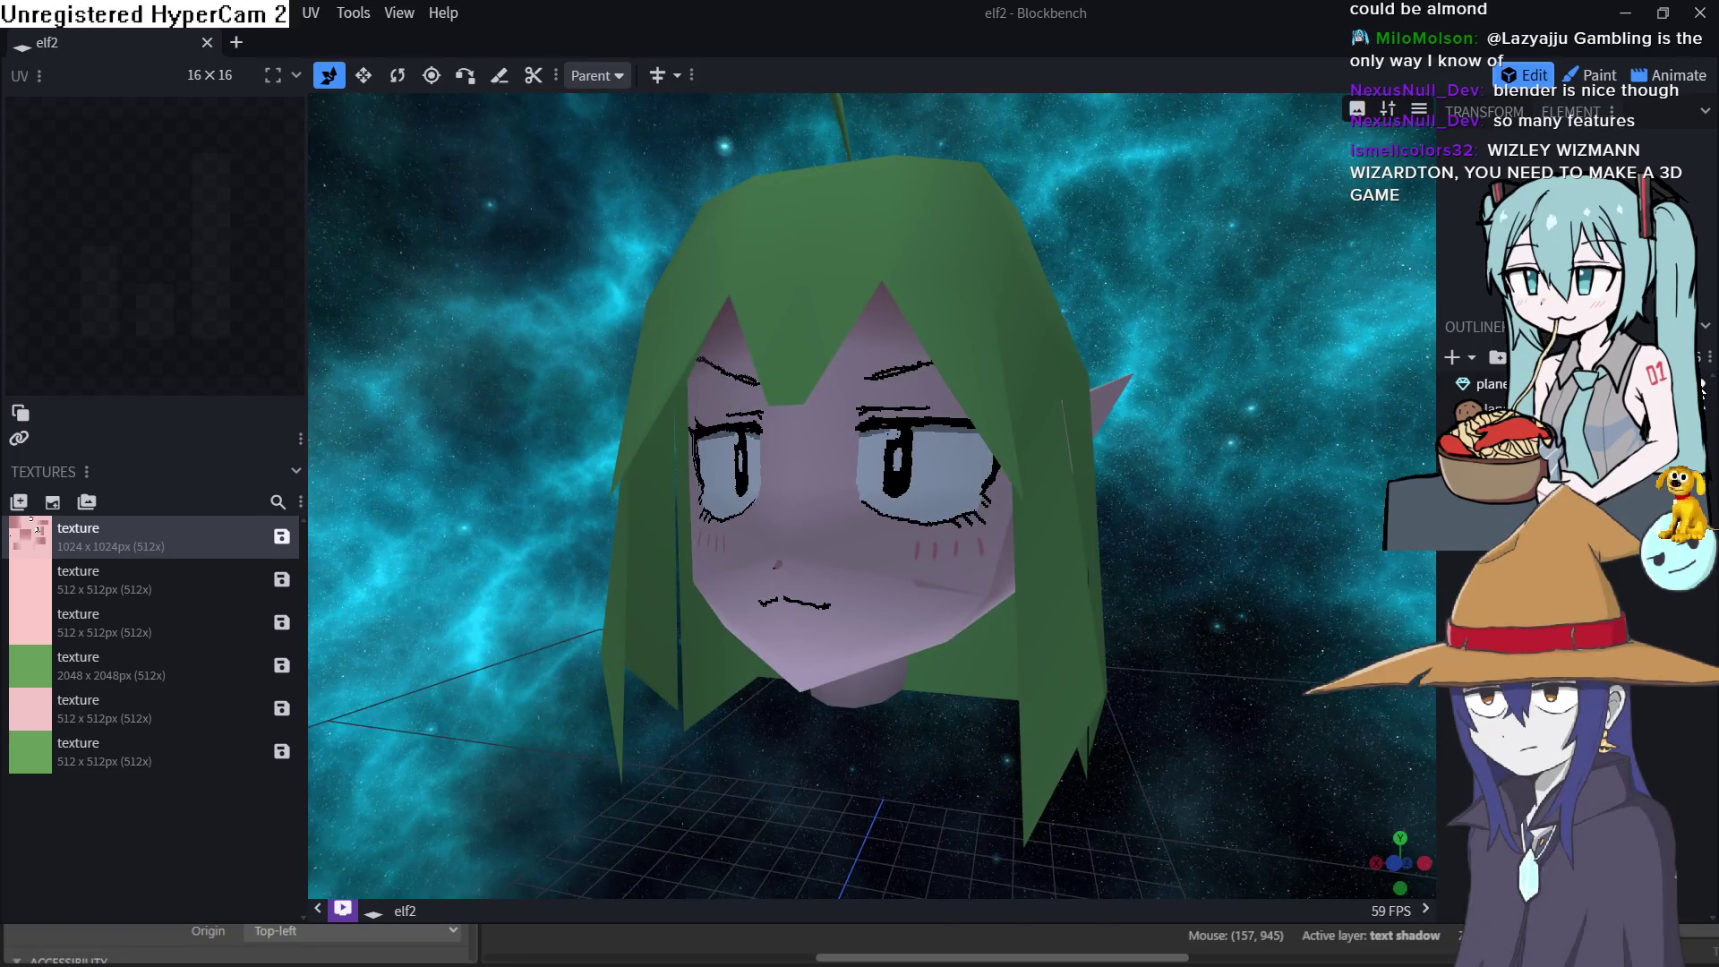
{"action": "key", "text": "Delete"}
{"action": "mouse_move", "coordinate": [1299, 501]}
{"action": "left_mouse_down"}
{"action": "mouse_move", "coordinate": [1170, 383]}
{"action": "mouse_move", "coordinate": [1111, 581]}
{"action": "mouse_move", "coordinate": [972, 588]}
{"action": "mouse_move", "coordinate": [1277, 447]}
{"action": "mouse_move", "coordinate": [1254, 351]}
{"action": "mouse_move", "coordinate": [1284, 360]}
{"action": "mouse_move", "coordinate": [1185, 391]}
{"action": "mouse_move", "coordinate": [1424, 383]}
{"action": "mouse_move", "coordinate": [1706, 414]}
{"action": "left_mouse_up"}
Orbit and zoom around the elf head to inspect its face, both sides and pointed ears
{"action": "mouse_move", "coordinate": [1241, 537]}
{"action": "left_mouse_down"}
{"action": "mouse_move", "coordinate": [1275, 532]}
{"action": "mouse_move", "coordinate": [1252, 518]}
{"action": "mouse_move", "coordinate": [1157, 600]}
{"action": "mouse_move", "coordinate": [1356, 561]}
{"action": "mouse_move", "coordinate": [1198, 603]}
{"action": "mouse_move", "coordinate": [1173, 629]}
{"action": "left_mouse_up"}
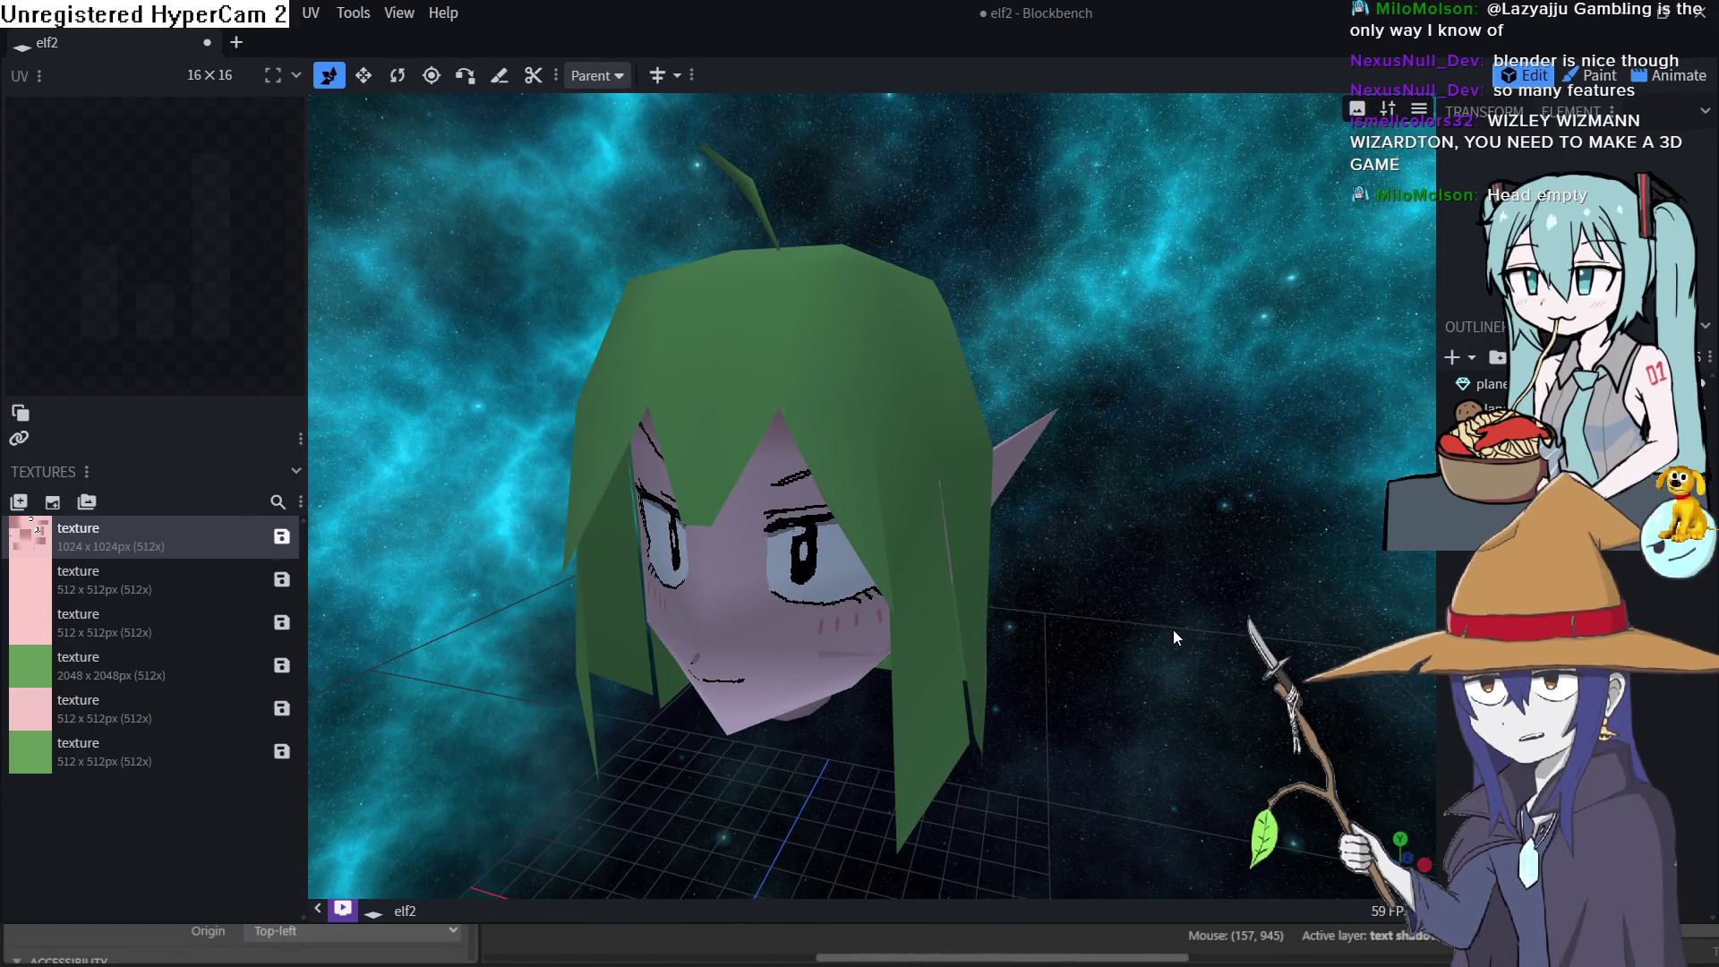
{"action": "mouse_move", "coordinate": [1152, 641]}
{"action": "left_mouse_down"}
{"action": "mouse_move", "coordinate": [1155, 577]}
{"action": "mouse_move", "coordinate": [1223, 422]}
{"action": "mouse_move", "coordinate": [1147, 538]}
{"action": "mouse_move", "coordinate": [1105, 544]}
{"action": "mouse_move", "coordinate": [1091, 572]}
{"action": "mouse_move", "coordinate": [1154, 530]}
{"action": "mouse_move", "coordinate": [1173, 561]}
{"action": "mouse_move", "coordinate": [1195, 530]}
{"action": "mouse_move", "coordinate": [1352, 534]}
{"action": "mouse_move", "coordinate": [1267, 573]}
{"action": "mouse_move", "coordinate": [1268, 546]}
{"action": "mouse_move", "coordinate": [1176, 552]}
{"action": "left_mouse_up"}
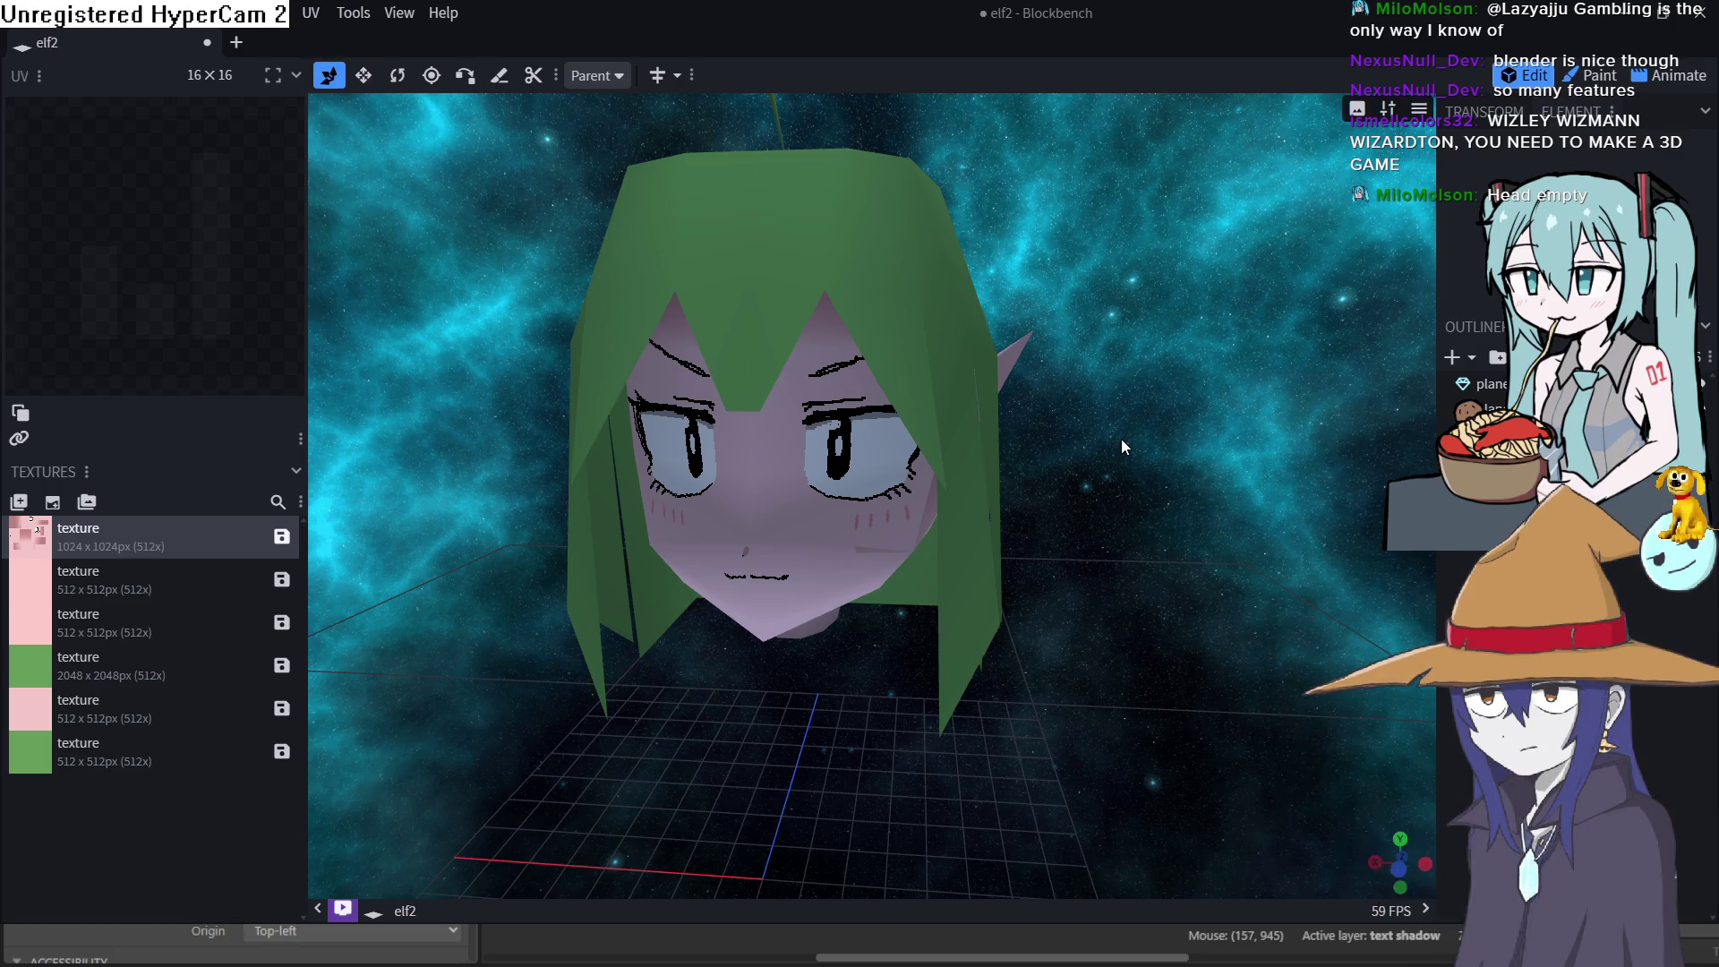
{"action": "mouse_move", "coordinate": [1114, 469]}
{"action": "left_mouse_down"}
{"action": "mouse_move", "coordinate": [1110, 526]}
{"action": "mouse_move", "coordinate": [1048, 454]}
{"action": "mouse_move", "coordinate": [926, 519]}
{"action": "mouse_move", "coordinate": [944, 716]}
{"action": "mouse_move", "coordinate": [1076, 441]}
{"action": "mouse_move", "coordinate": [1191, 389]}
{"action": "mouse_move", "coordinate": [1365, 390]}
{"action": "mouse_move", "coordinate": [1338, 403]}
{"action": "left_mouse_up"}
{"action": "scroll", "coordinate": [960, 610], "scroll_direction": "down", "scroll_amount": 5}
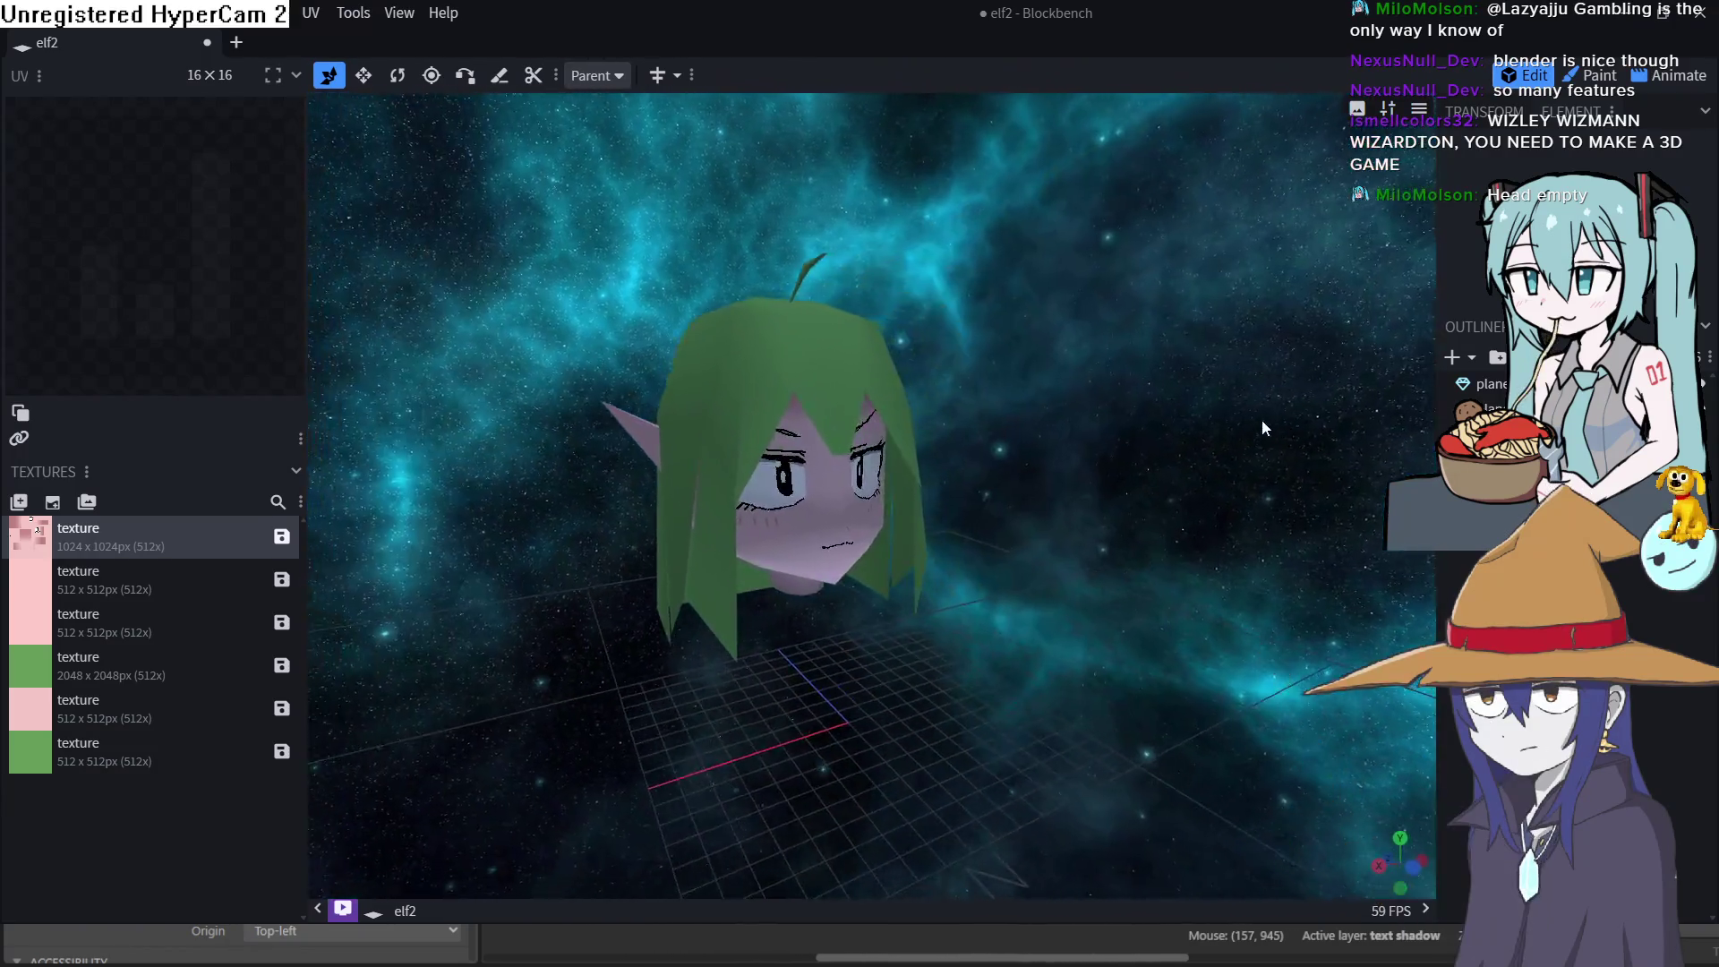
{"action": "mouse_move", "coordinate": [1260, 421]}
{"action": "left_mouse_down"}
{"action": "mouse_move", "coordinate": [949, 465]}
{"action": "mouse_move", "coordinate": [1133, 384]}
{"action": "mouse_move", "coordinate": [1383, 379]}
{"action": "mouse_move", "coordinate": [1357, 416]}
{"action": "mouse_move", "coordinate": [1227, 444]}
{"action": "mouse_move", "coordinate": [1073, 451]}
{"action": "mouse_move", "coordinate": [1018, 401]}
{"action": "mouse_move", "coordinate": [1119, 411]}
{"action": "mouse_move", "coordinate": [958, 475]}
{"action": "left_mouse_up"}
{"action": "scroll", "coordinate": [958, 474], "scroll_direction": "up", "scroll_amount": 6}
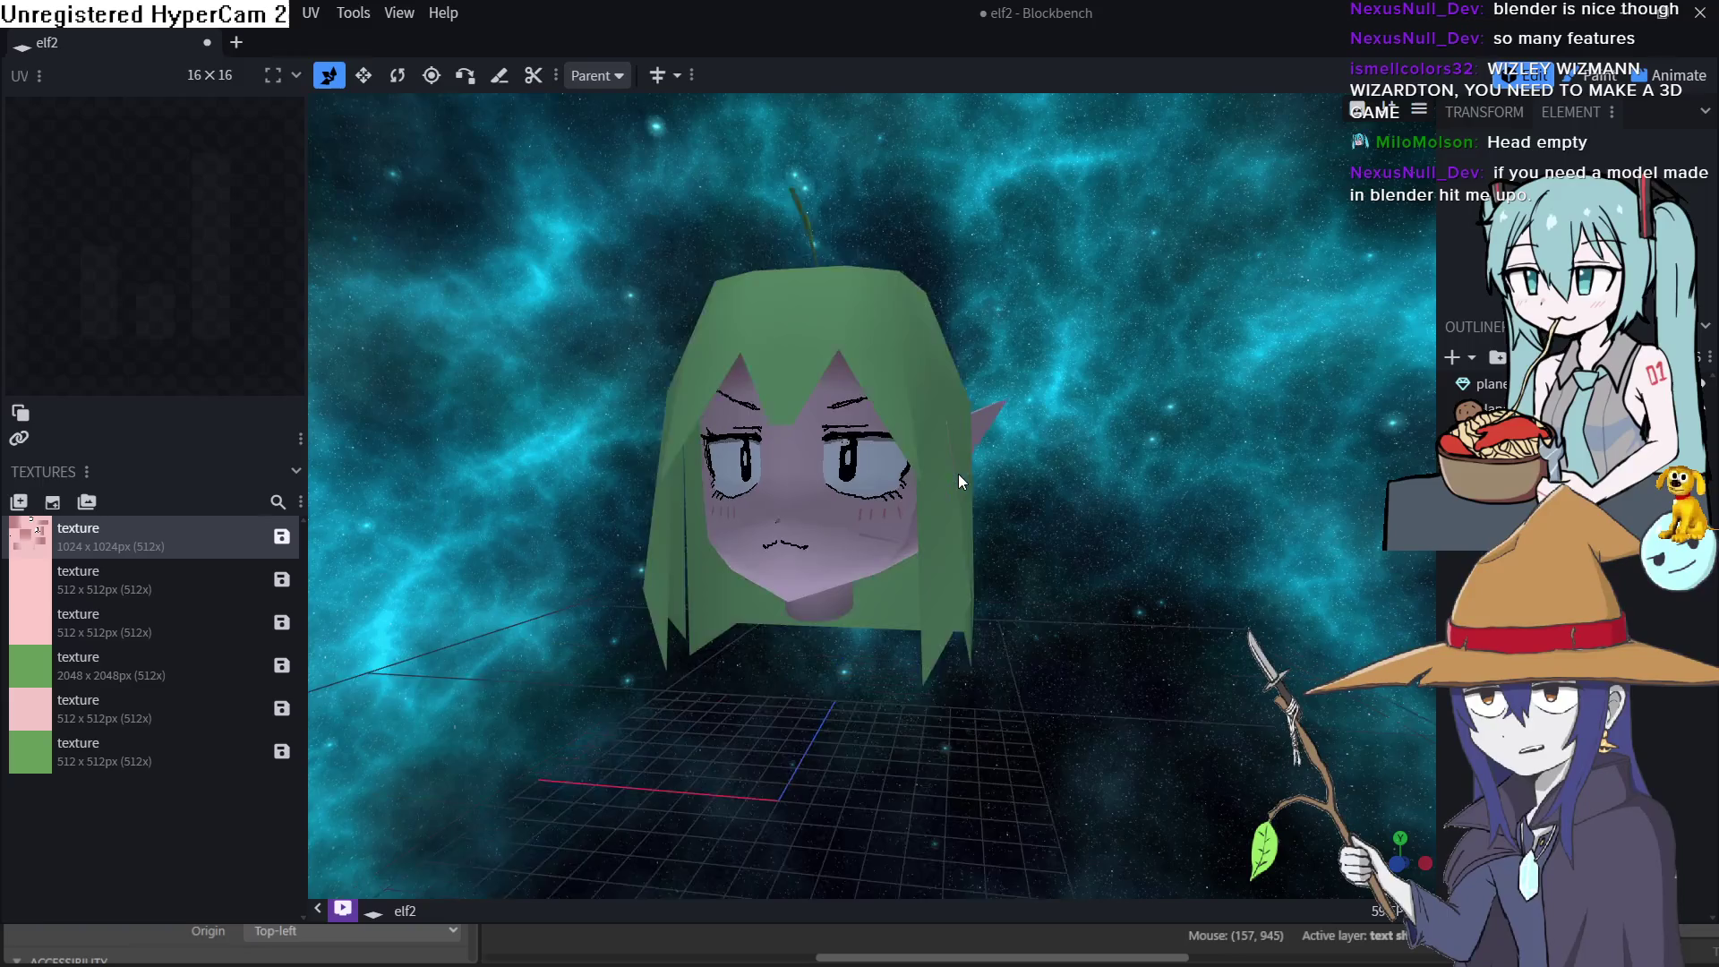
{"action": "mouse_move", "coordinate": [1209, 559]}
{"action": "left_mouse_down"}
{"action": "mouse_move", "coordinate": [1113, 633]}
{"action": "mouse_move", "coordinate": [1082, 609]}
{"action": "mouse_move", "coordinate": [1118, 615]}
{"action": "mouse_move", "coordinate": [1184, 682]}
{"action": "mouse_move", "coordinate": [1204, 776]}
{"action": "mouse_move", "coordinate": [1232, 709]}
{"action": "mouse_move", "coordinate": [1234, 733]}
{"action": "mouse_move", "coordinate": [1266, 480]}
{"action": "mouse_move", "coordinate": [1259, 535]}
{"action": "mouse_move", "coordinate": [1454, 550]}
{"action": "mouse_move", "coordinate": [1090, 541]}
{"action": "left_mouse_up"}
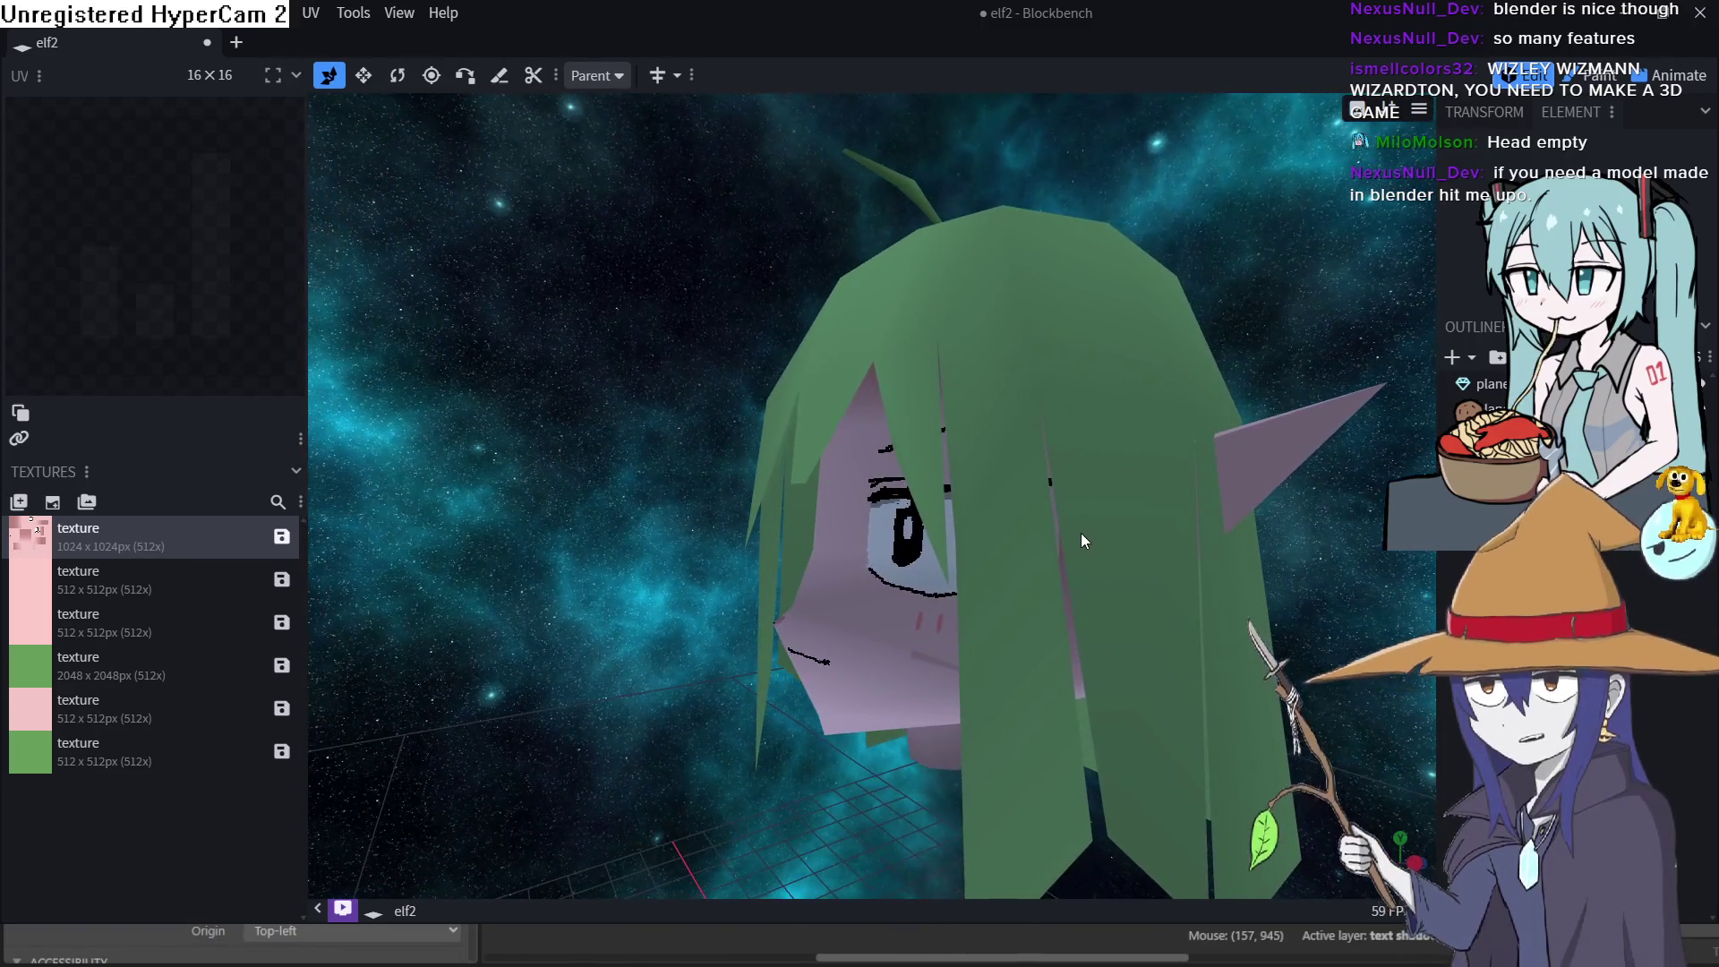